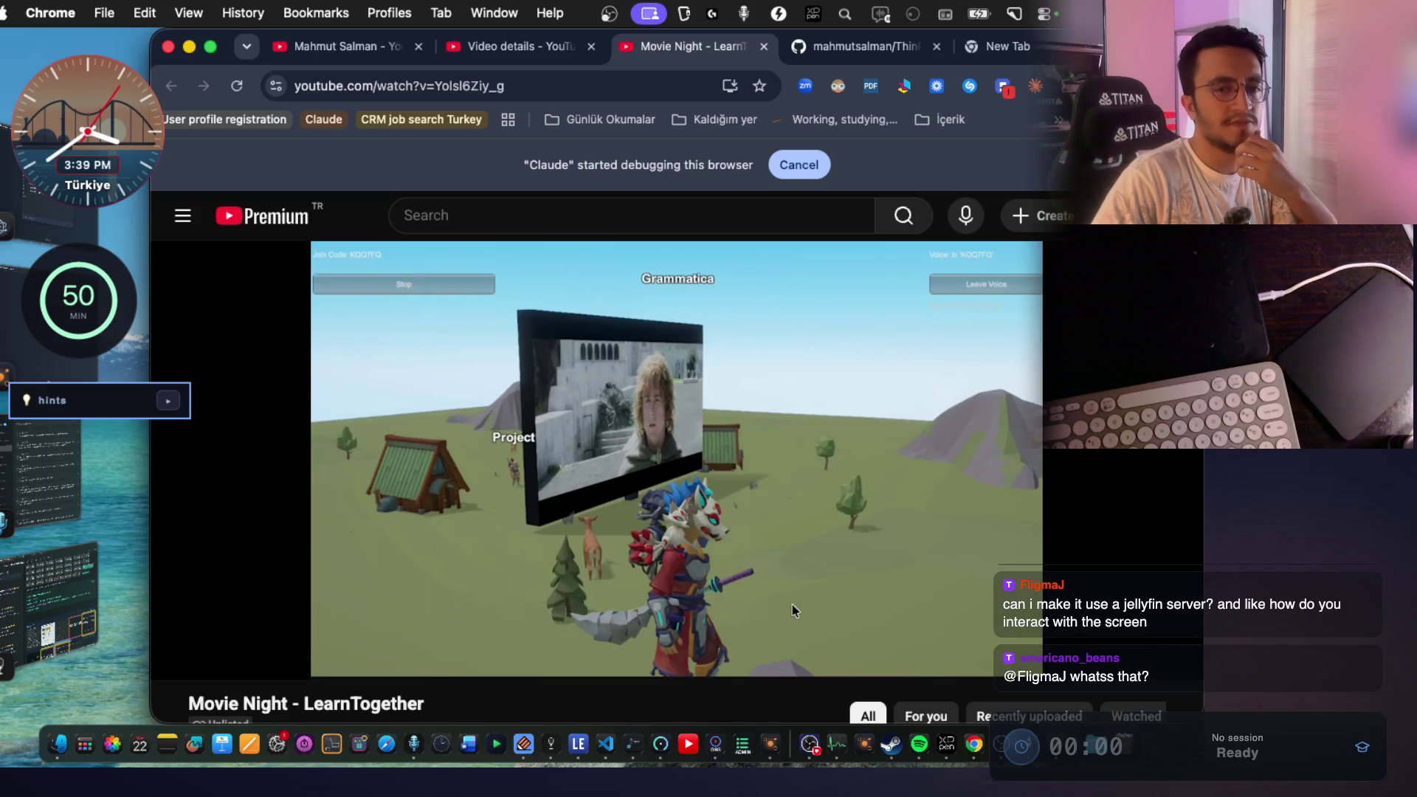
Put the Movie Night video away and search Google for 'jellyfin server' in a new tab.
key("f")
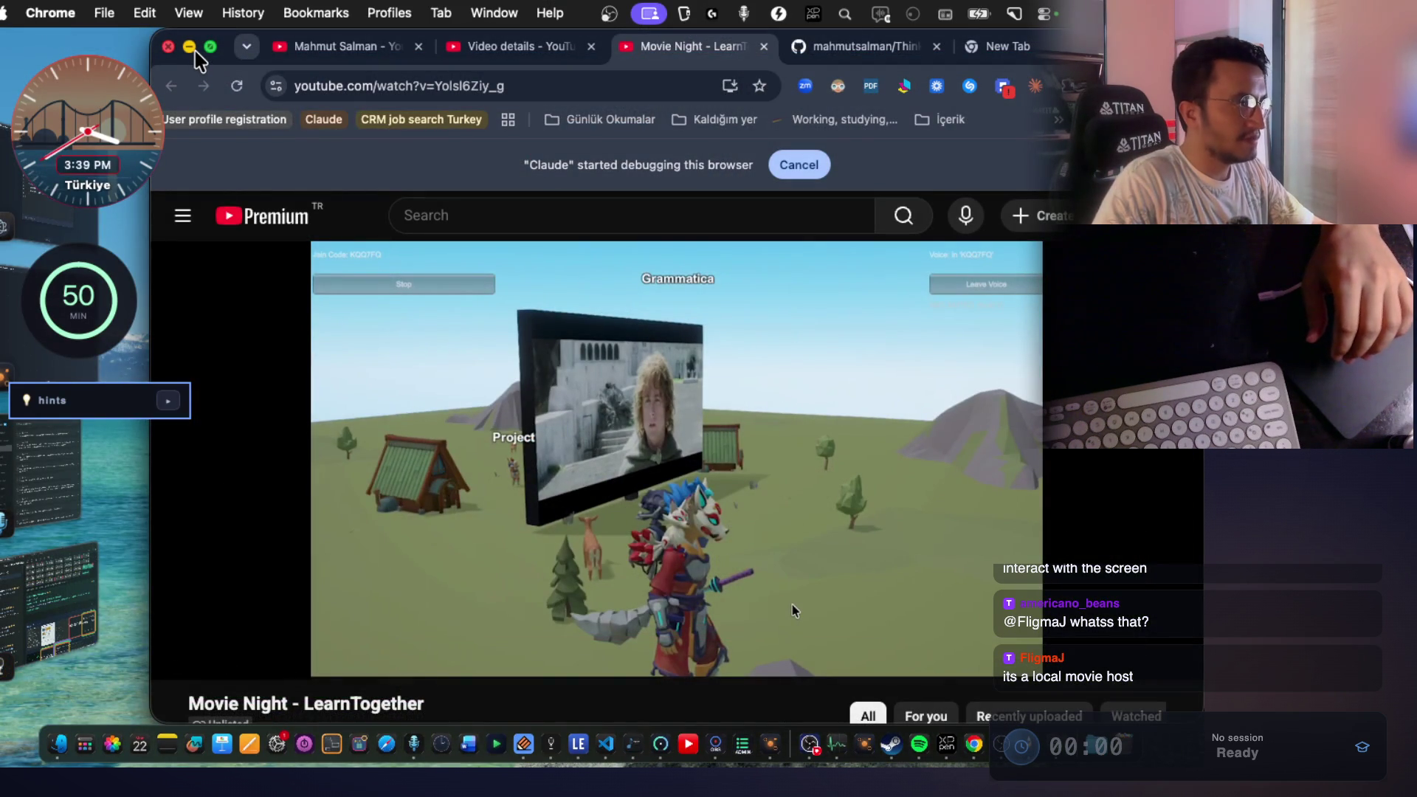
left_click(189, 47)
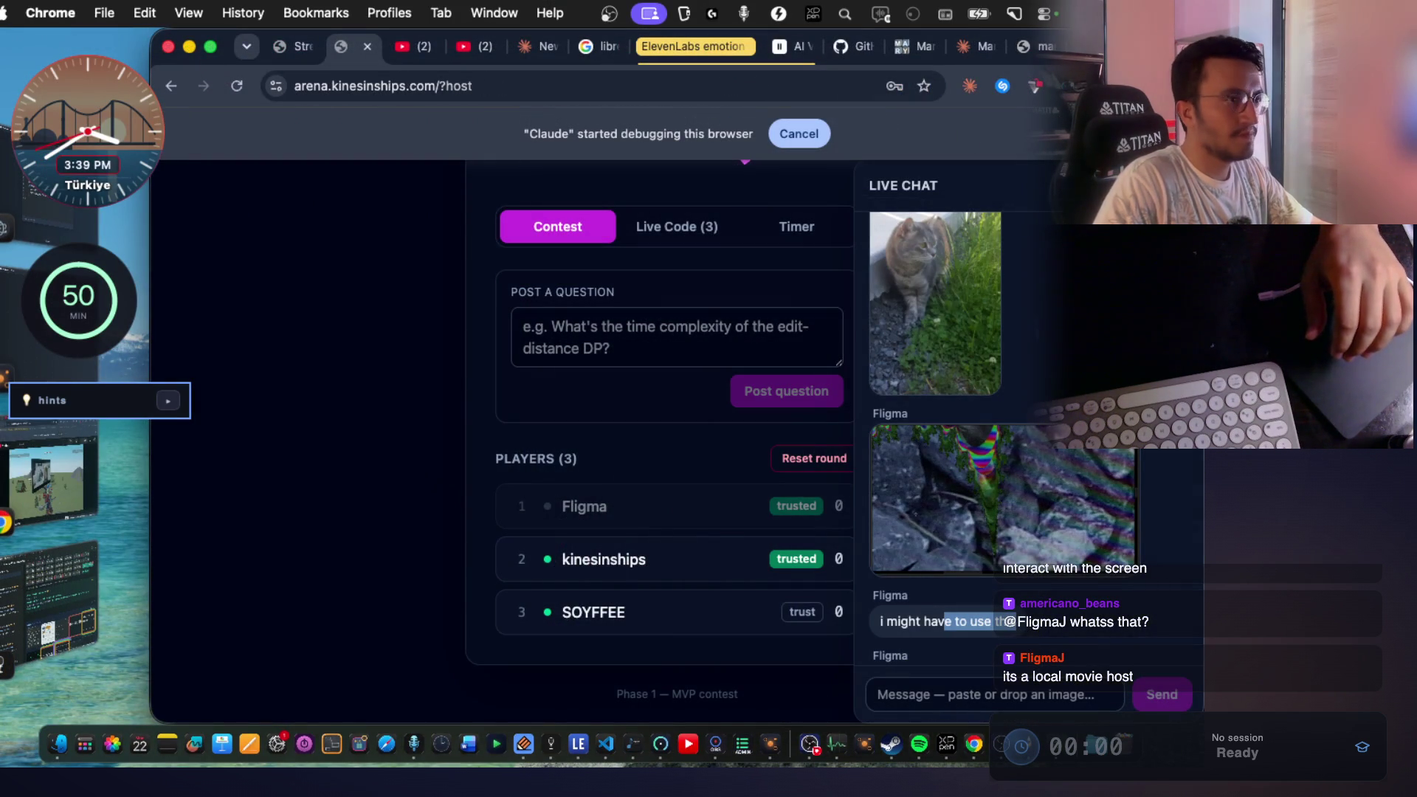
key("super+t")
type("jellyfin")
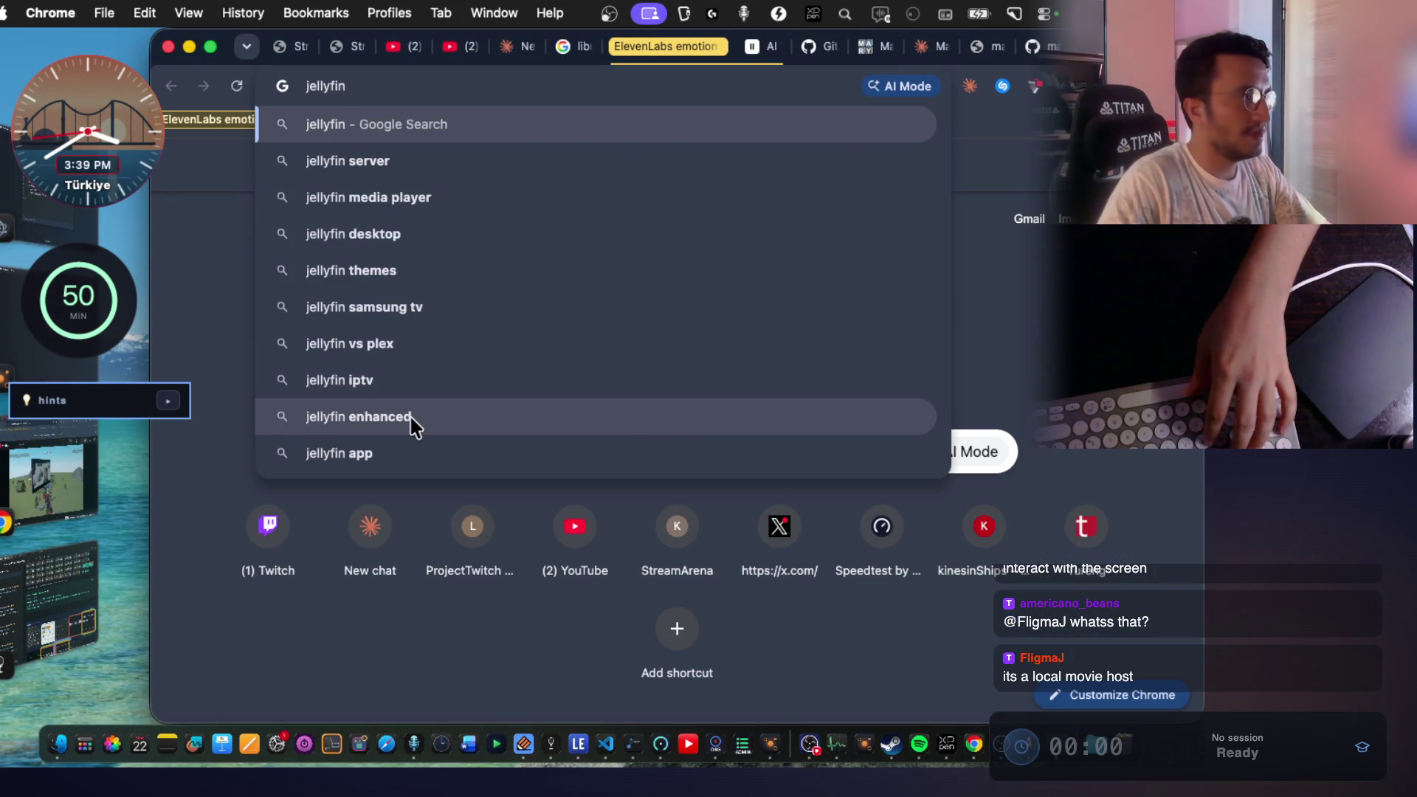
key("Down")
key("Return")
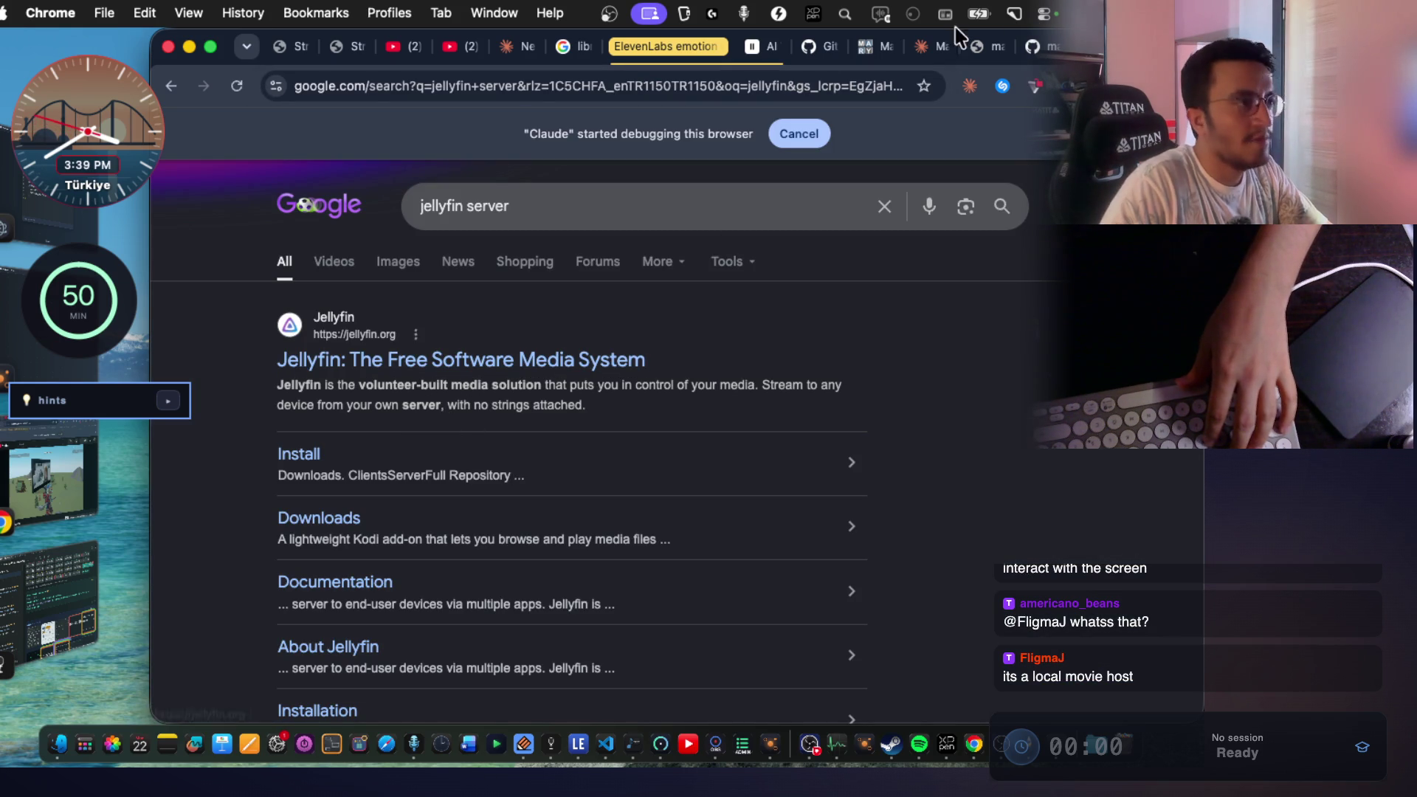
Glance at the Claude chat, then return to the jellyfin server results.
left_click(926, 46)
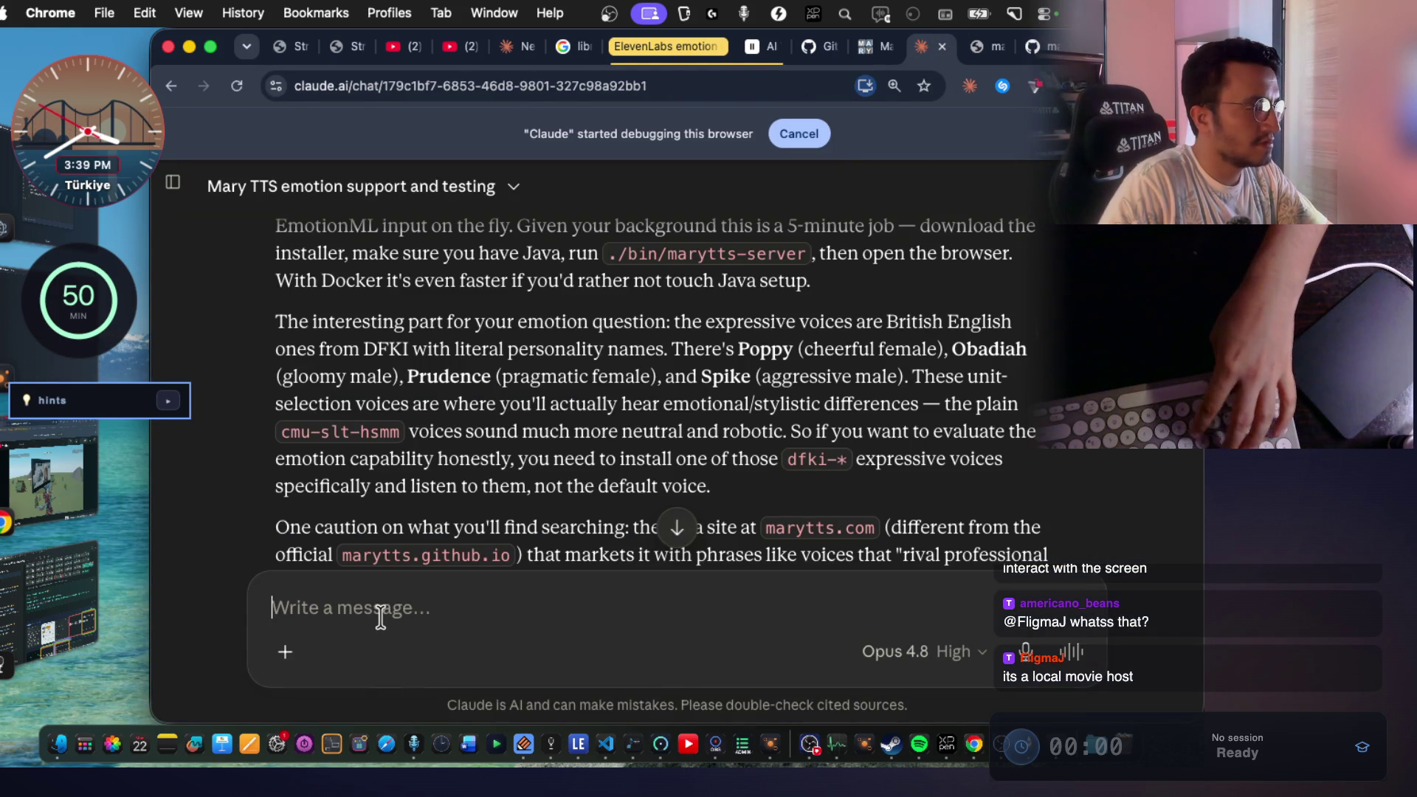
key("ctrl+shift+Tab")
scroll(529, 458, "down", 3)
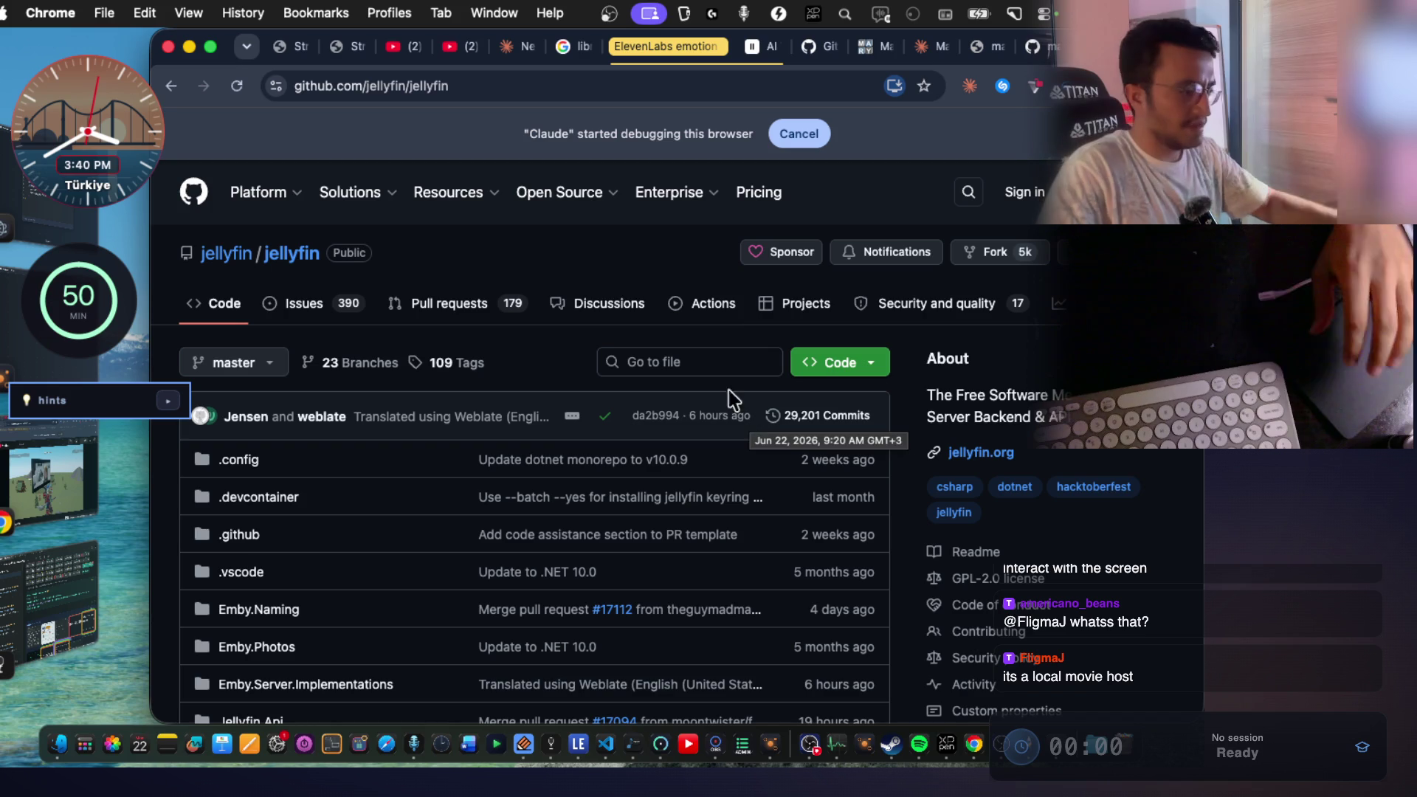
Open and close a new VS Code window, then bring up Chrome's Mary TTS Claude chat.
right_click(605, 753)
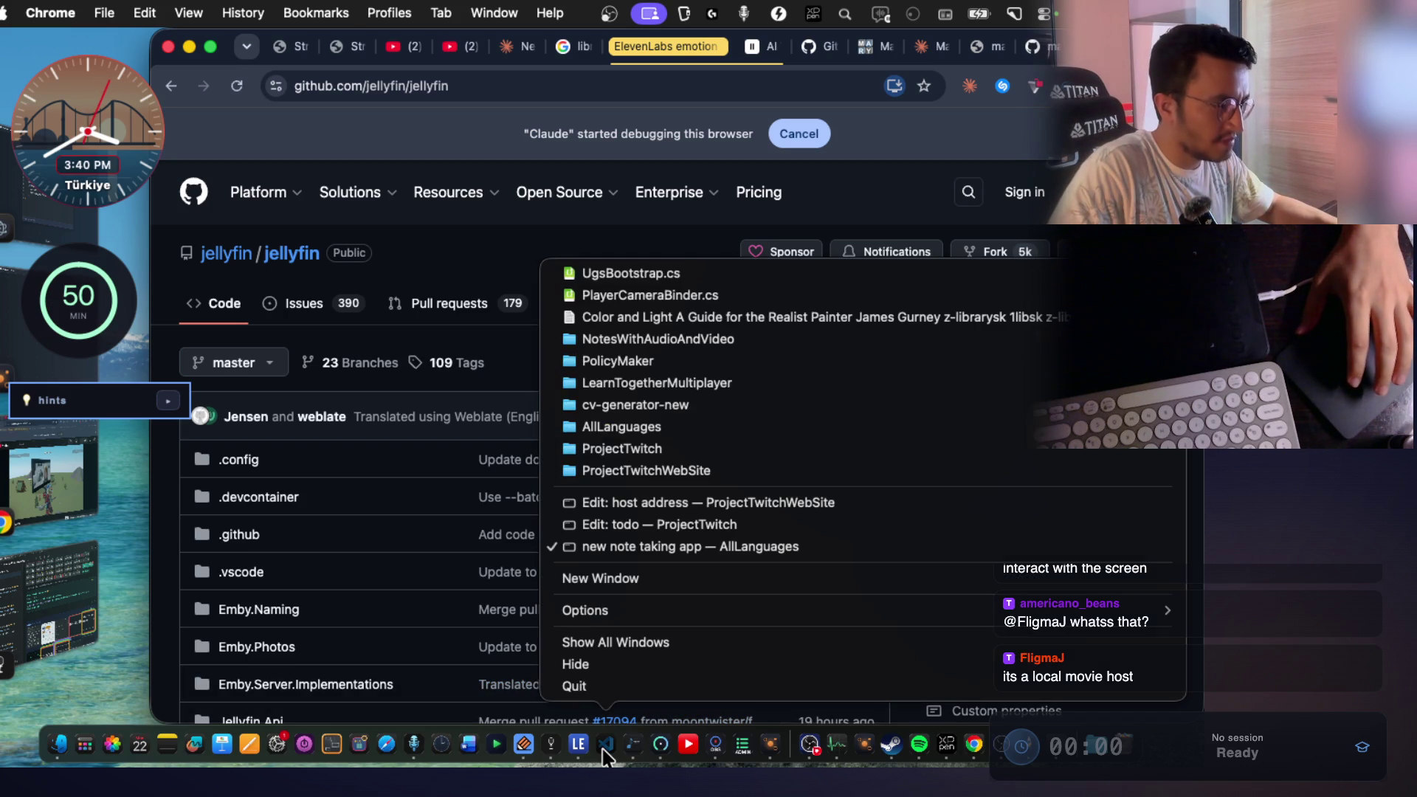
left_click(641, 579)
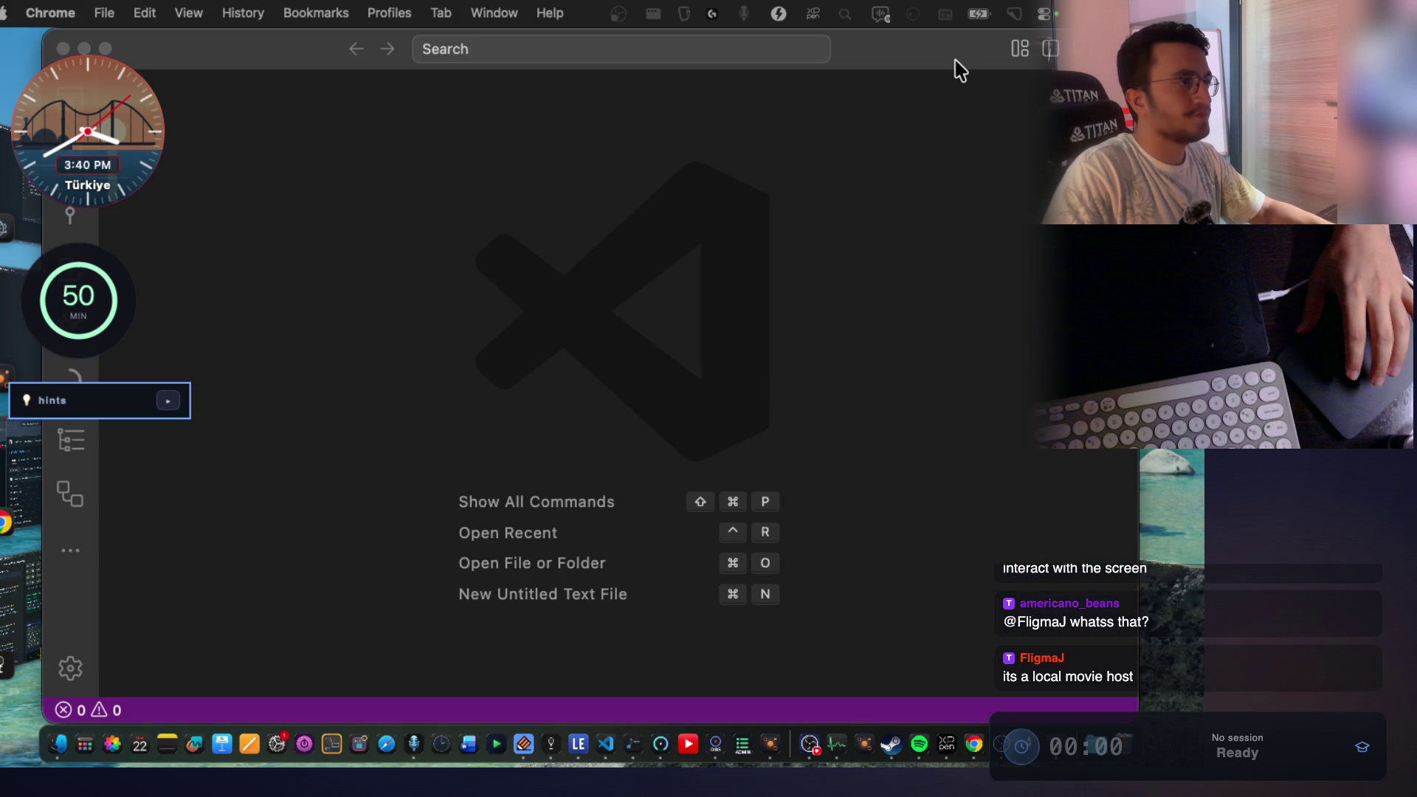
key("super+w")
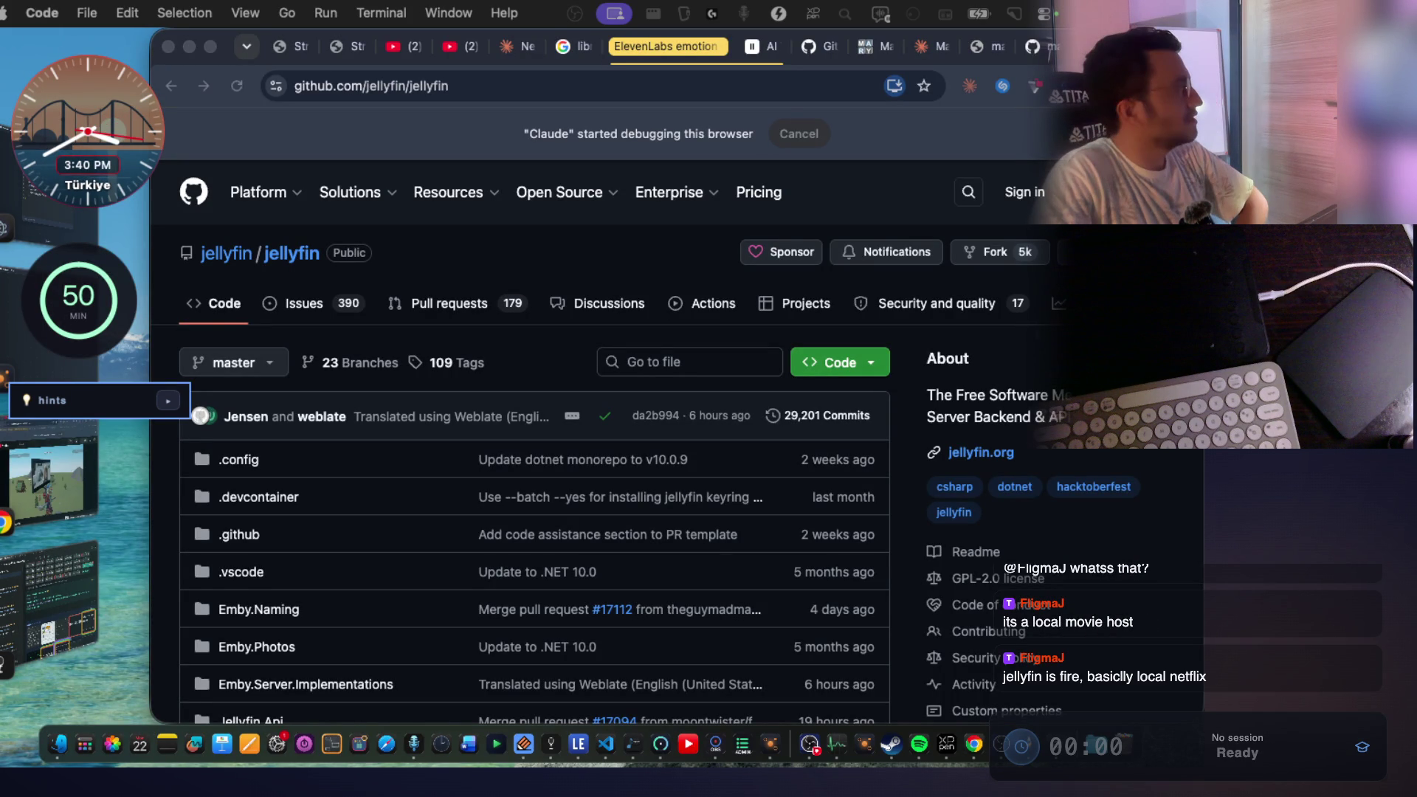
left_click(926, 59)
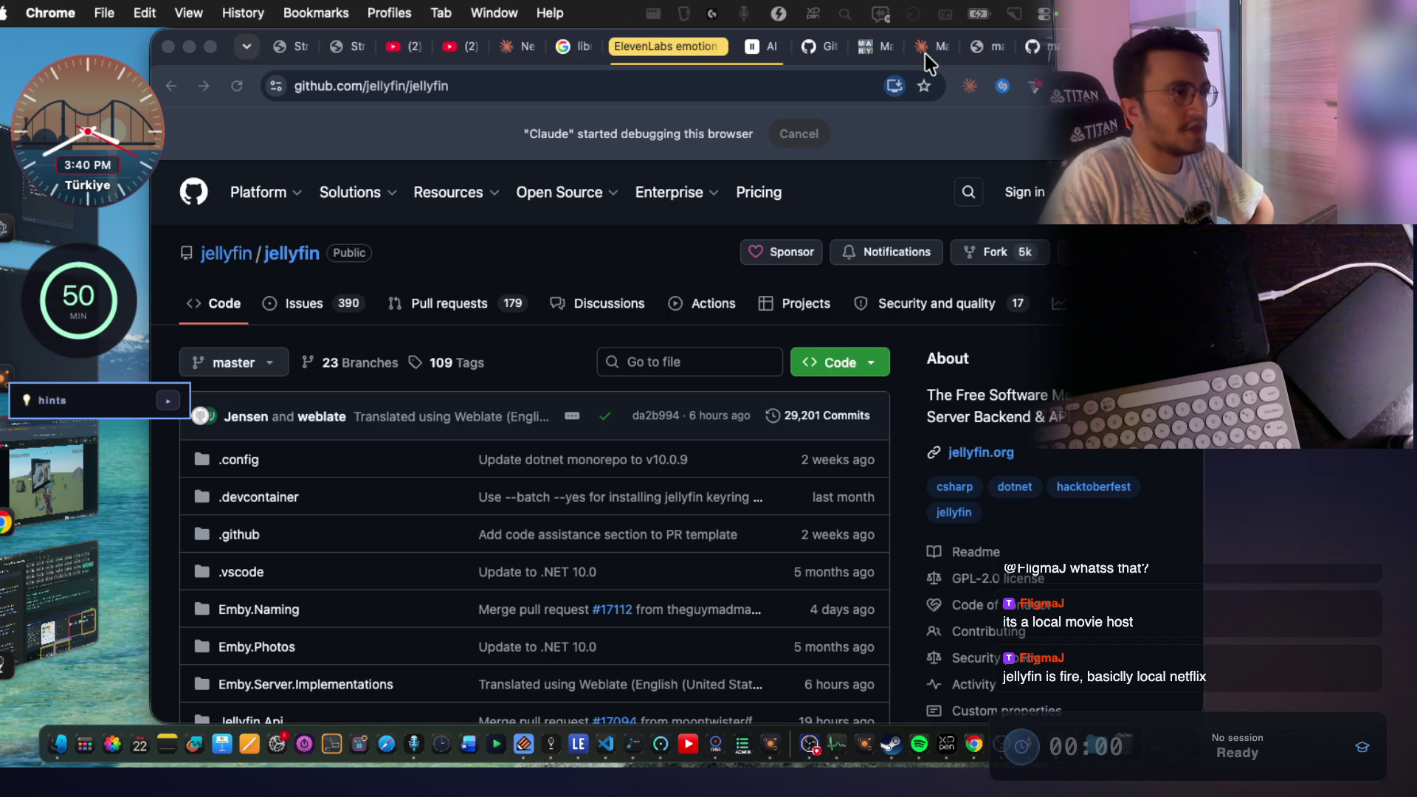
left_click(927, 53)
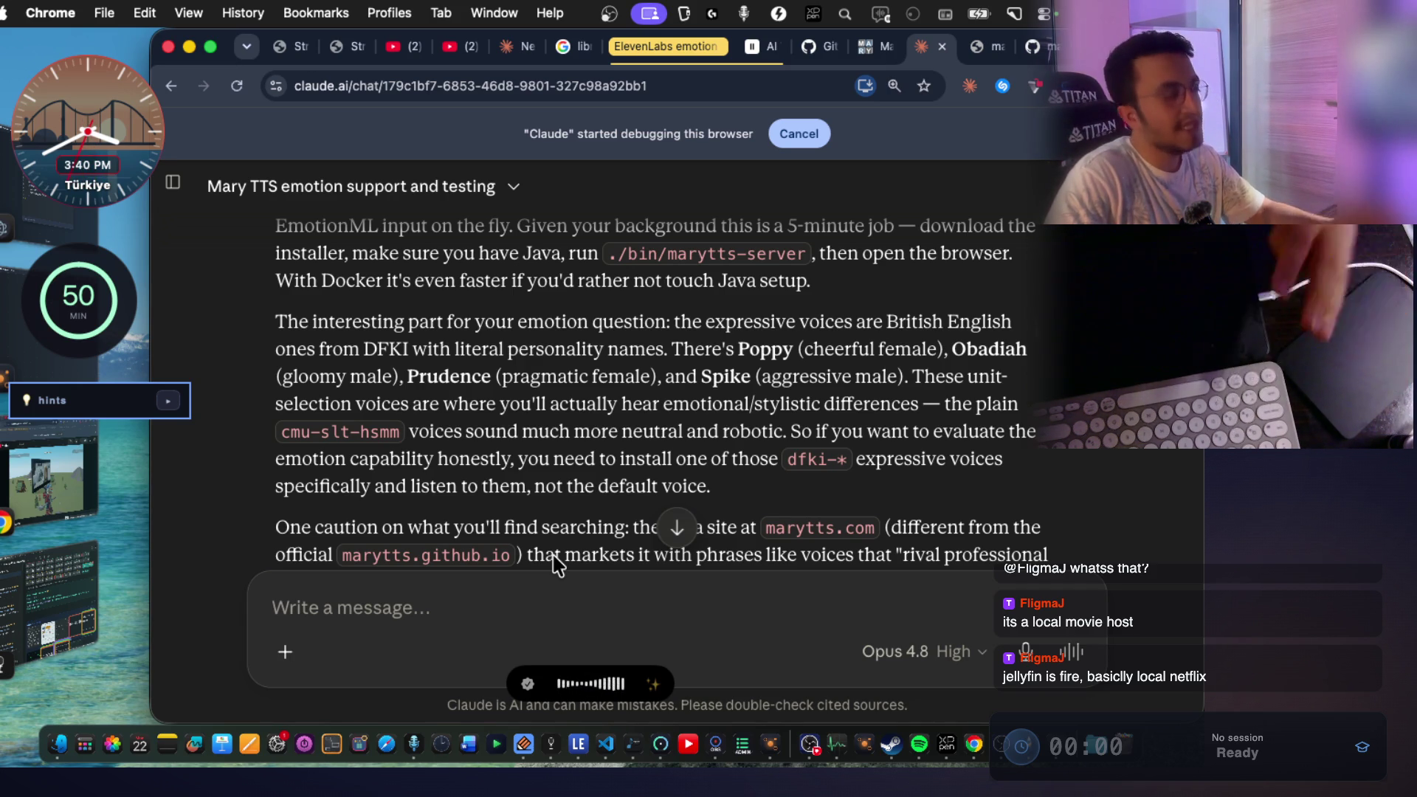
Stop dictation in the Claude chat and search Google for 'neko server' in a new tab.
left_click(489, 612)
key("alt+space")
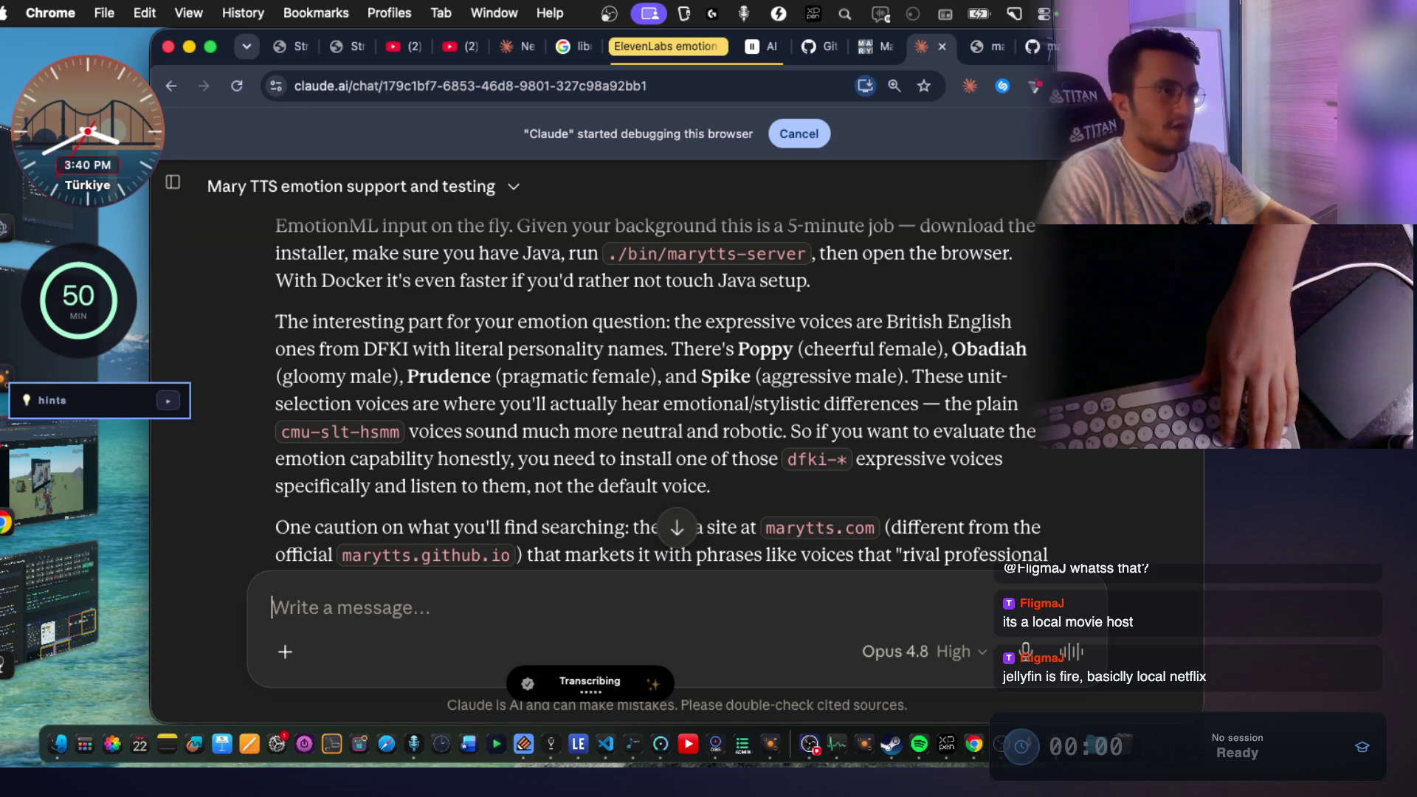
key("super+t")
left_click(559, 93)
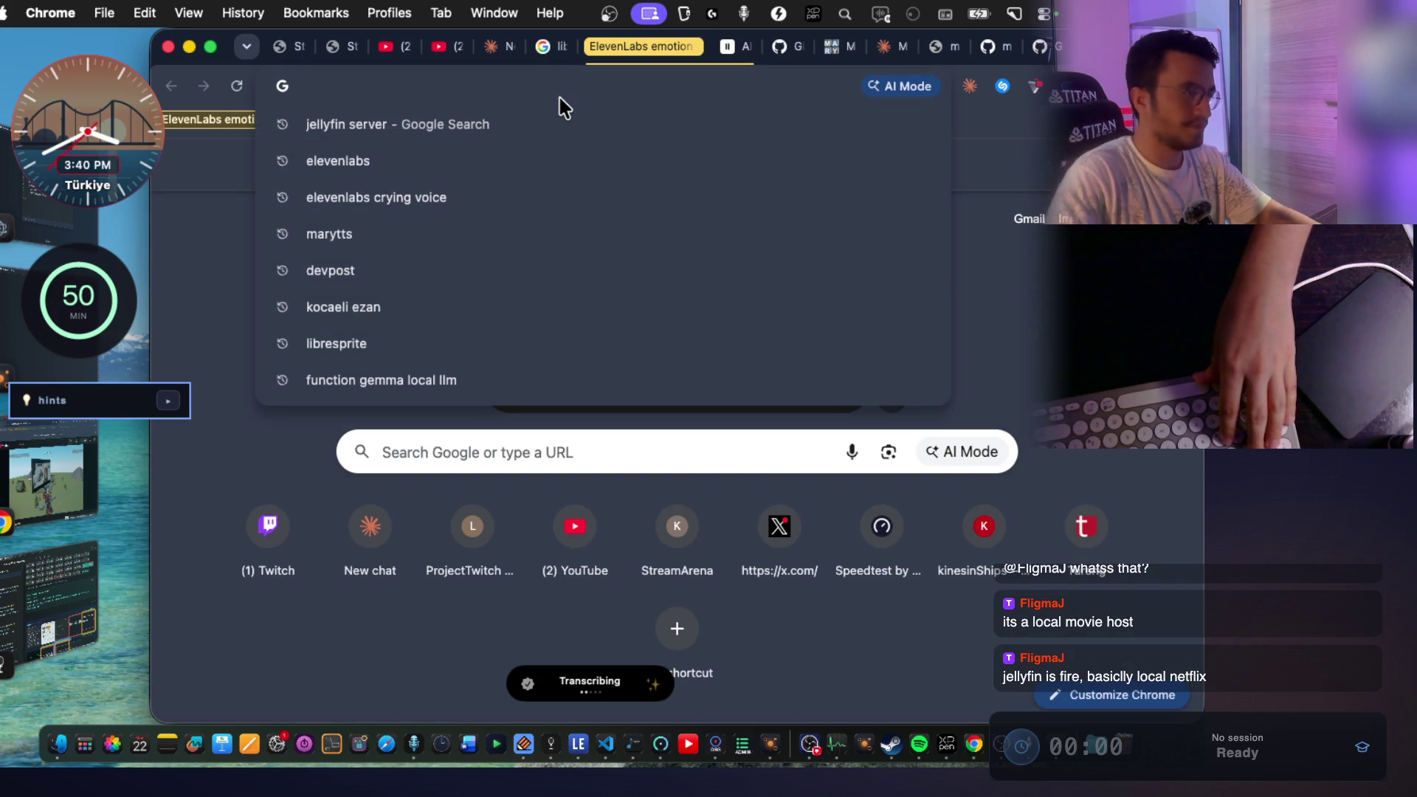
key("Escape")
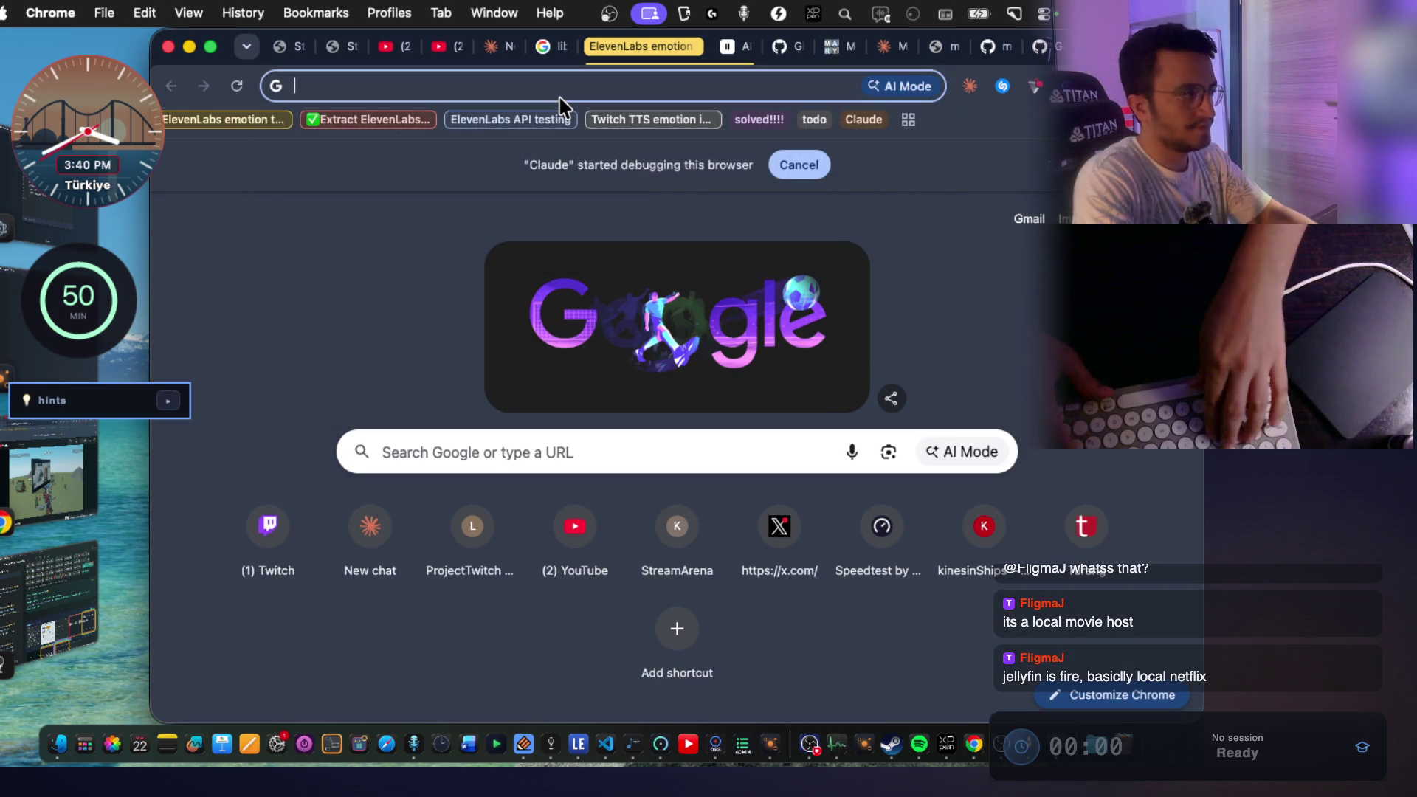
type("neko server")
key("Return")
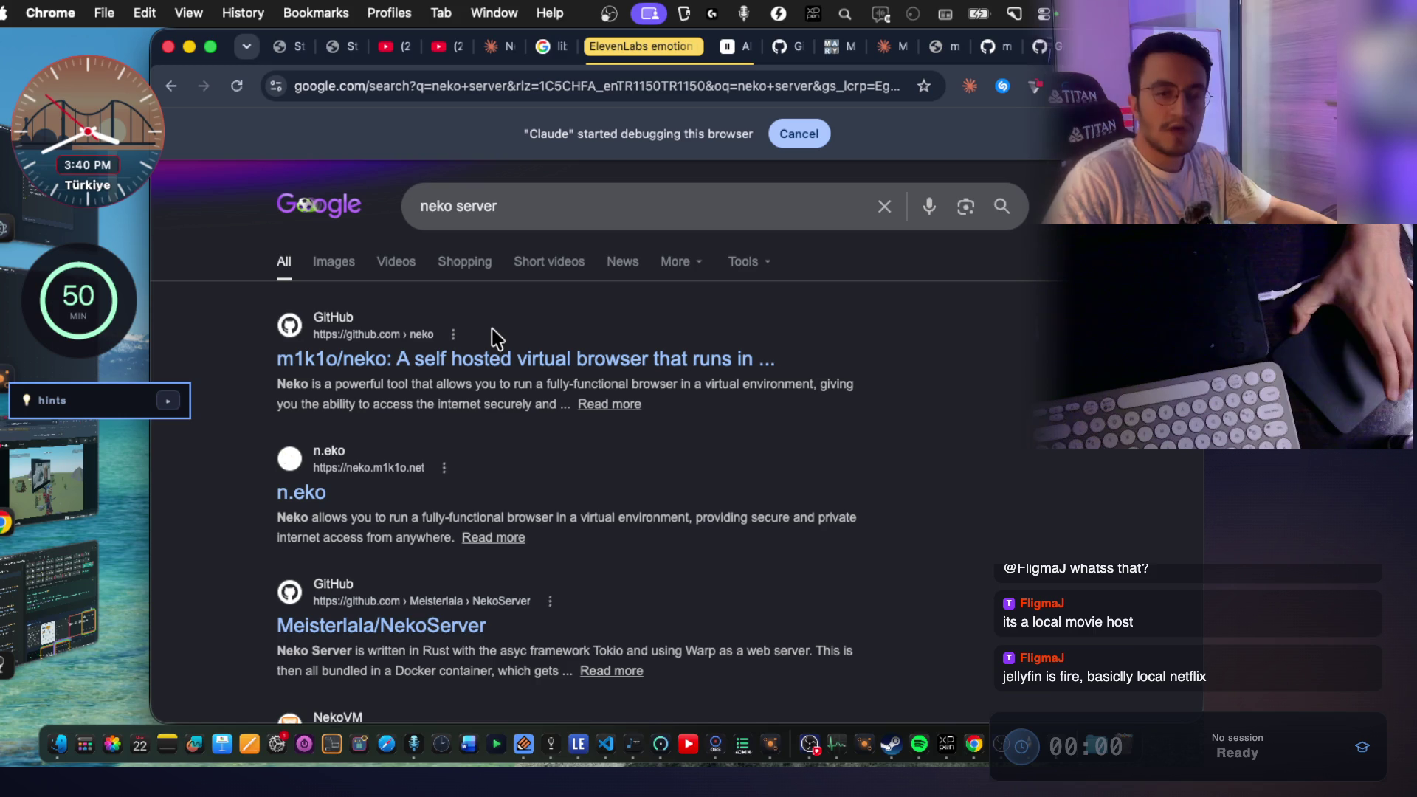
Open the m1k1o/neko repository and skim its README.
left_click(488, 366)
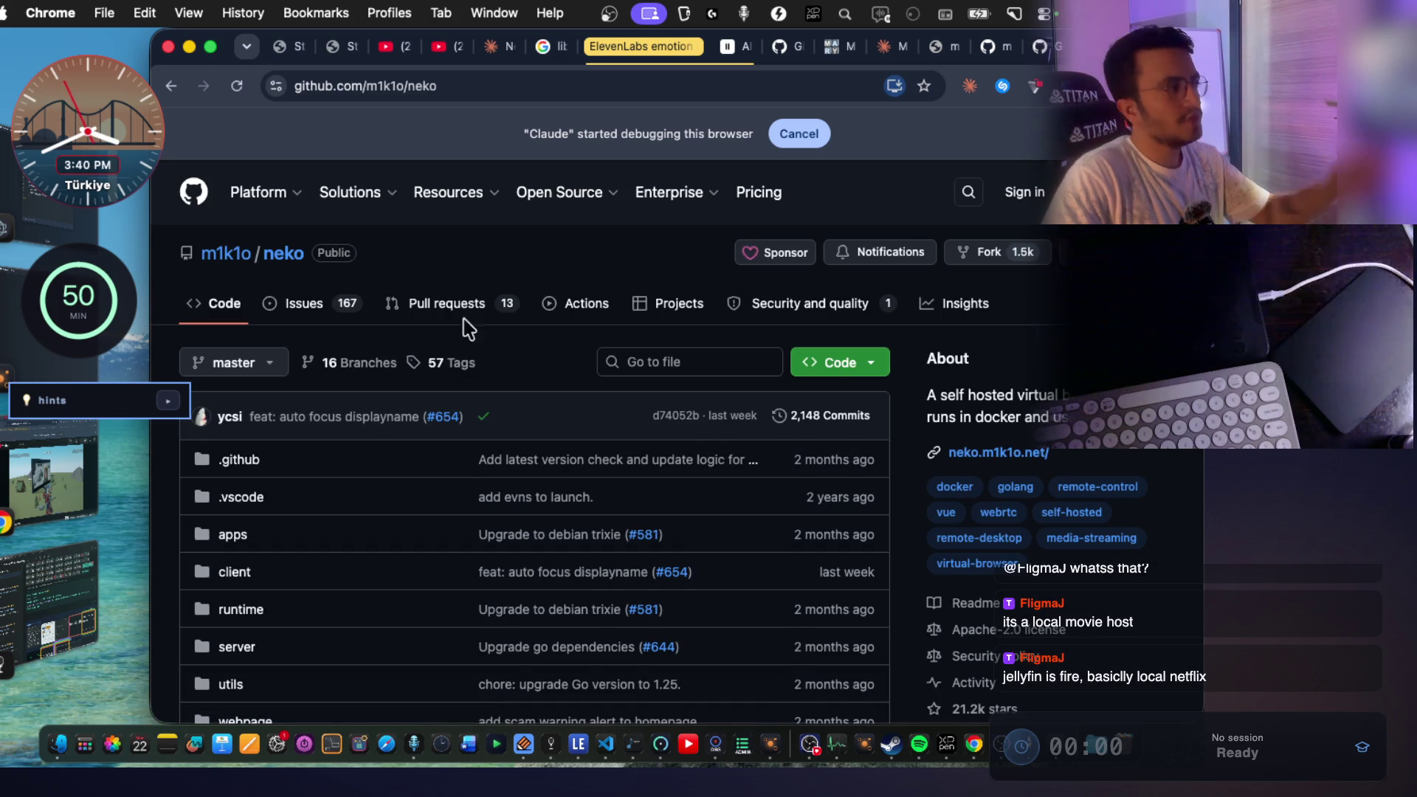
scroll(502, 401, "down", 12)
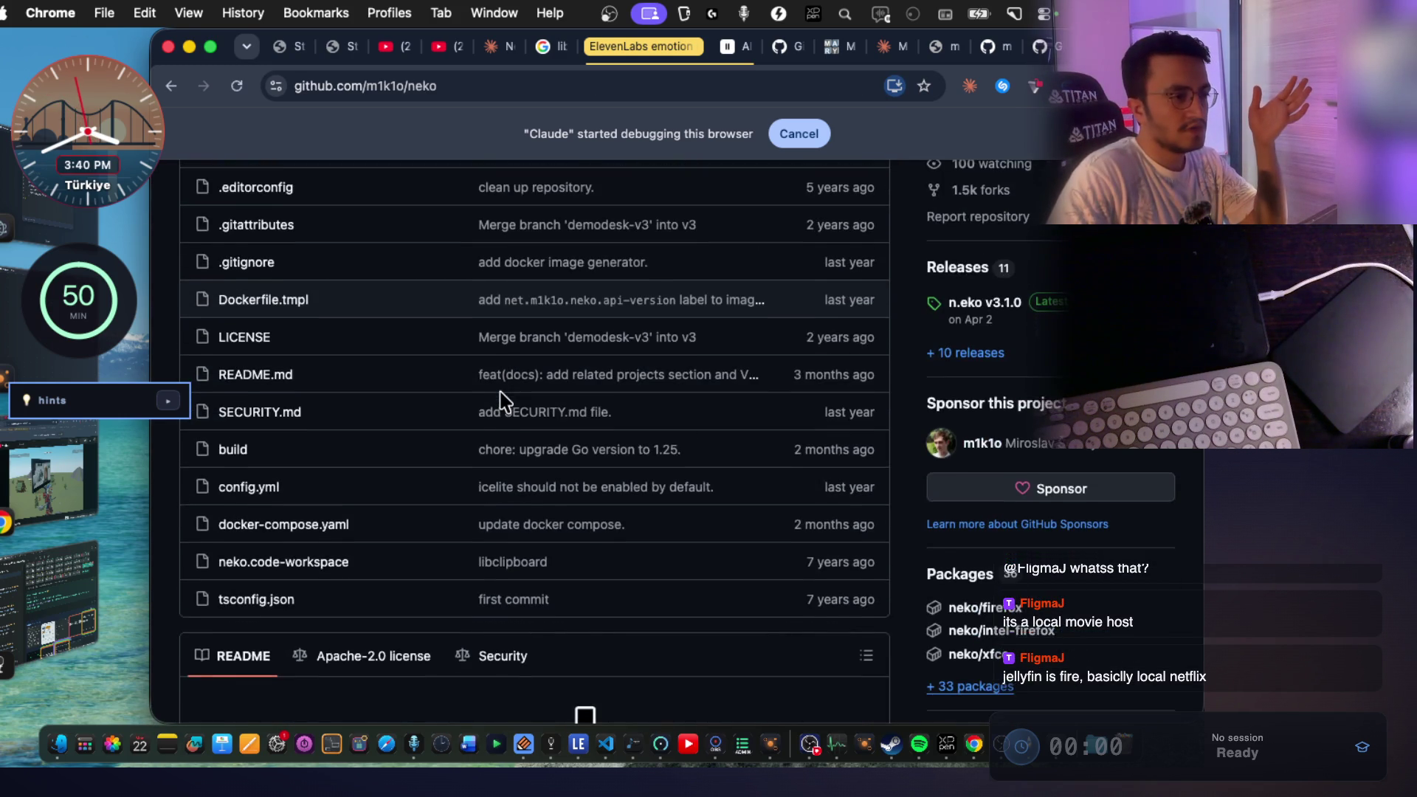
scroll(510, 401, "down", 5)
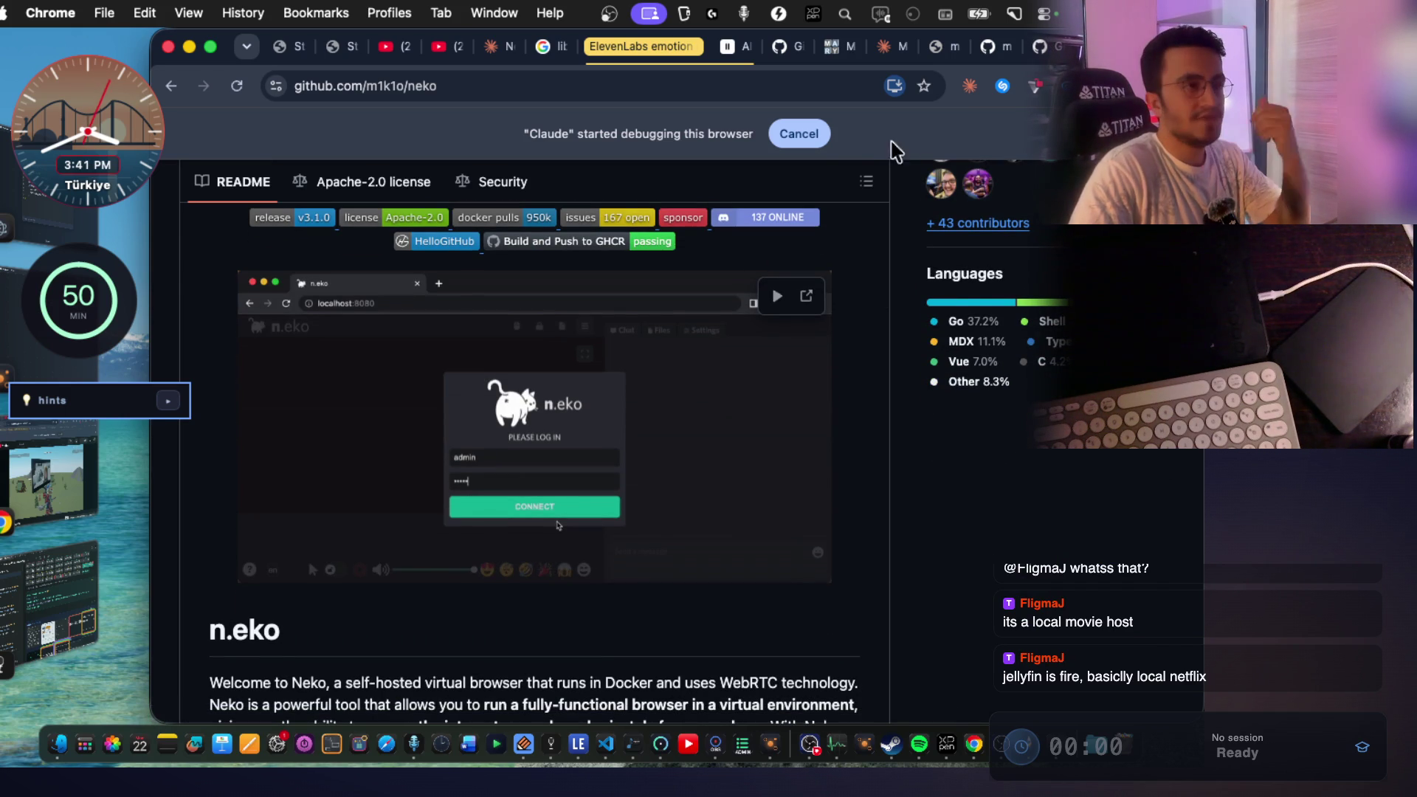
Skim the jellyfin README, then return to the Movie Night video and play it.
left_click(1012, 48)
scroll(752, 291, "down", 15)
scroll(749, 288, "down", 10)
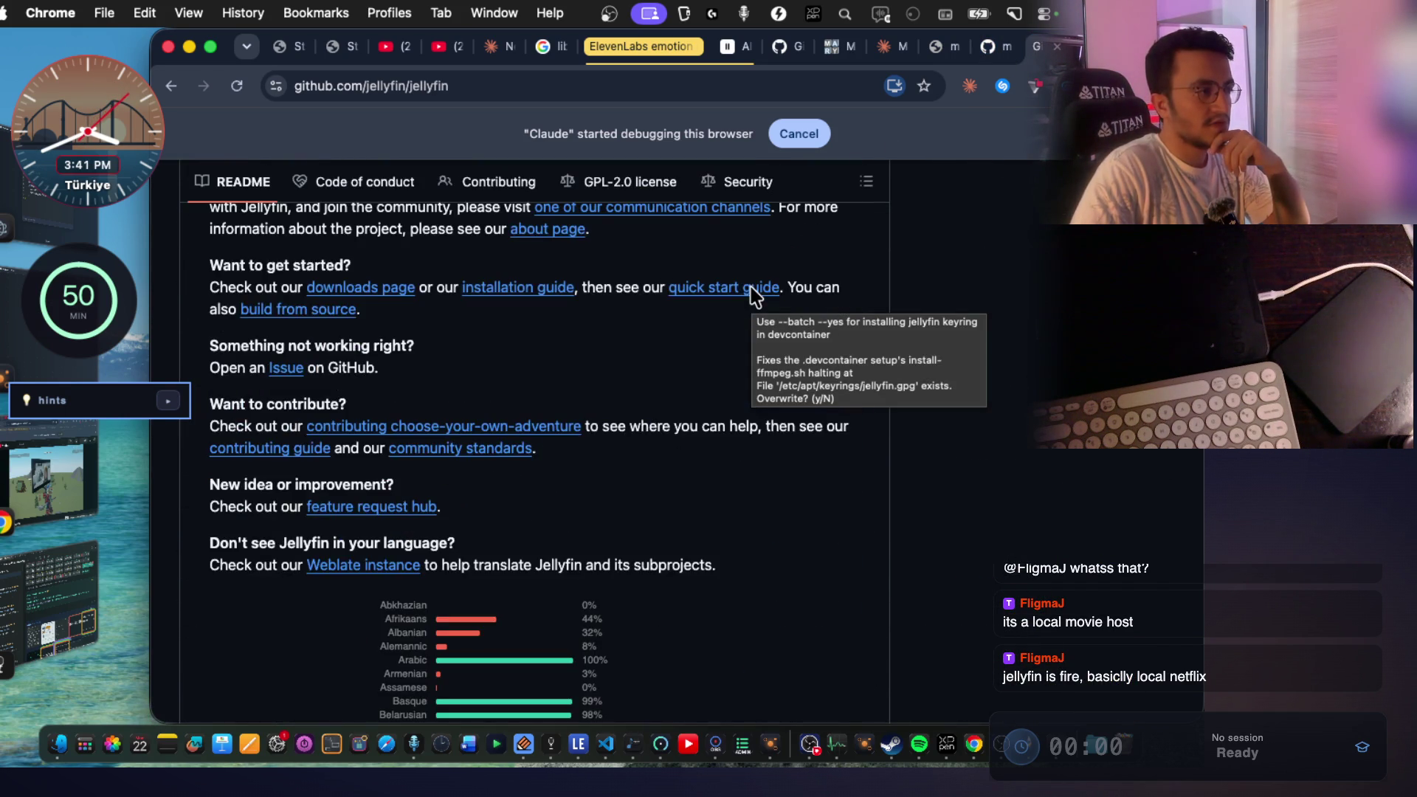
scroll(609, 369, "up", 2)
scroll(612, 389, "up", 5)
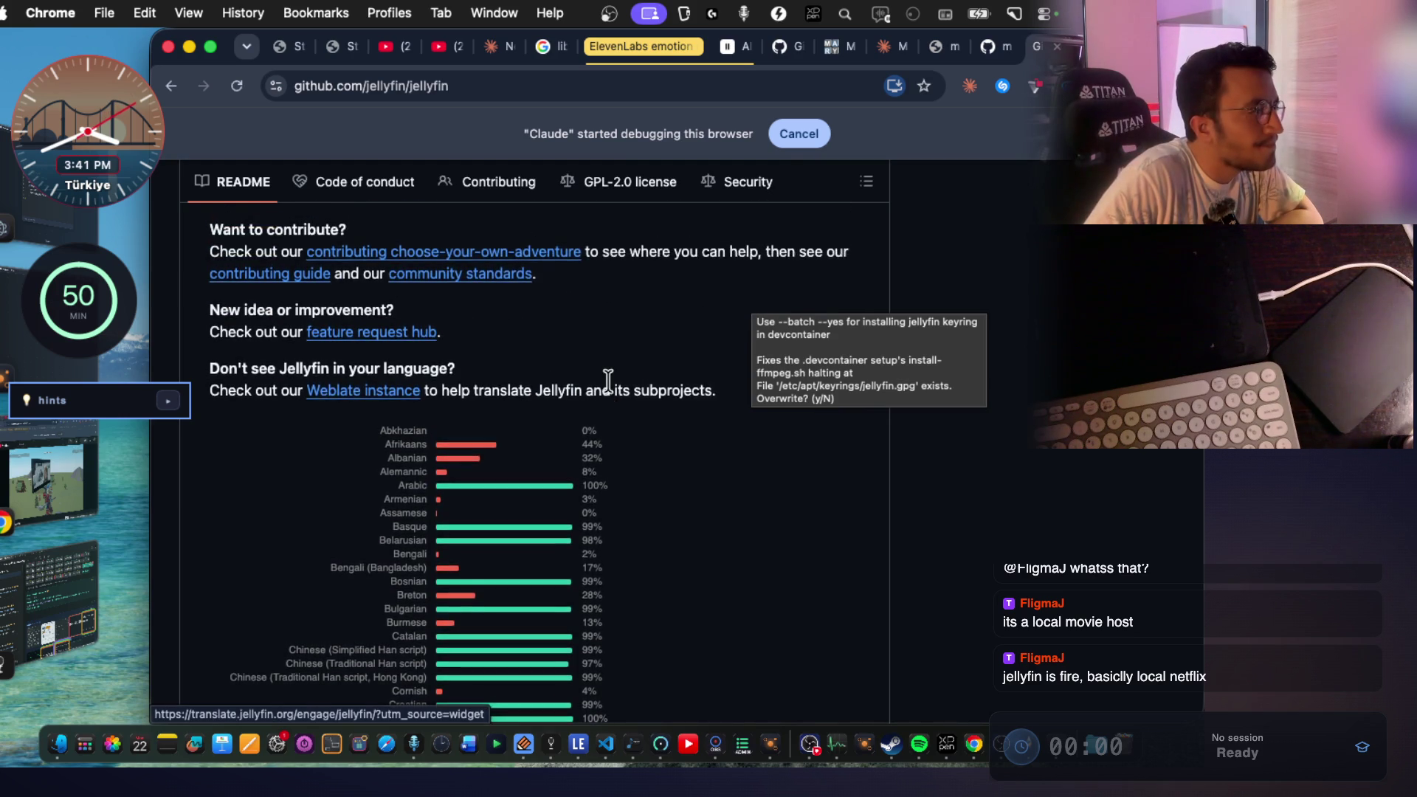
scroll(612, 389, "up", 2)
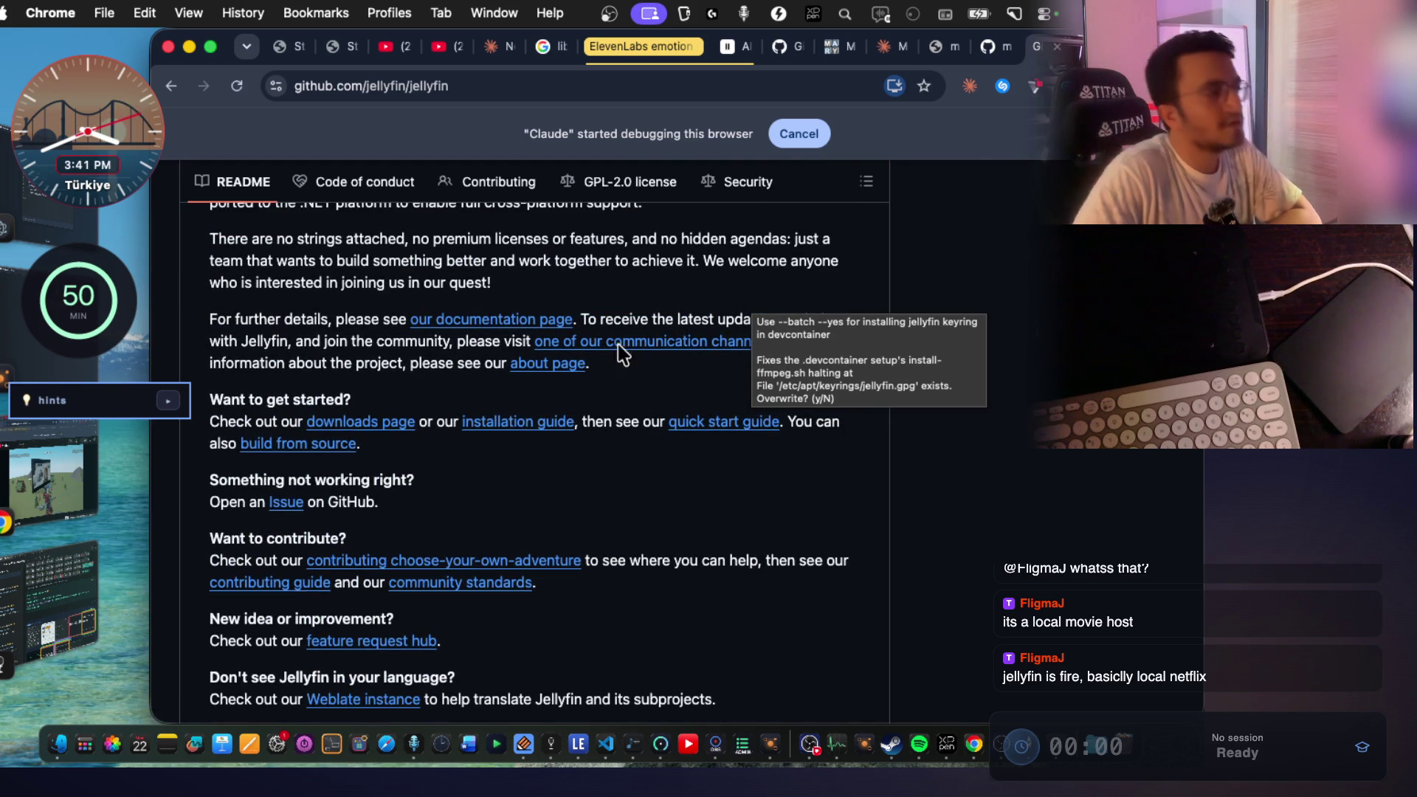
left_click(83, 484)
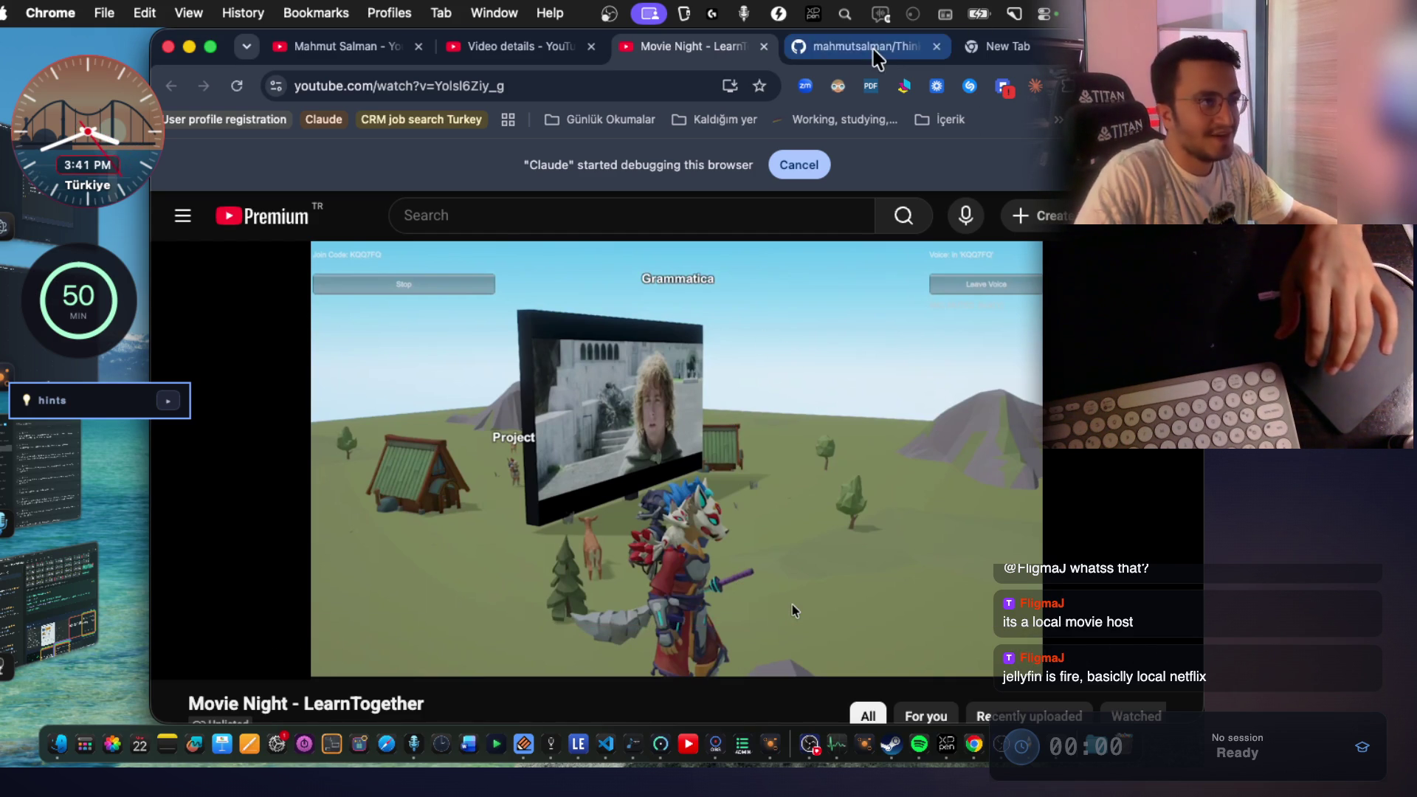
left_click(428, 347)
Pause the video and read through the Jellyfin README on GitHub.
left_click(428, 347)
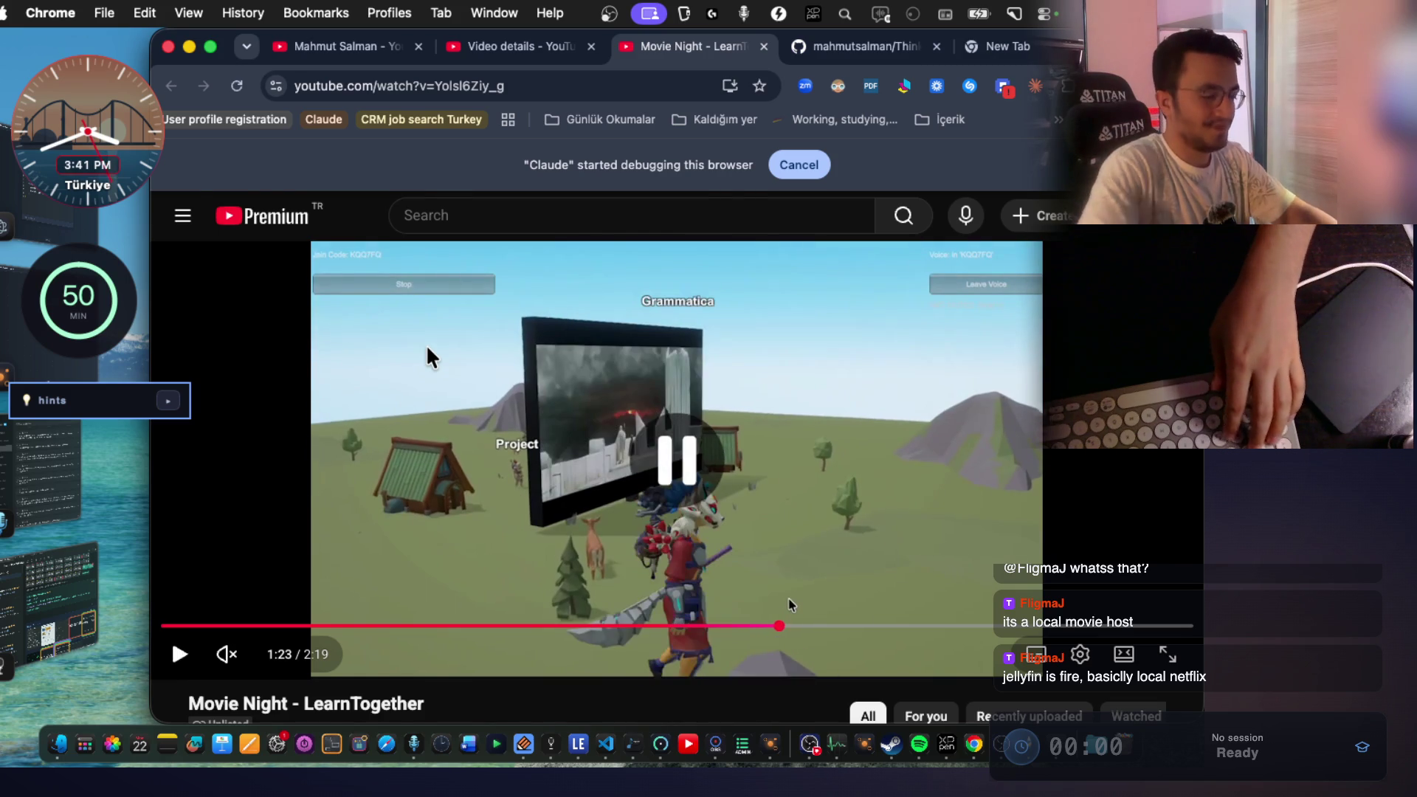
key("super+grave")
scroll(448, 390, "up", 3)
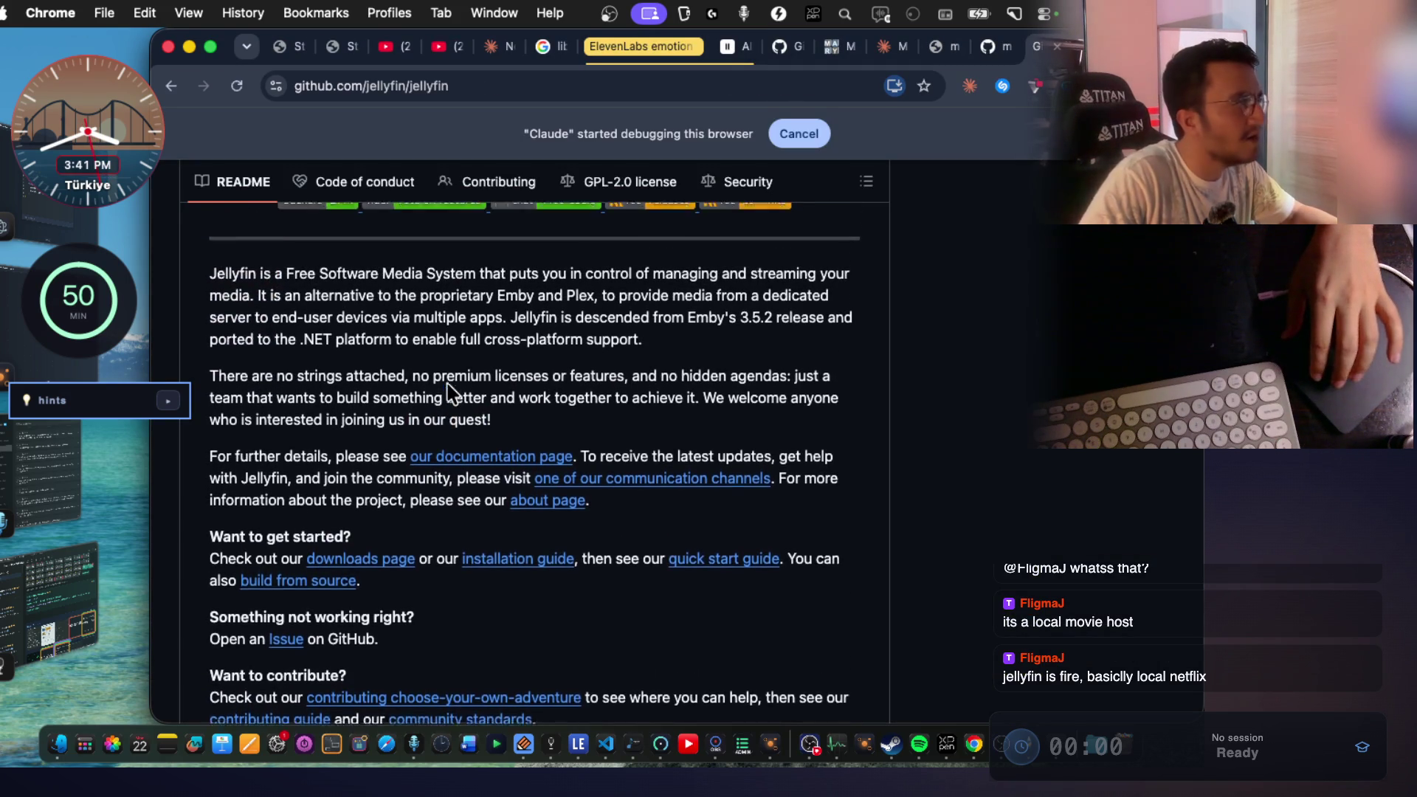
scroll(538, 389, "down", 10)
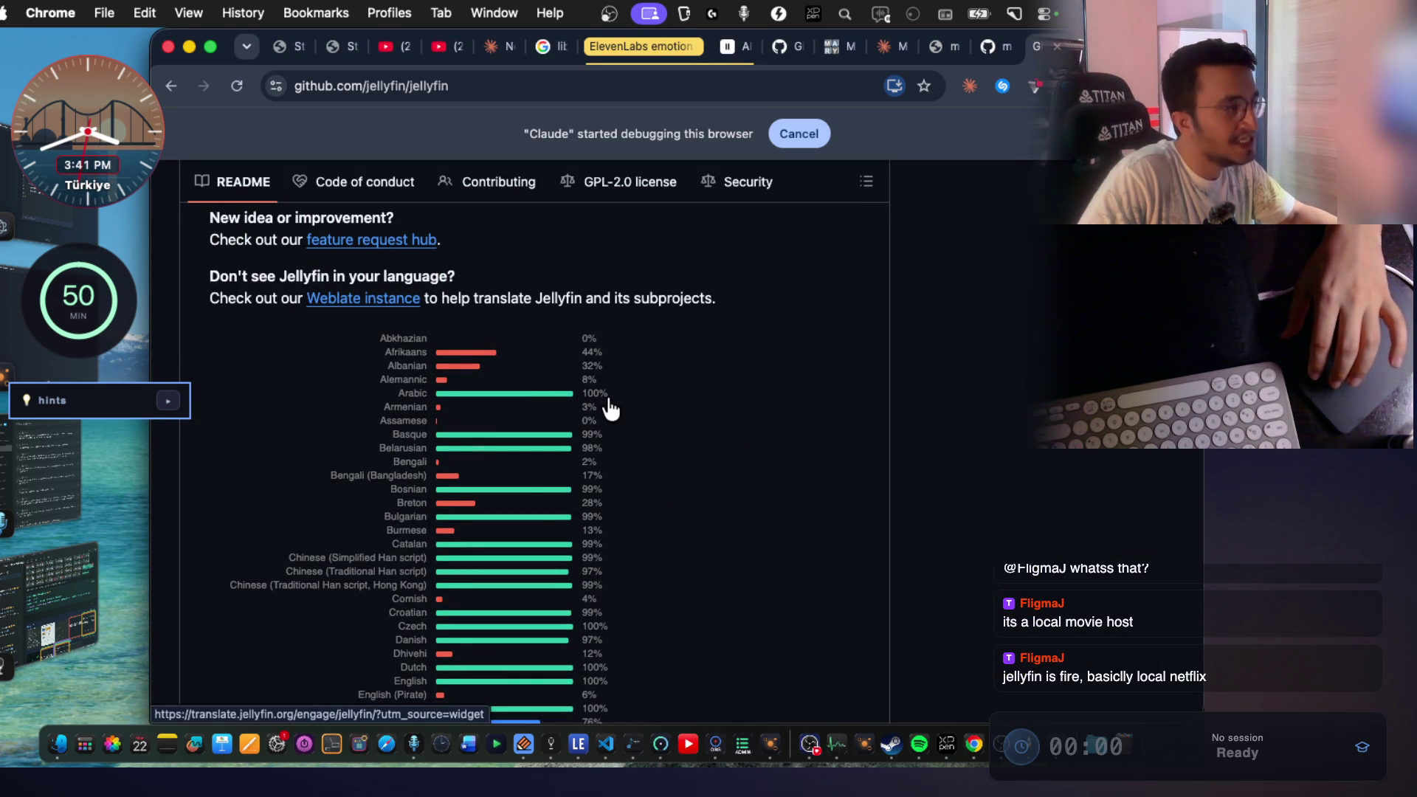
scroll(611, 418, "down", 7)
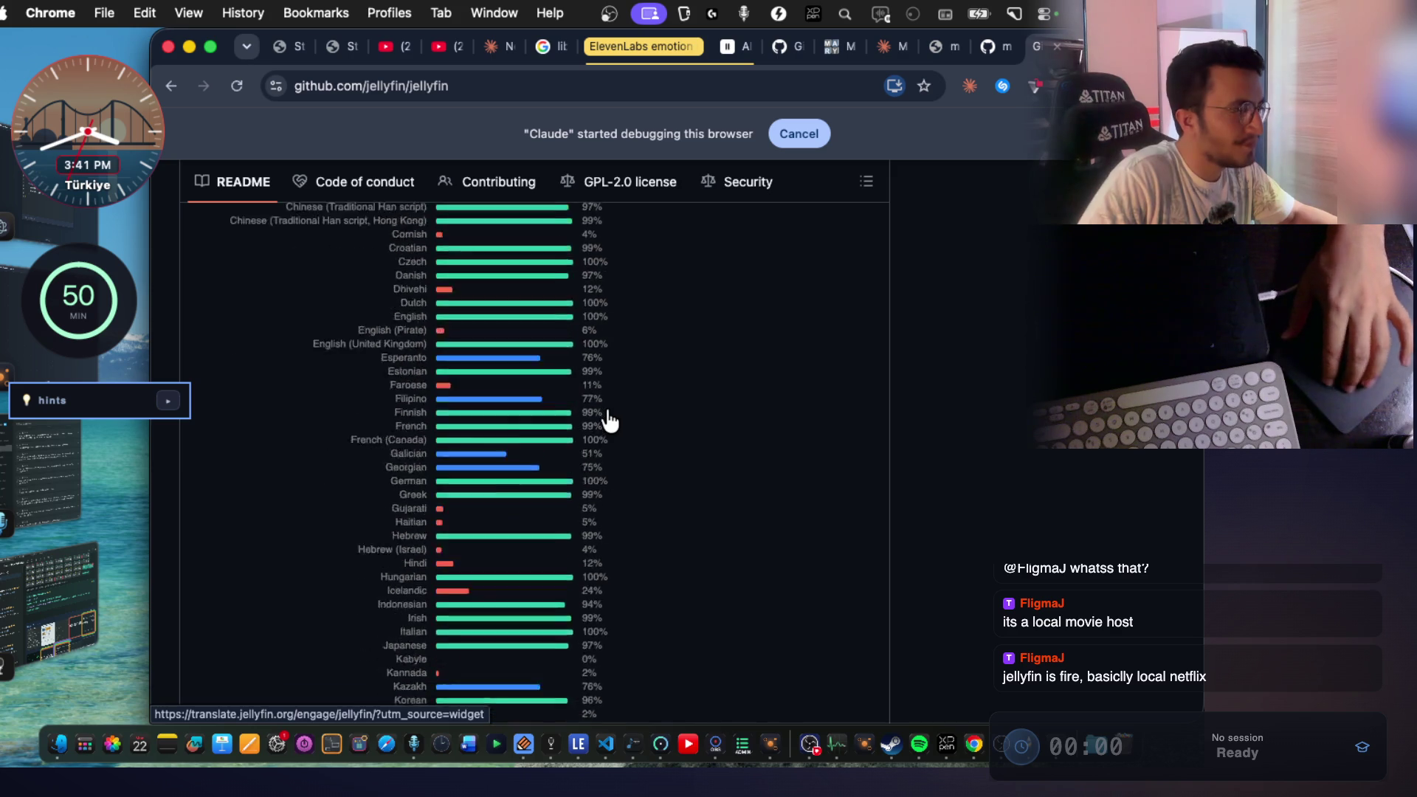
scroll(612, 417, "down", 10)
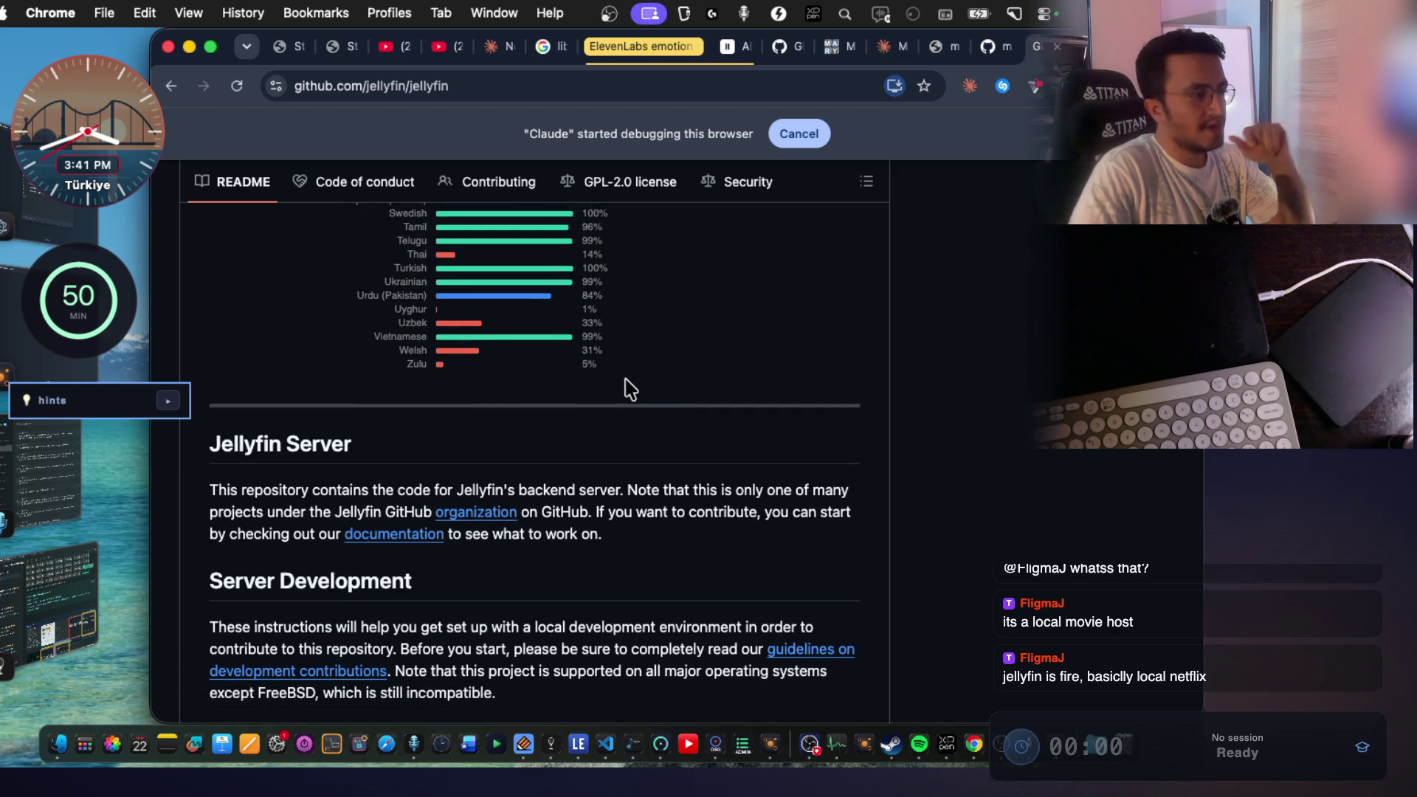
scroll(628, 384, "down", 10)
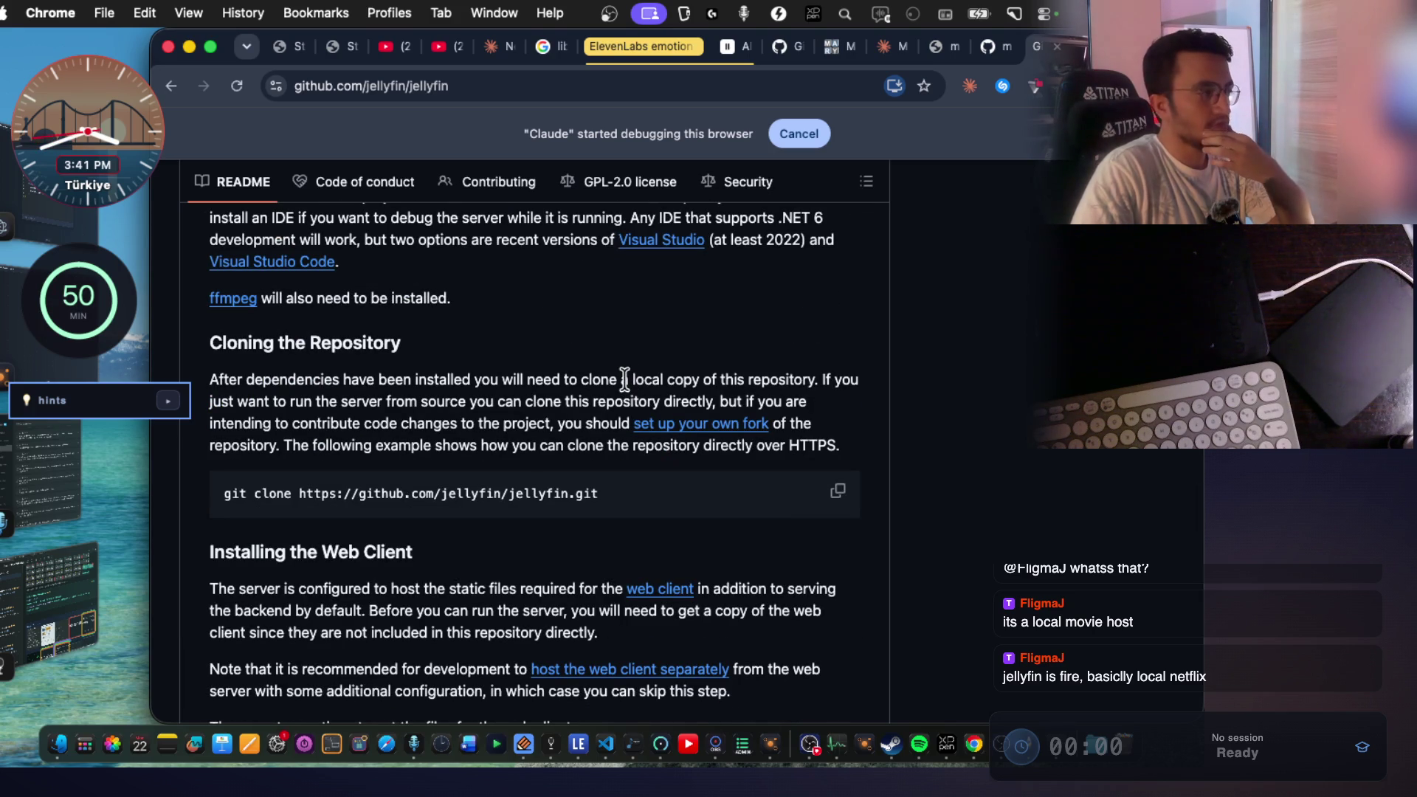
scroll(625, 379, "down", 10)
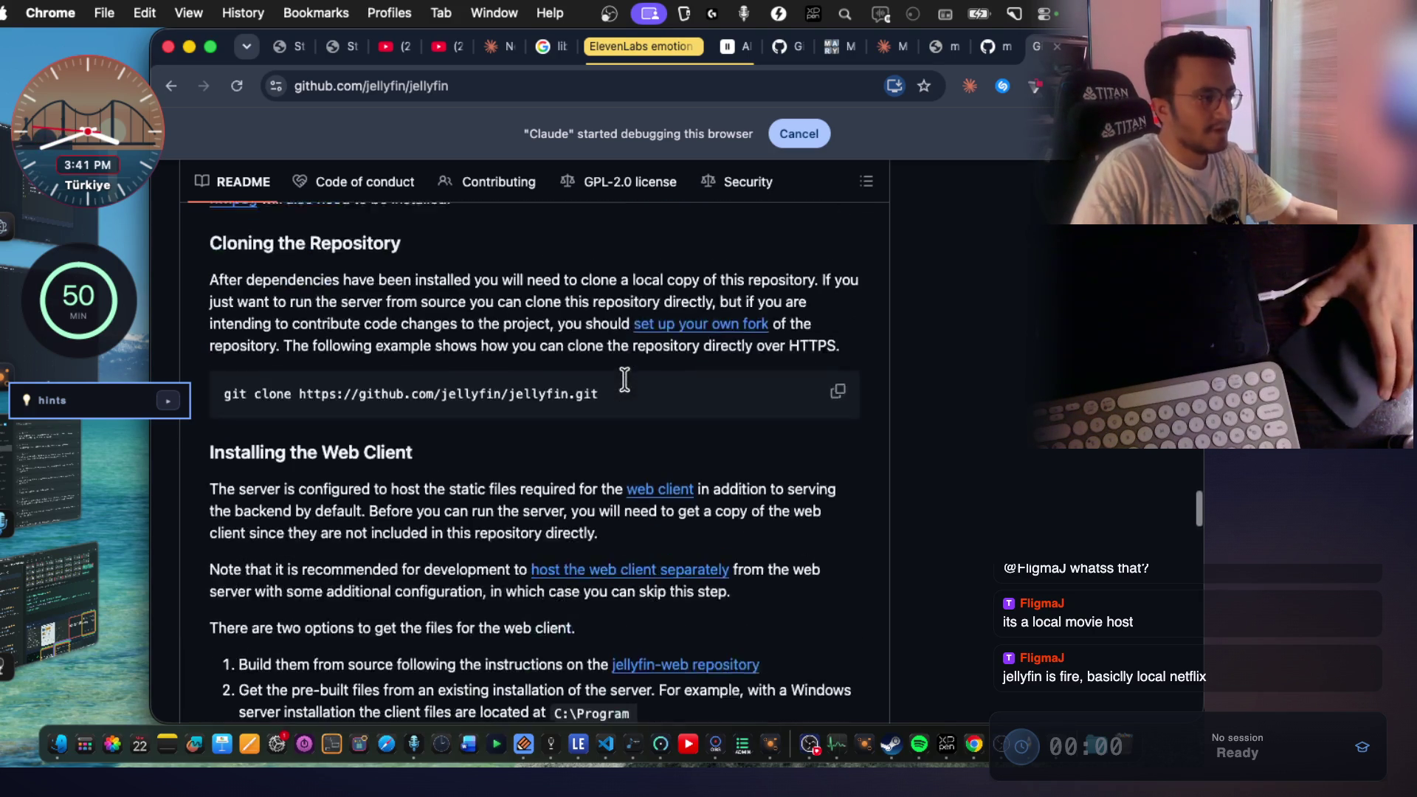
scroll(625, 380, "down", 9)
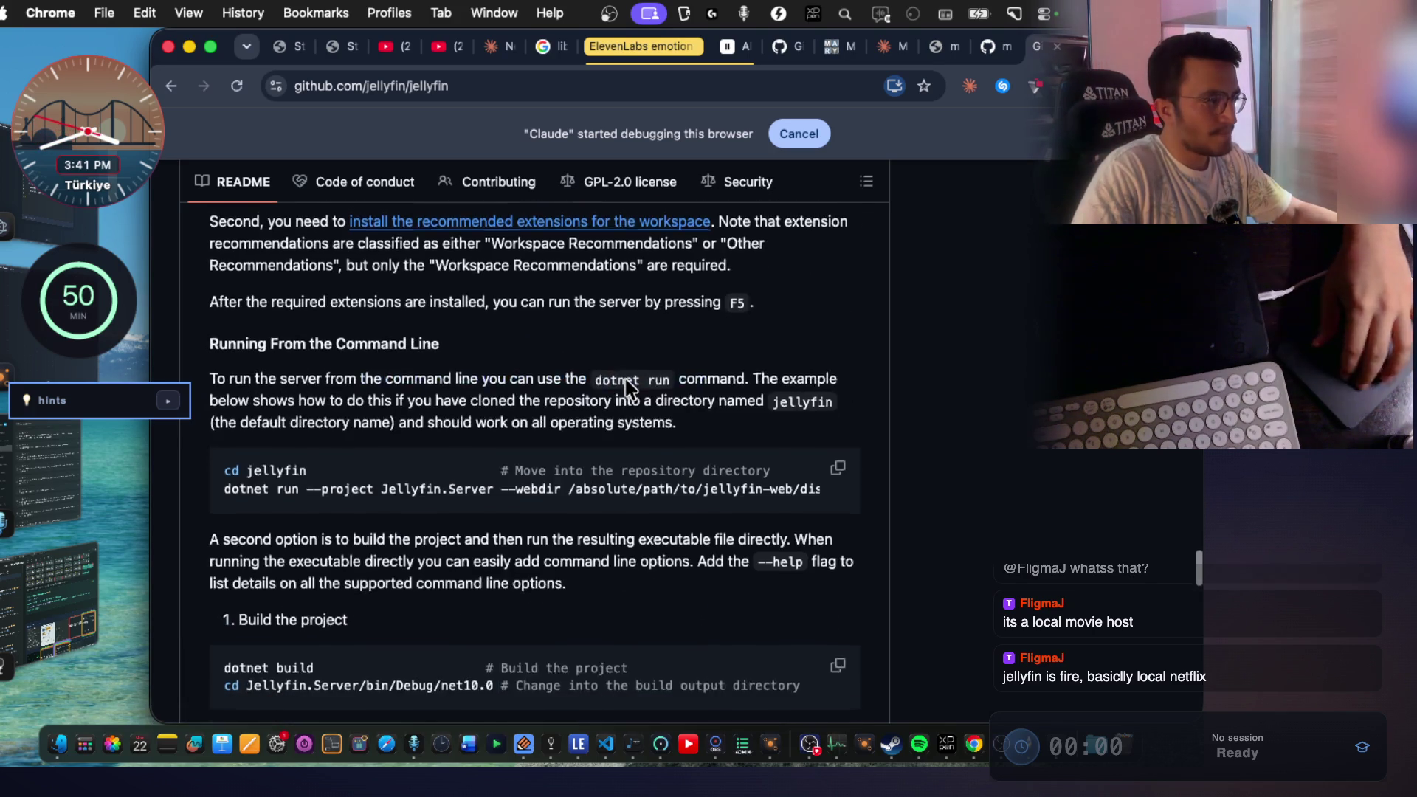
scroll(625, 380, "up", 15)
scroll(625, 380, "up", 20)
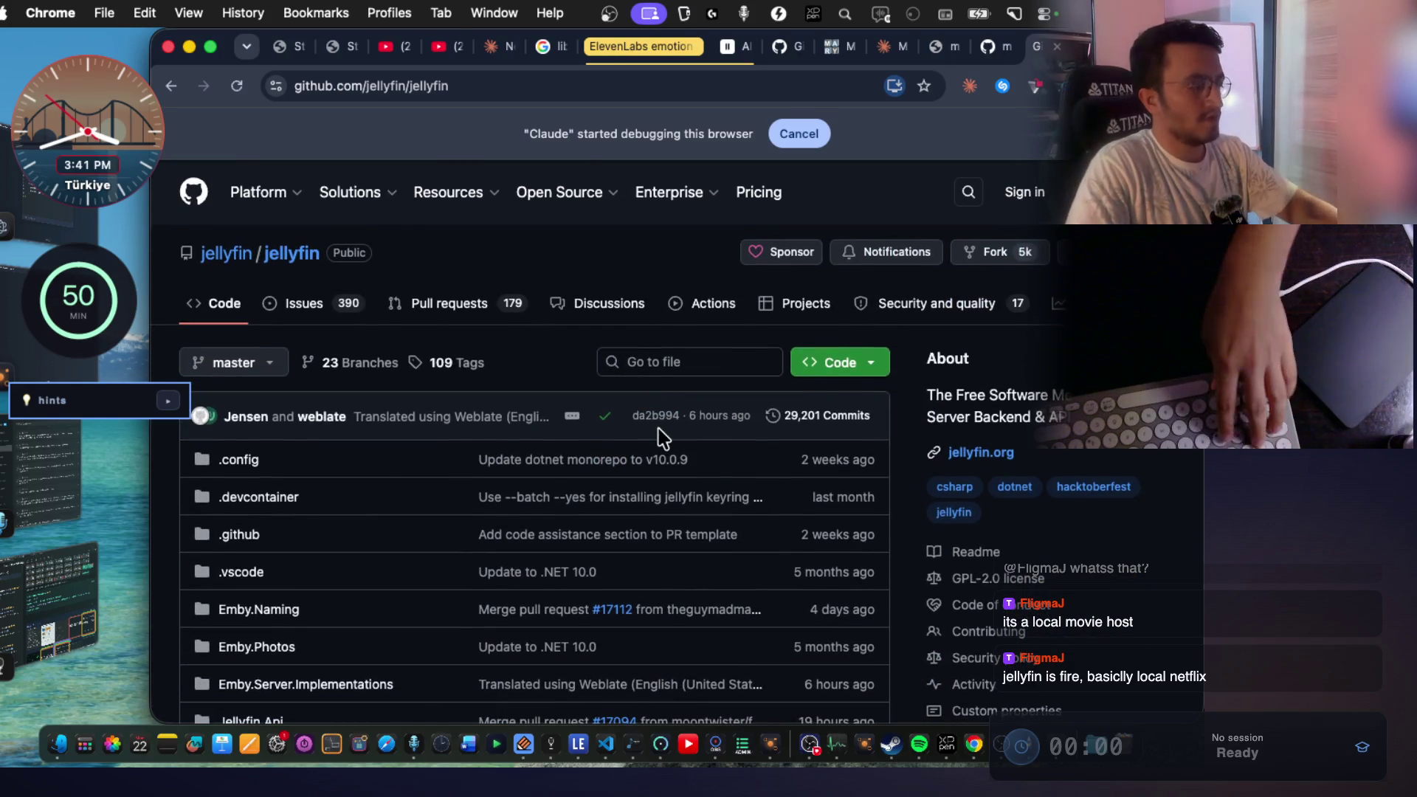
scroll(657, 417, "down", 20)
scroll(659, 427, "up", 3)
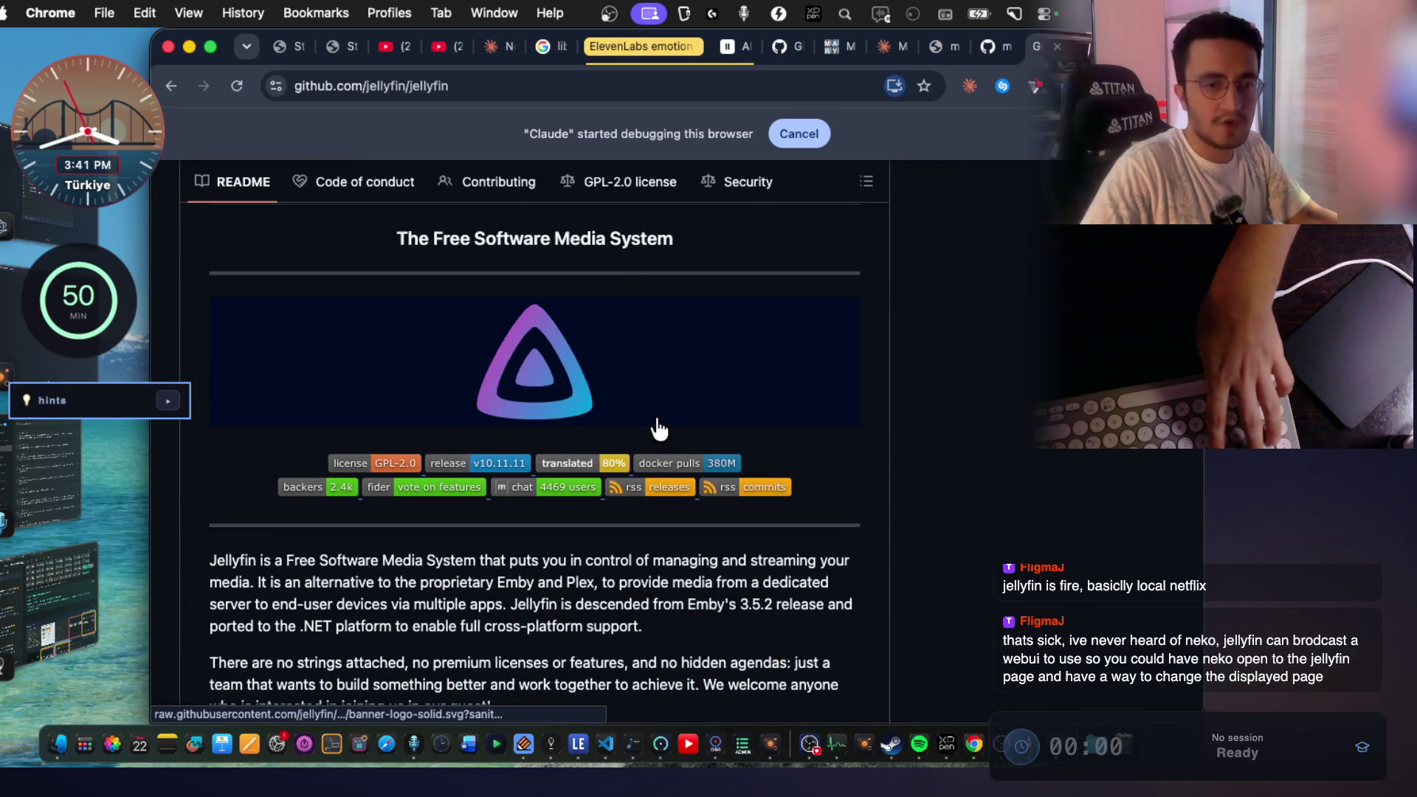
Screenshot the Jellyfin logo and intro, then show the notes app's Capture page.
key("super+shift+4")
left_click_drag(157, 172, 1012, 659)
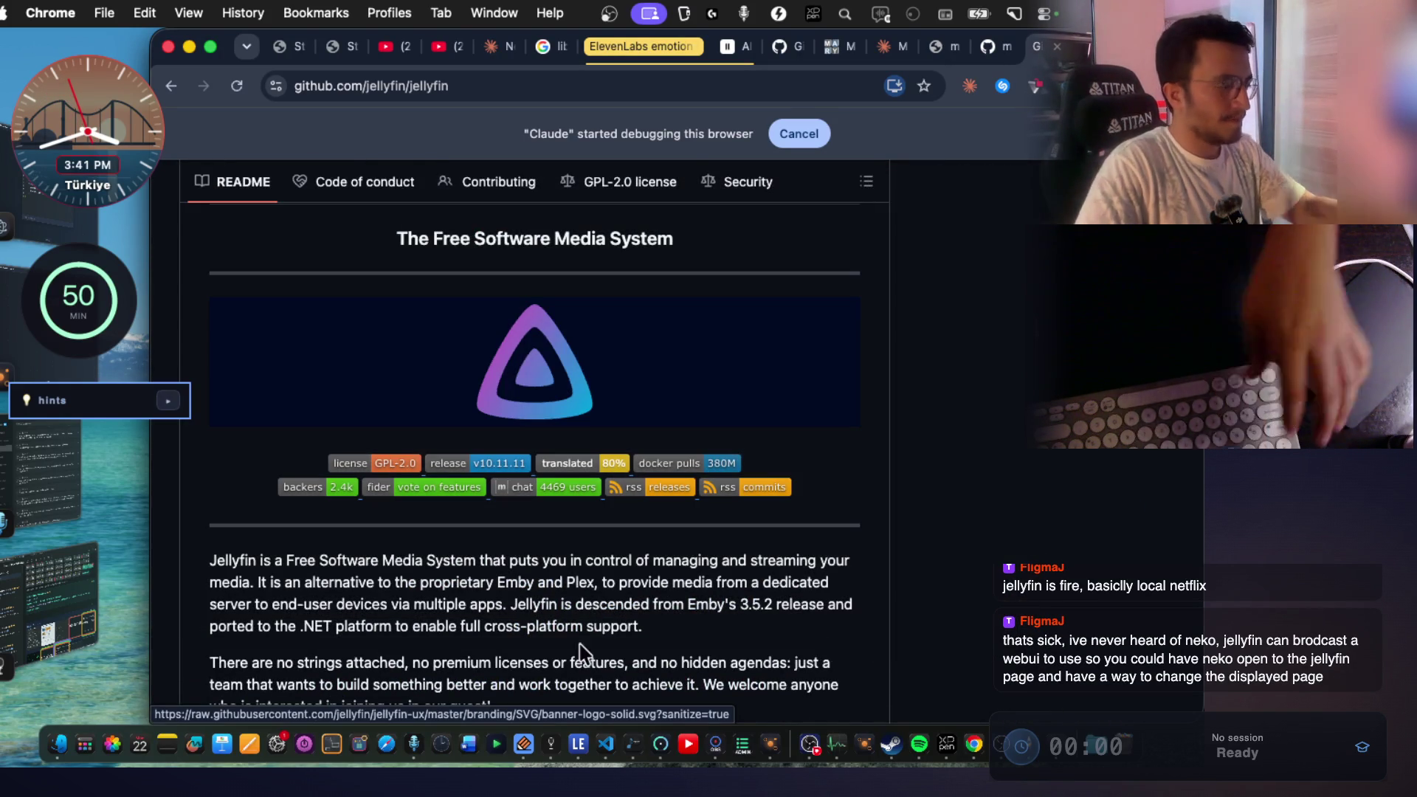
left_click(551, 744)
left_click(554, 84)
Paste the Jellyfin screenshot as yesterday's fifth image and tag it 'todo'.
scroll(849, 437, "down", 10)
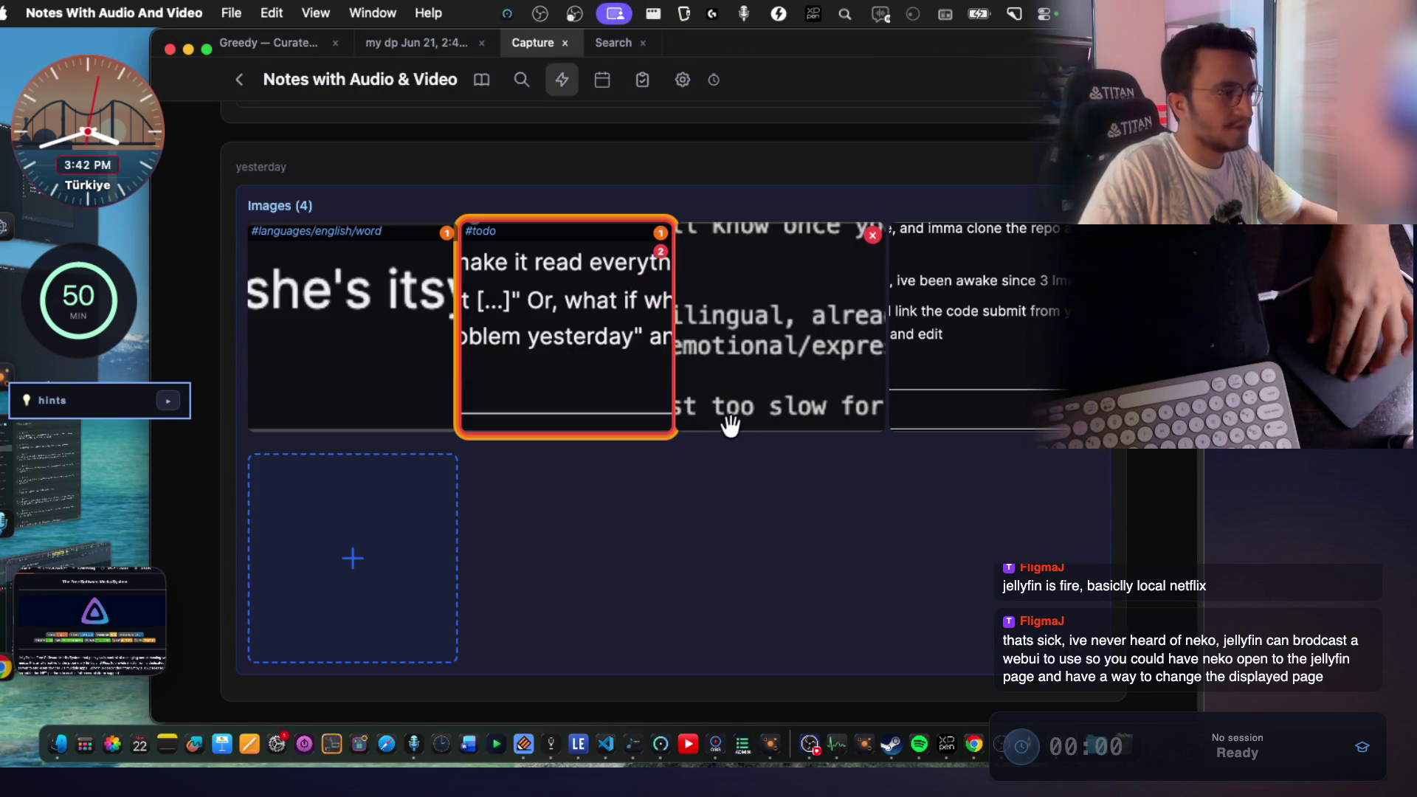
left_click(402, 586)
left_click(402, 531)
right_click(657, 325)
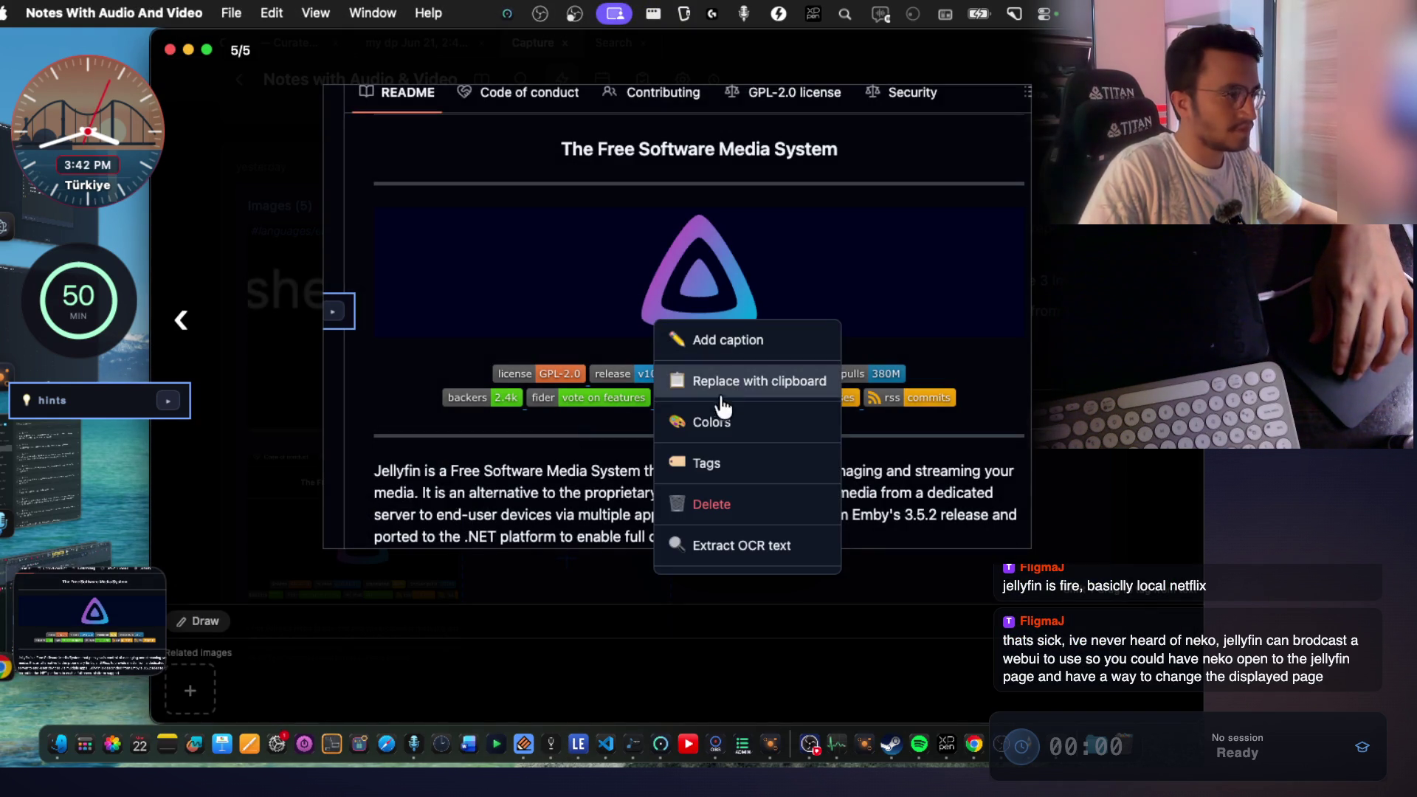
left_click(721, 464)
left_click(556, 410)
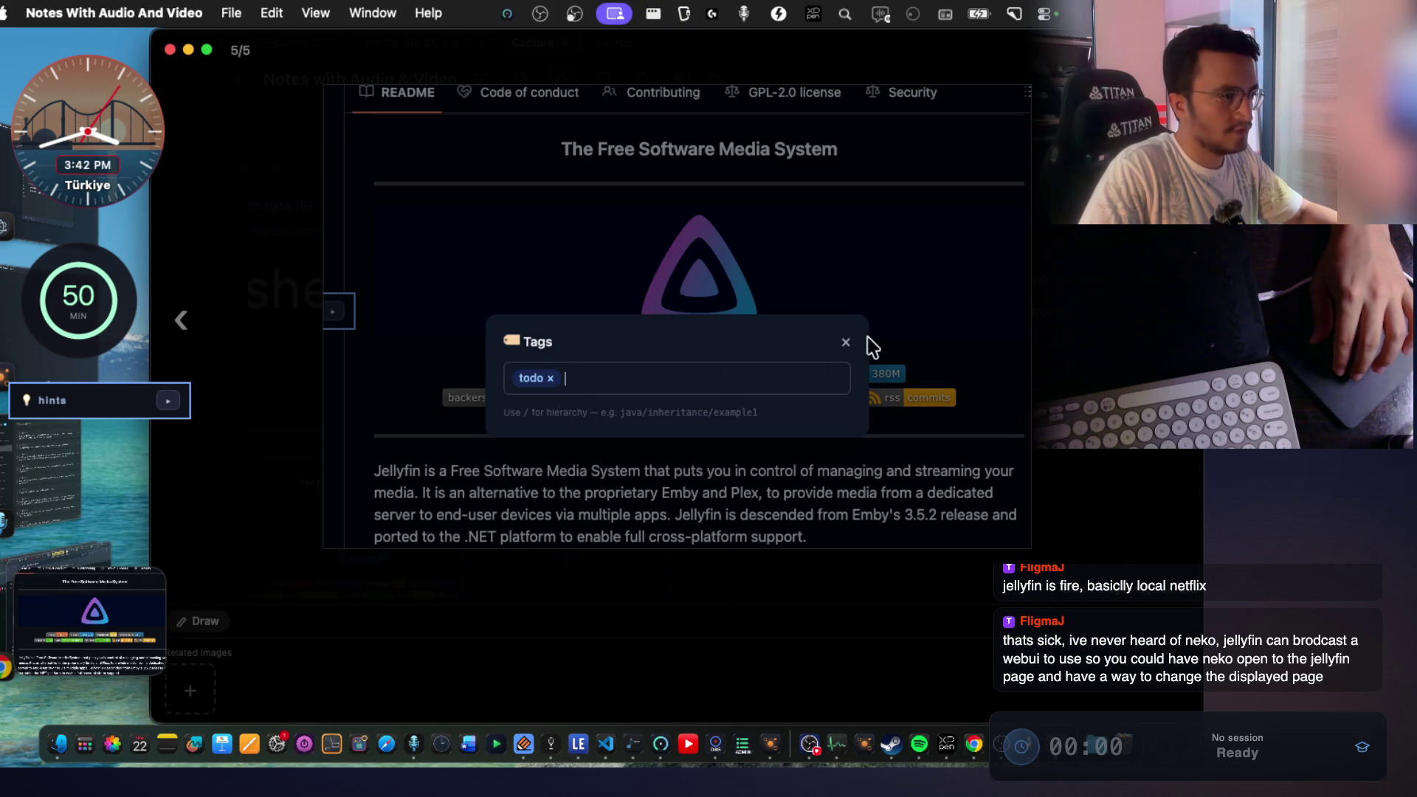
left_click(845, 342)
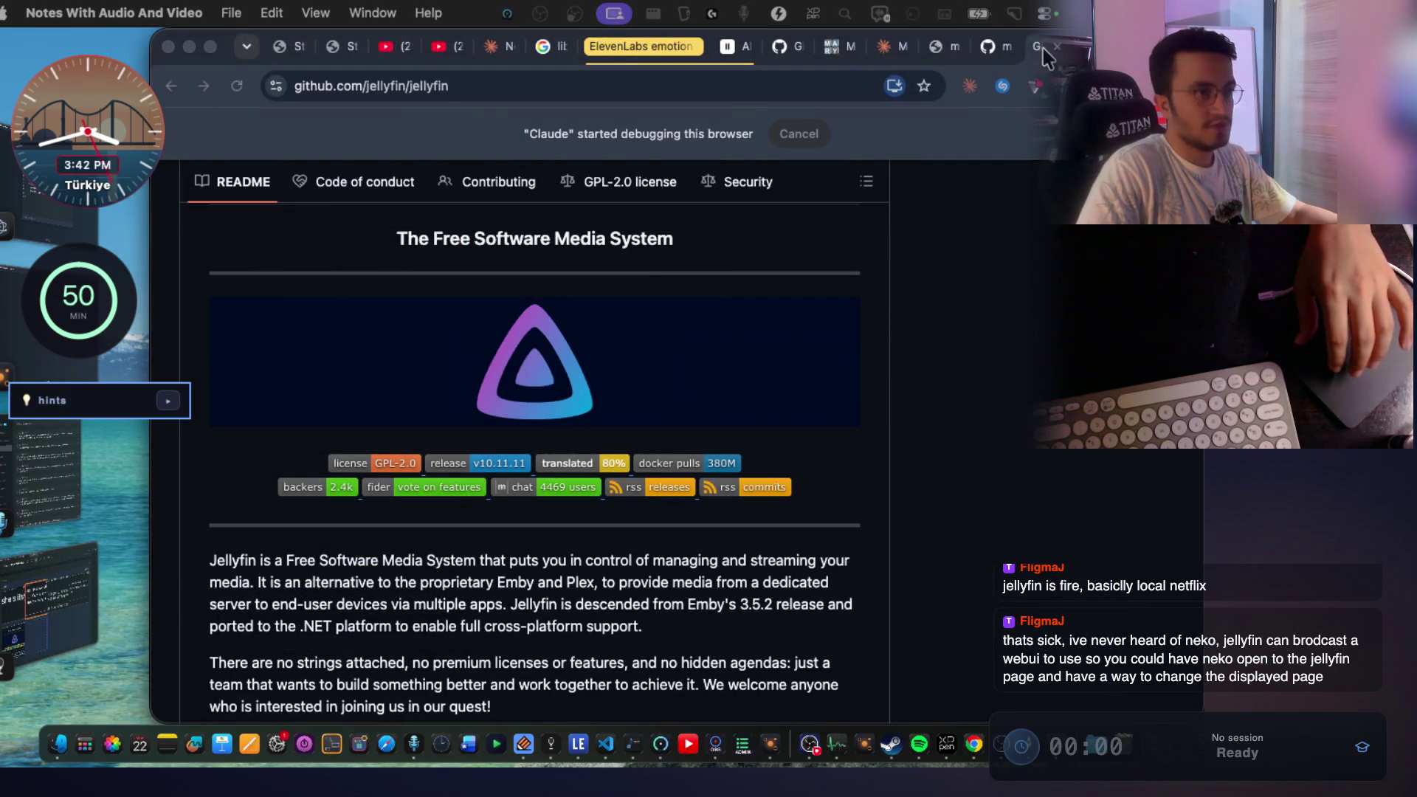
left_click(1036, 46)
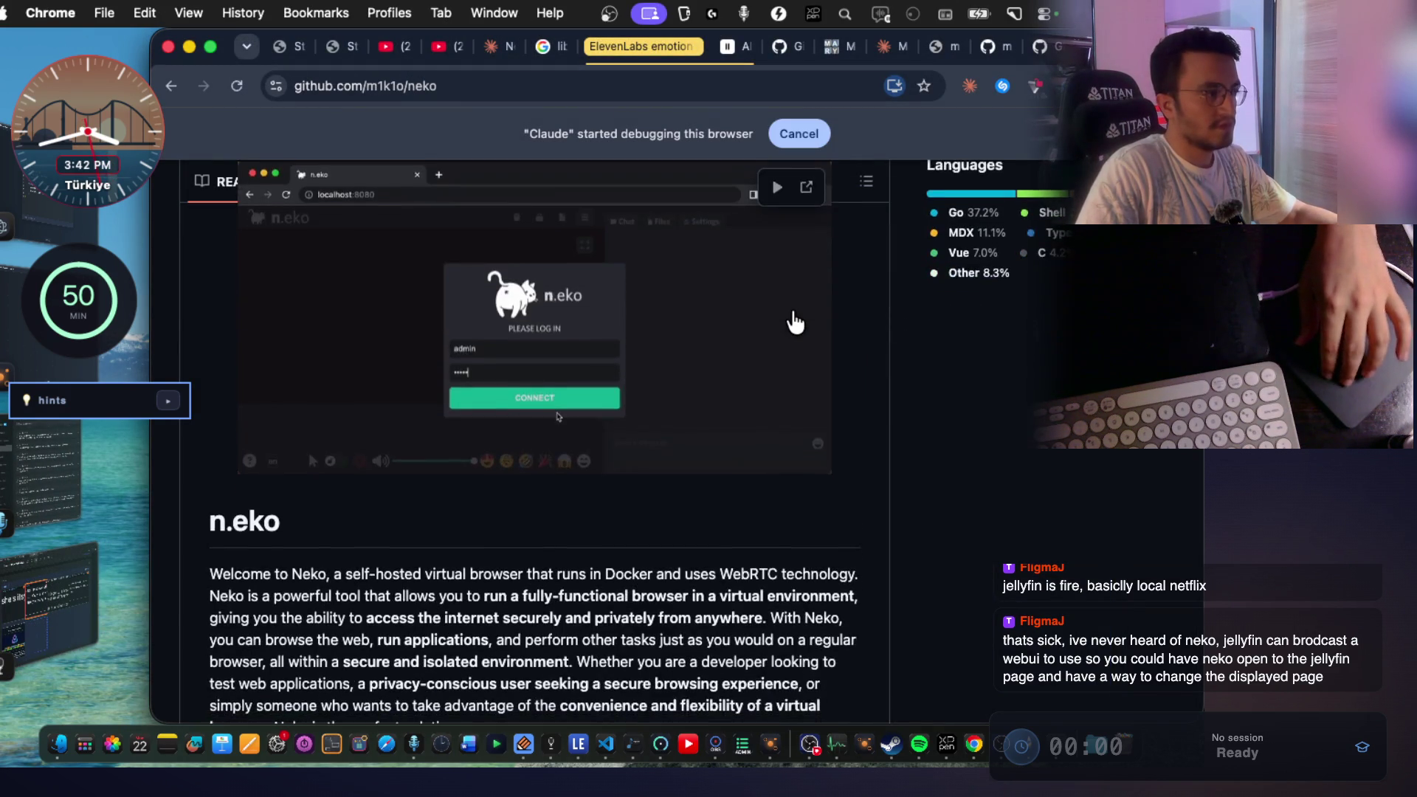
scroll(792, 325, "up", 2)
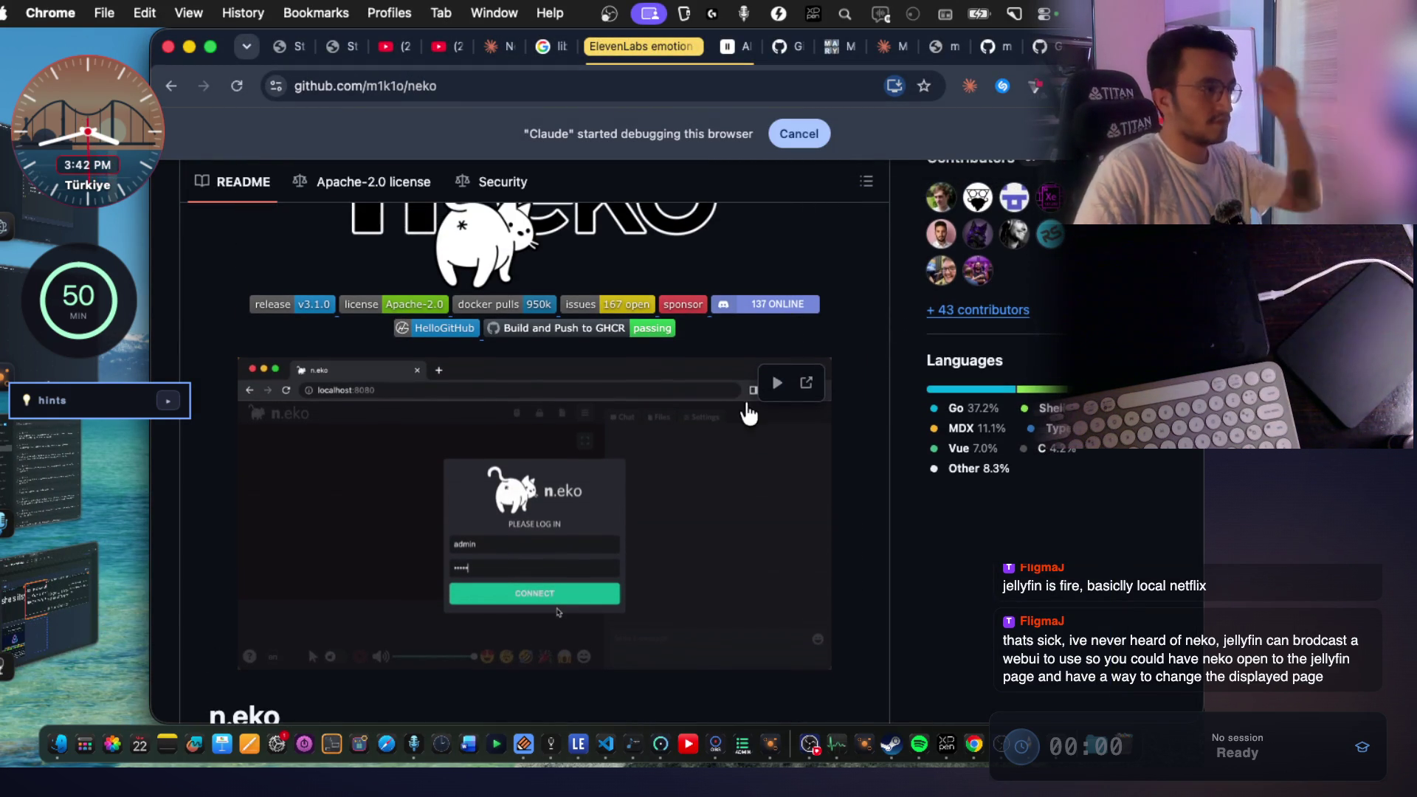
scroll(743, 437, "down", 5)
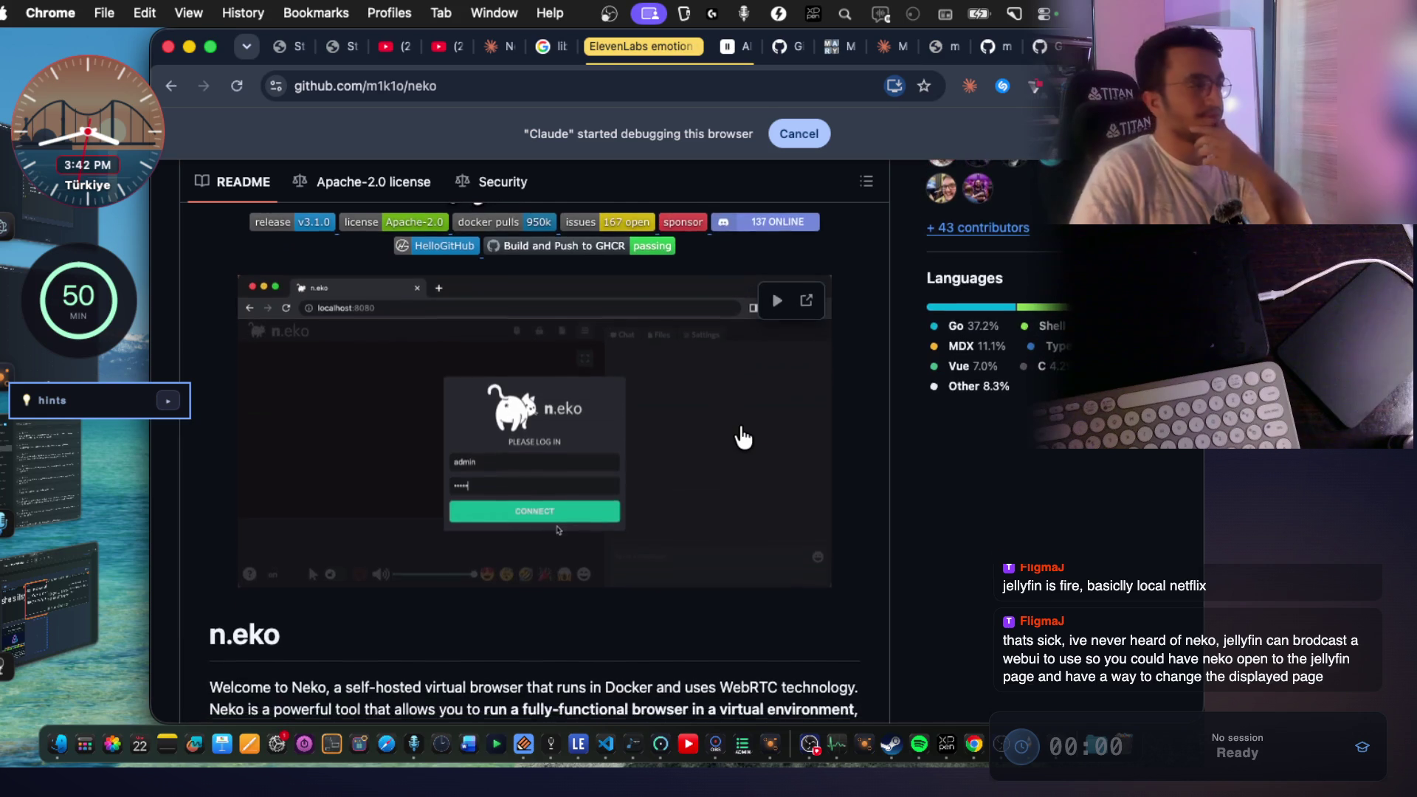
scroll(743, 435, "down", 3)
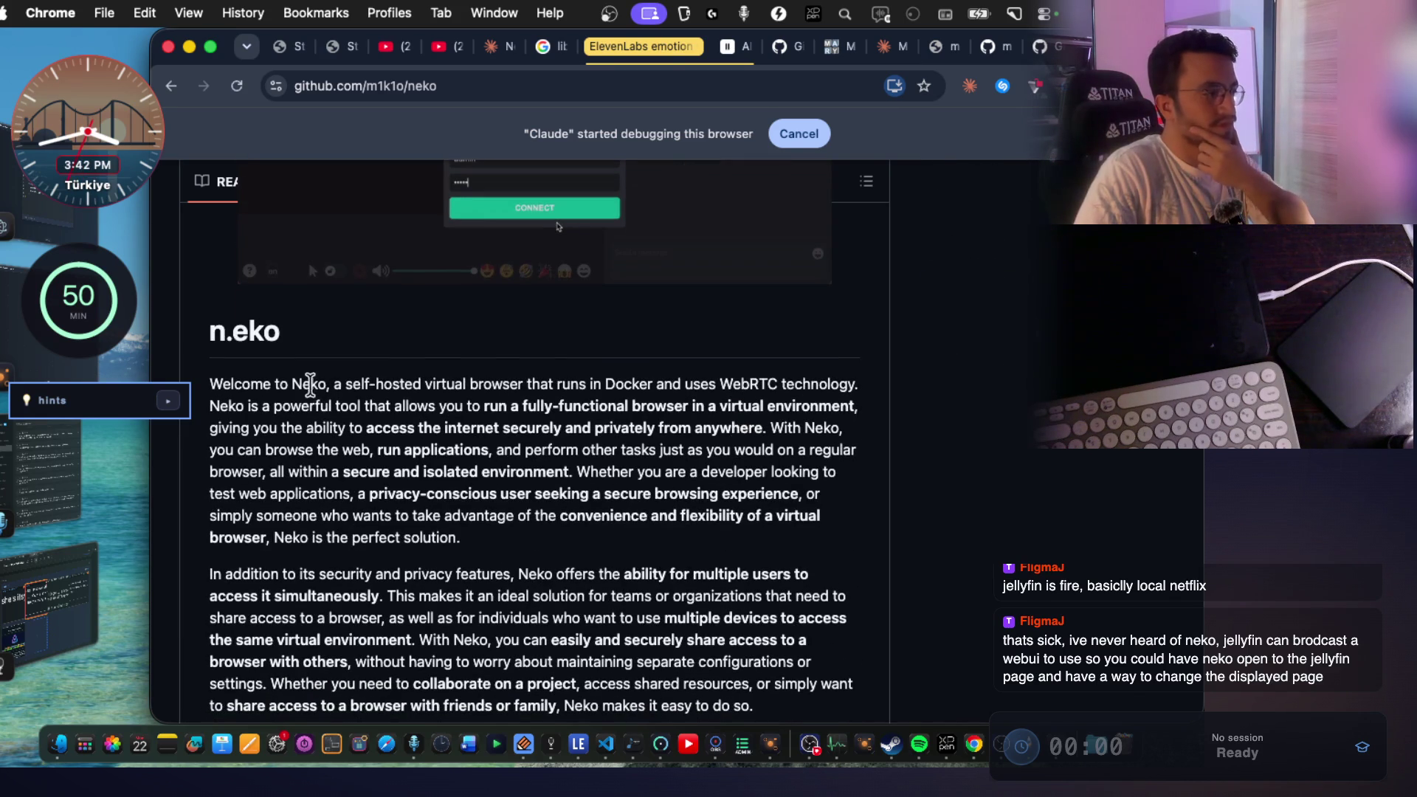
mouse_move(326, 382)
left_mouse_down()
mouse_move(527, 383)
mouse_move(509, 384)
left_mouse_up()
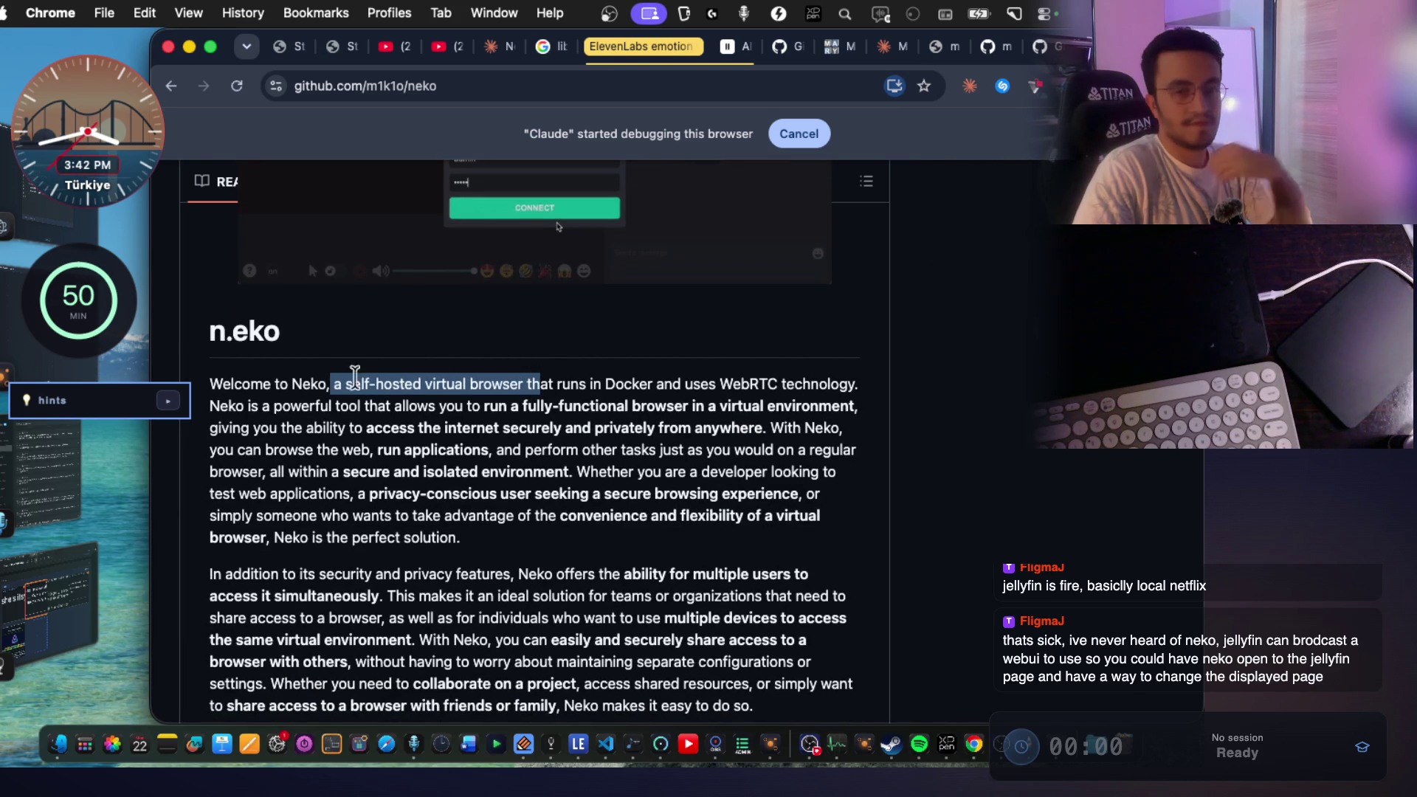
scroll(457, 384, "up", 10)
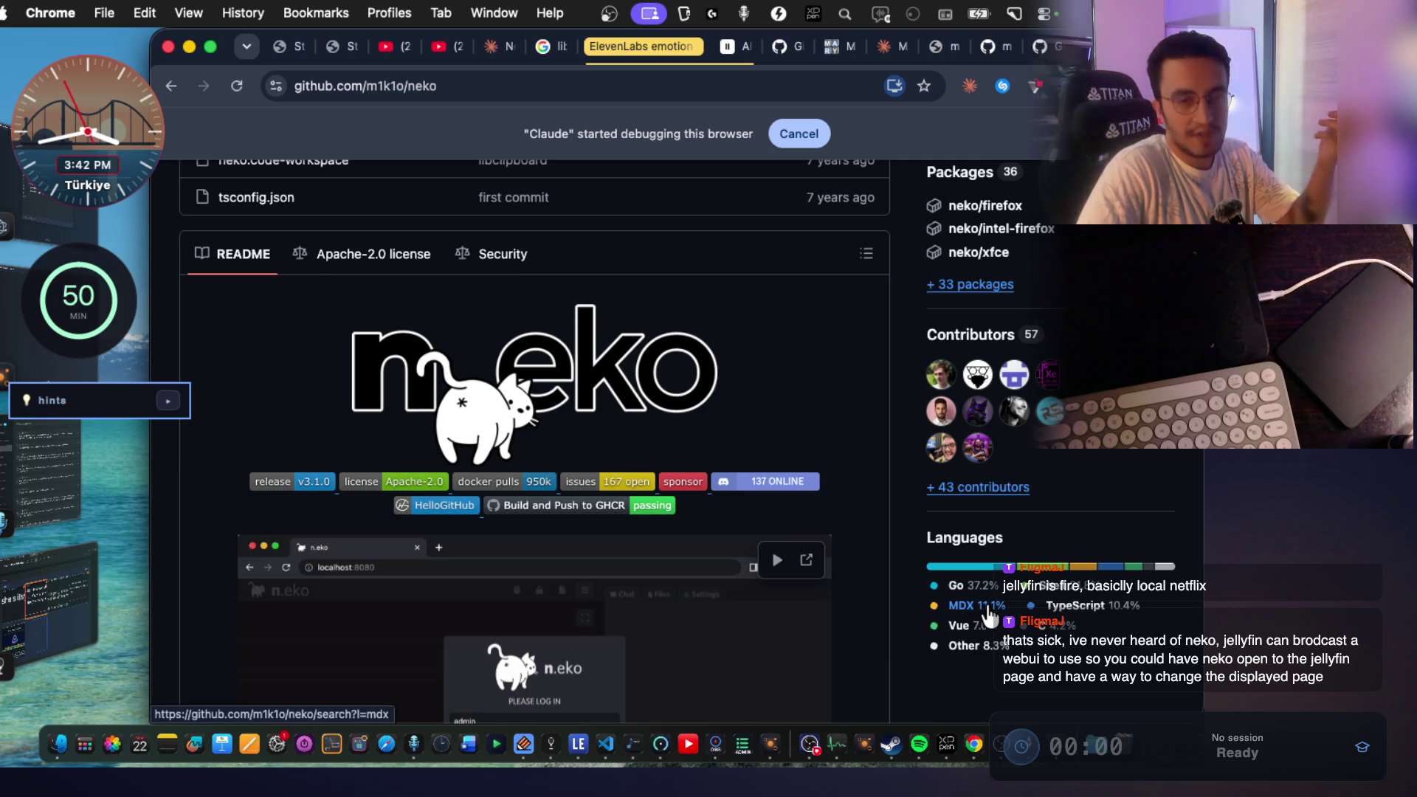
scroll(661, 547, "down", 15)
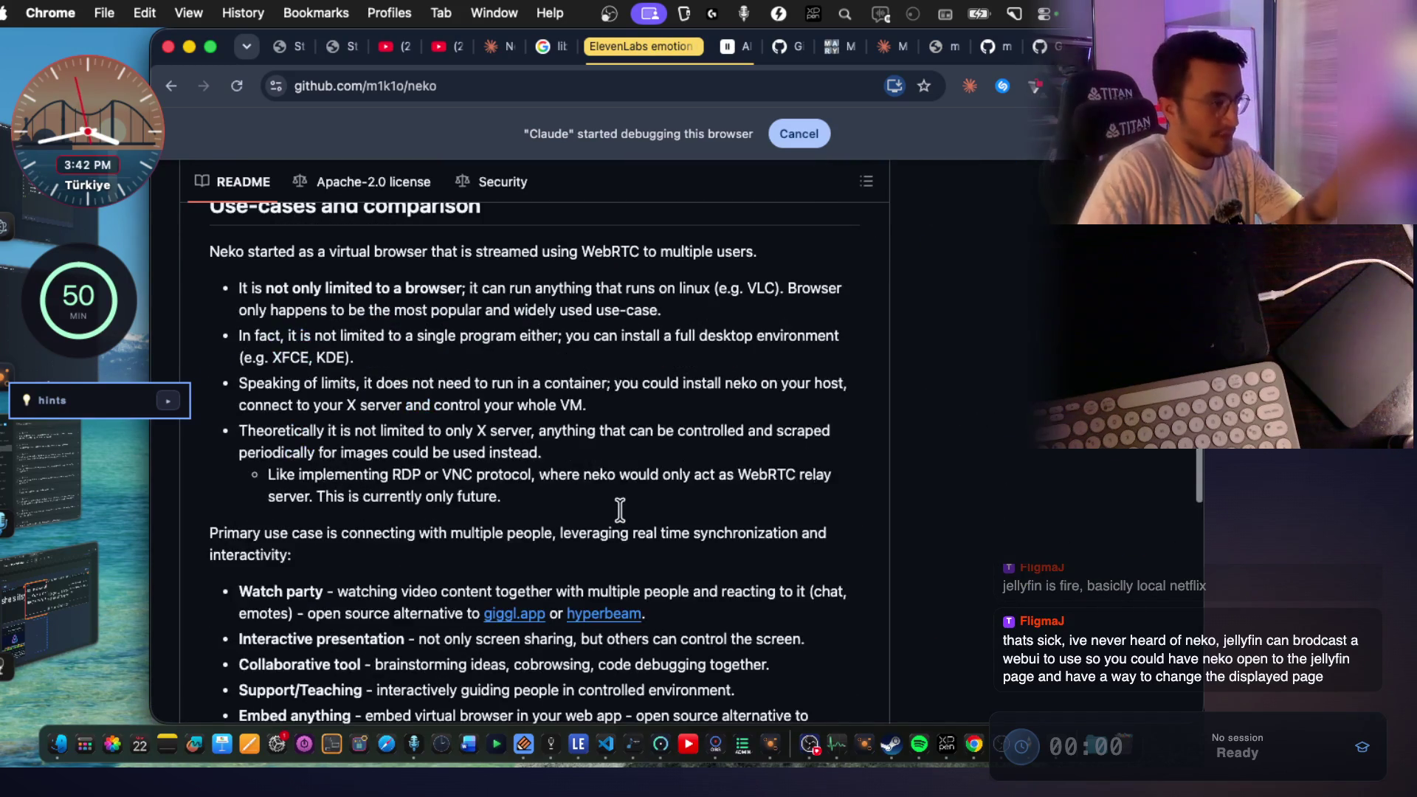
scroll(620, 509, "down", 10)
scroll(622, 528, "down", 10)
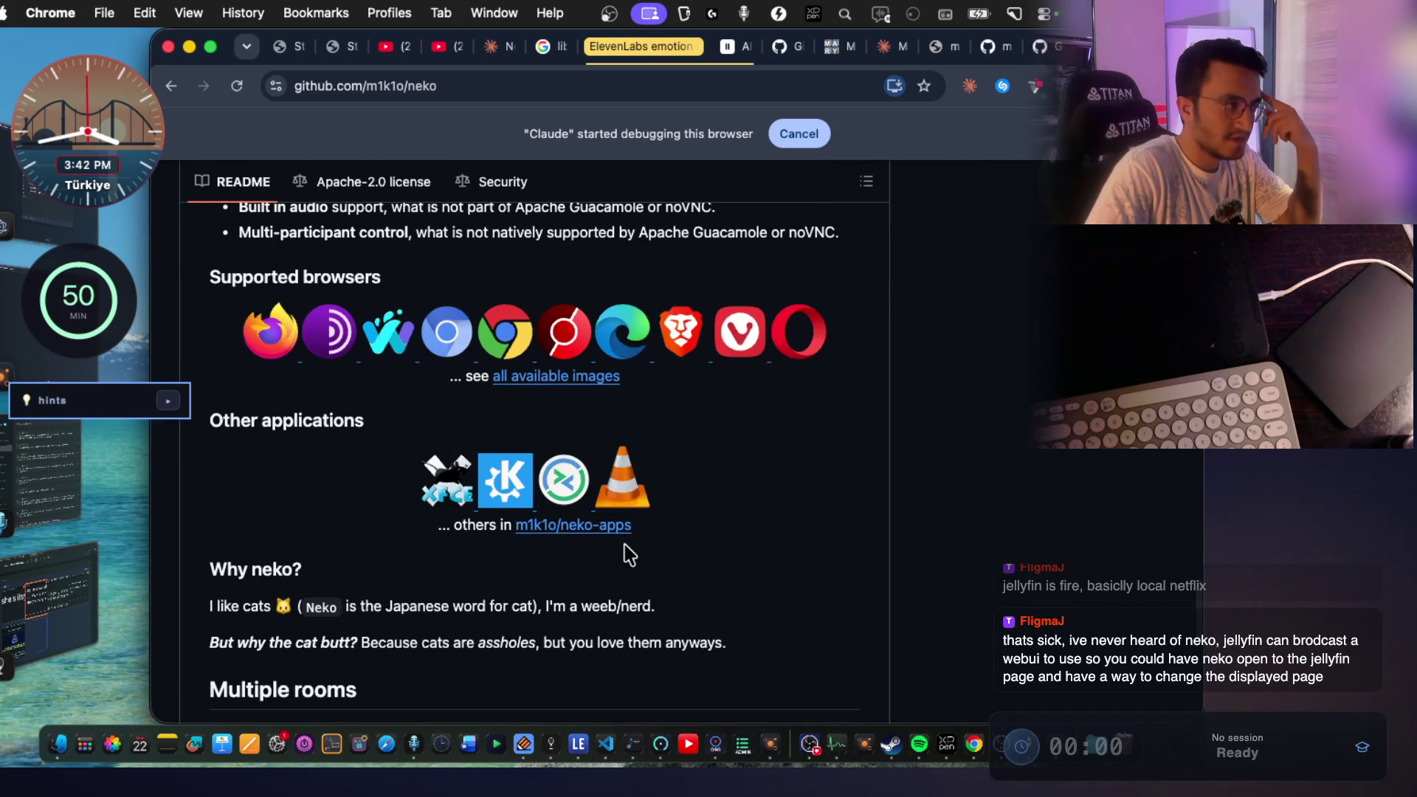
scroll(628, 554, "down", 10)
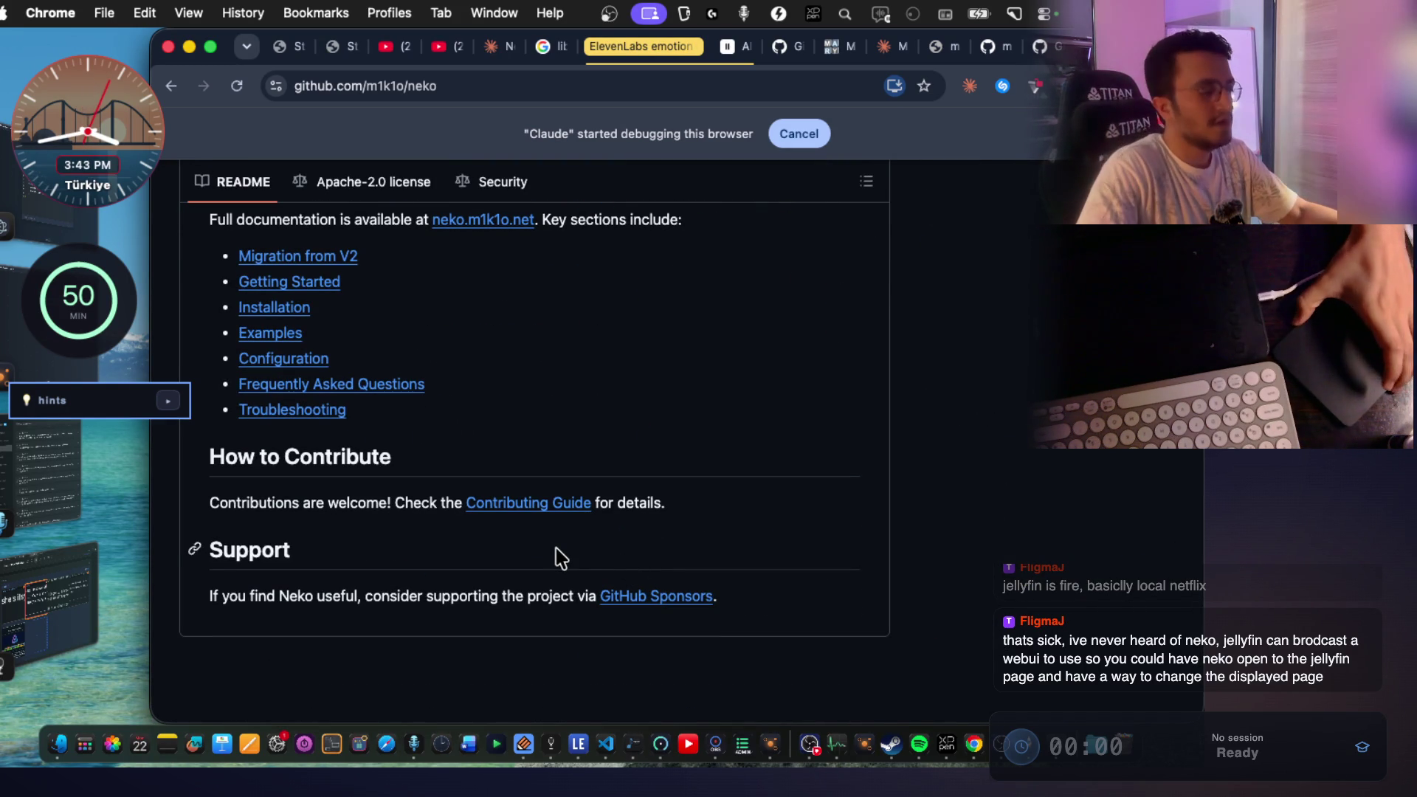
scroll(550, 538, "up", 15)
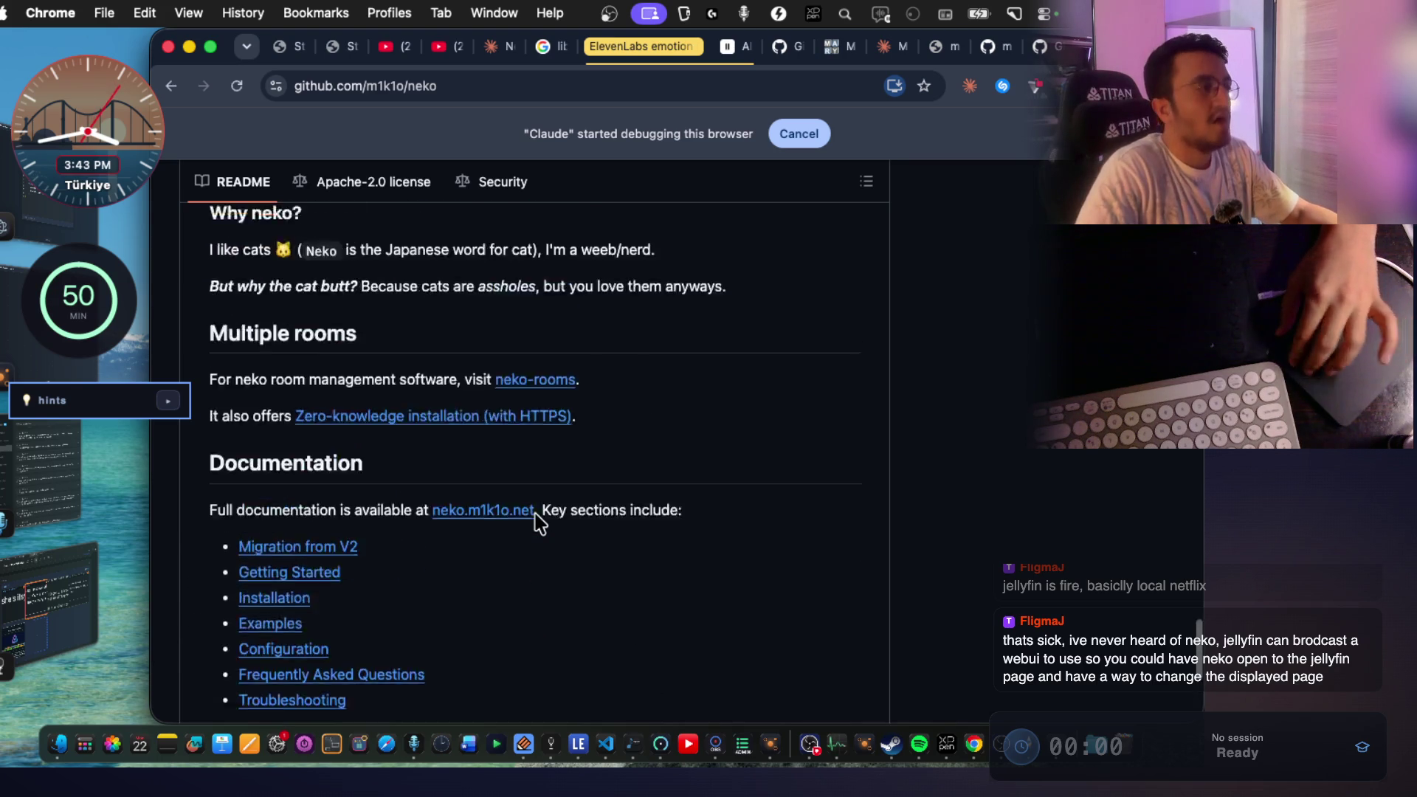
scroll(531, 515, "up", 10)
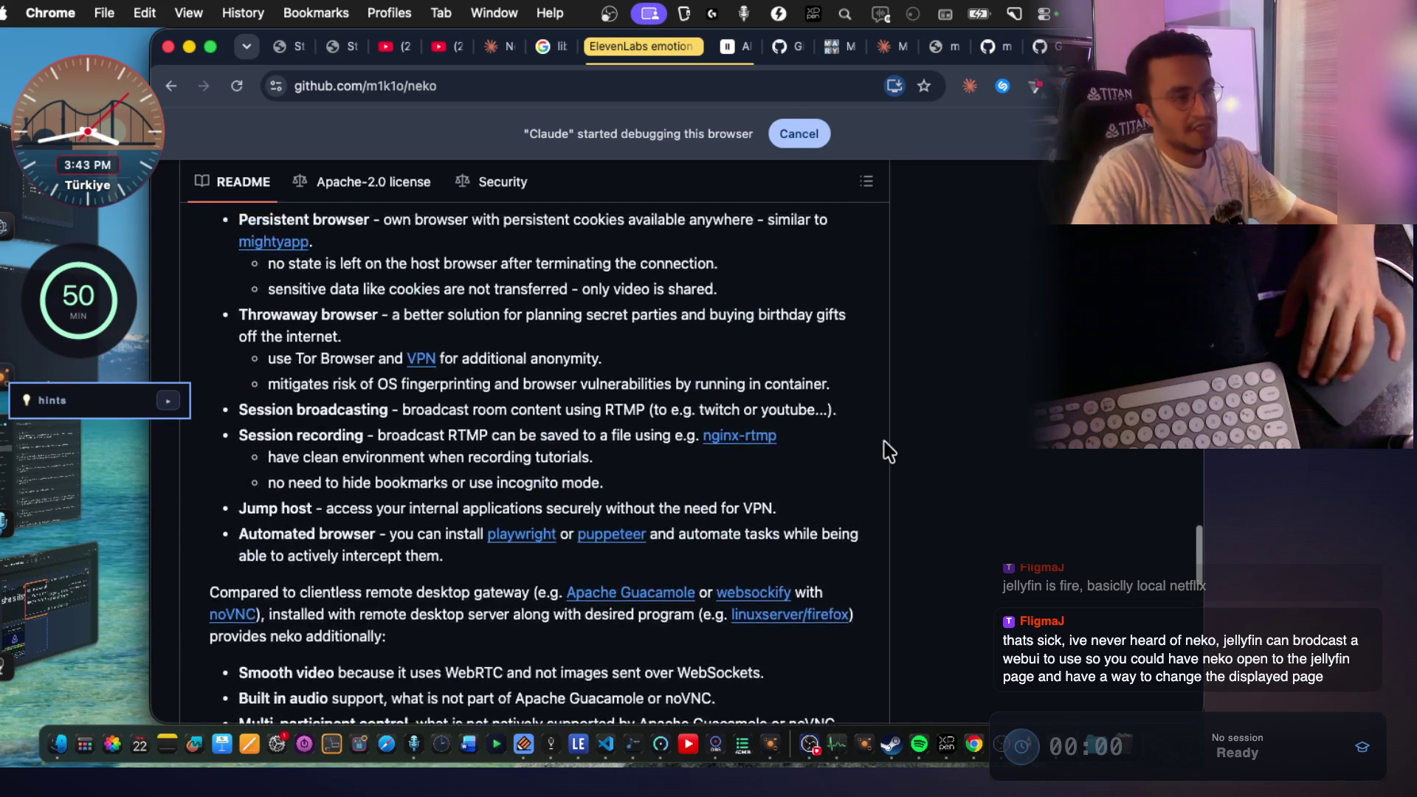
scroll(889, 451, "up", 10)
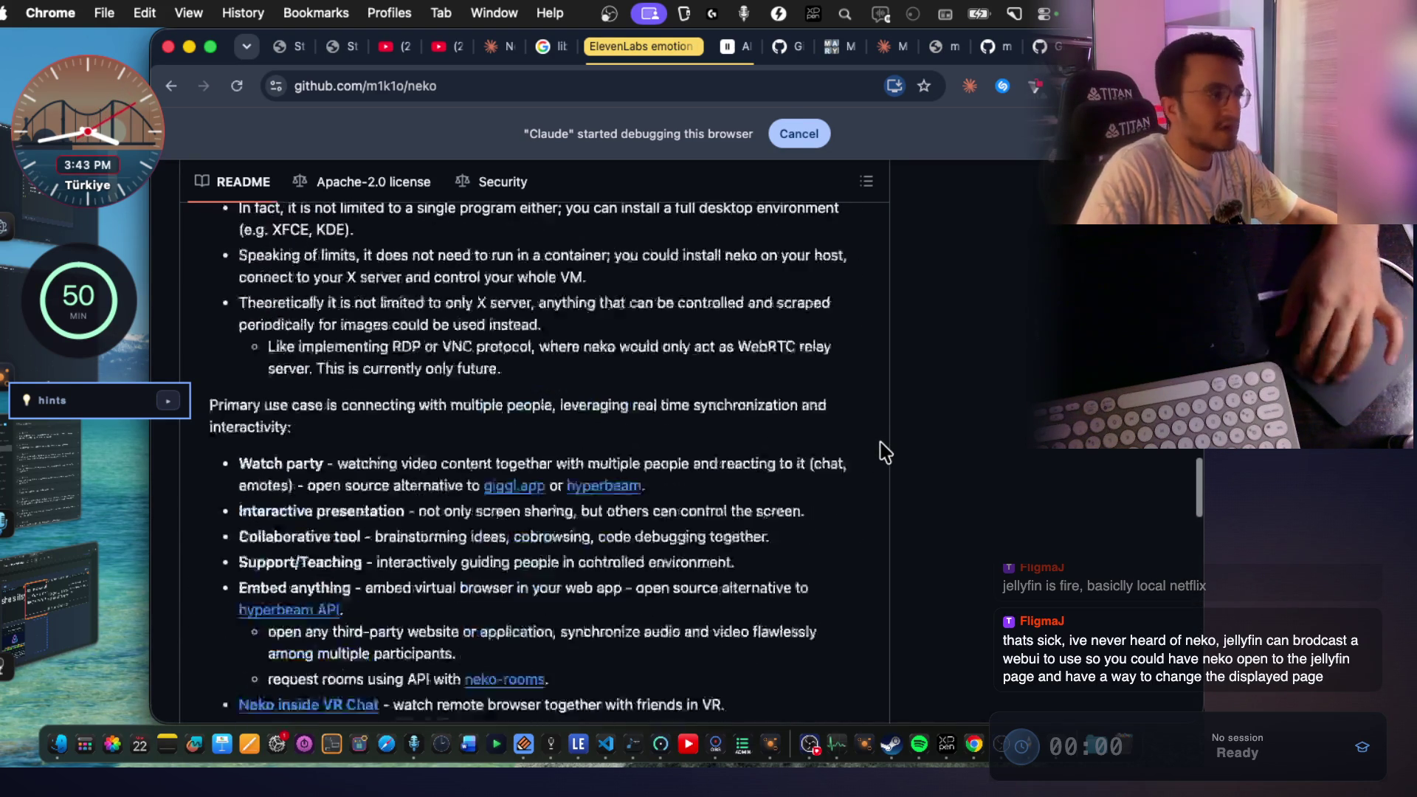
scroll(885, 451, "up", 15)
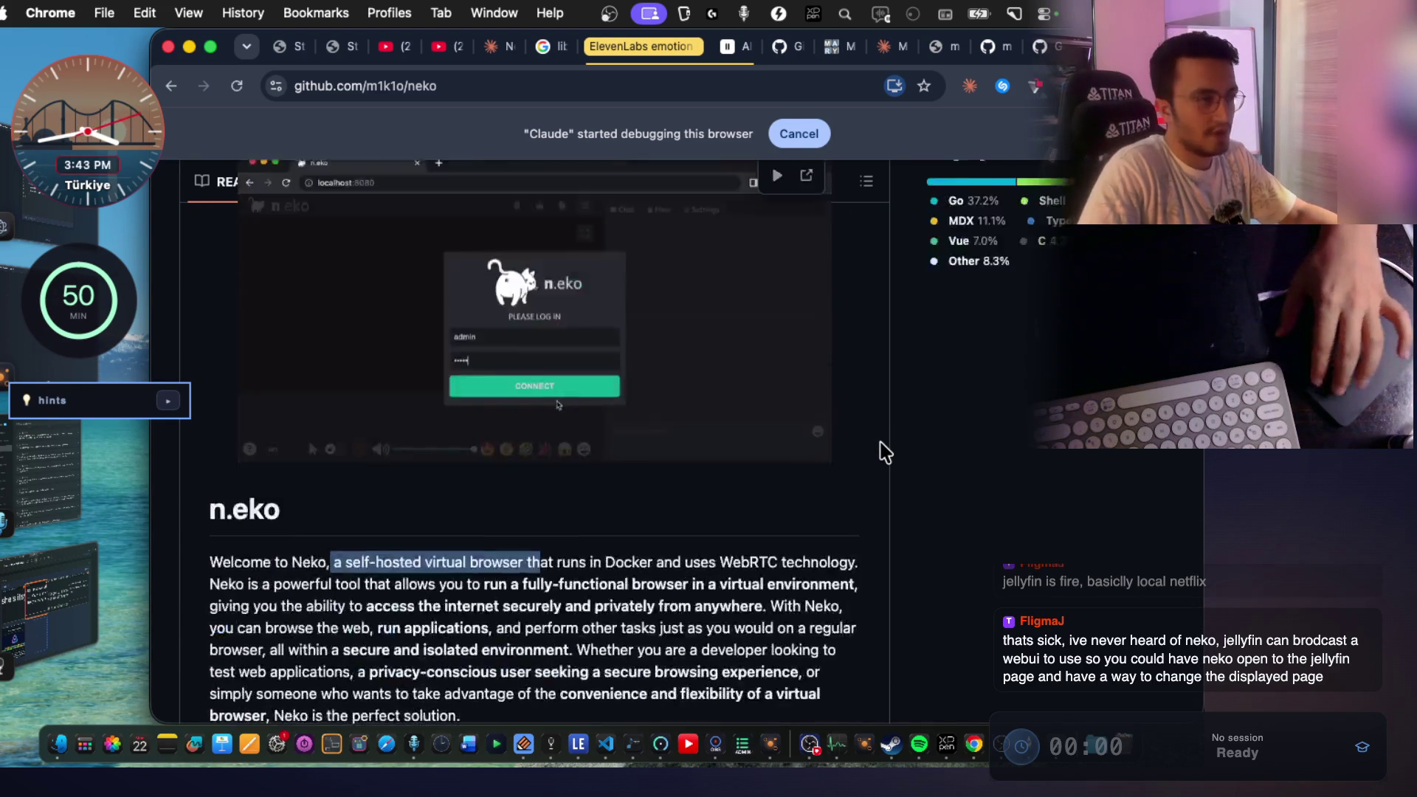
scroll(885, 451, "up", 8)
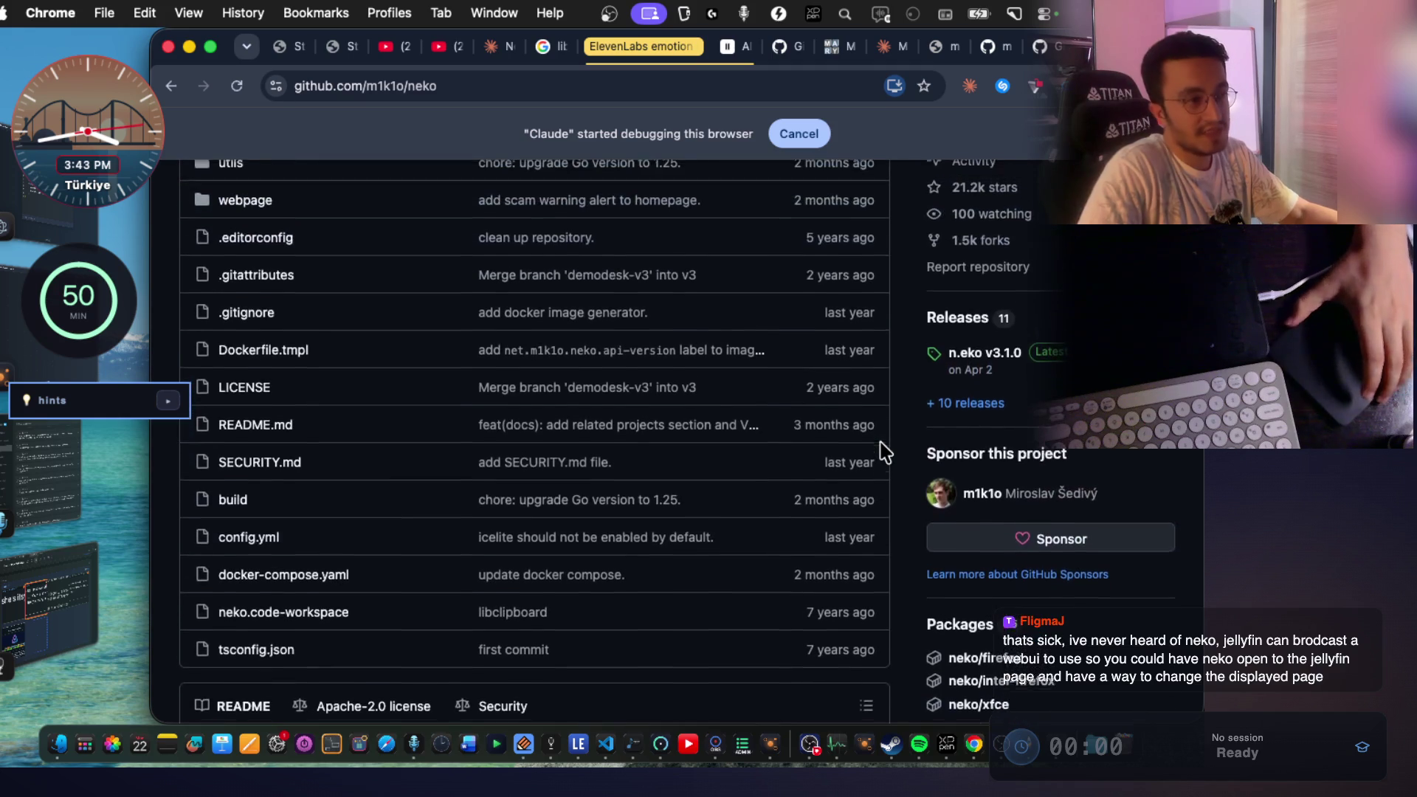
scroll(871, 454, "up", 5)
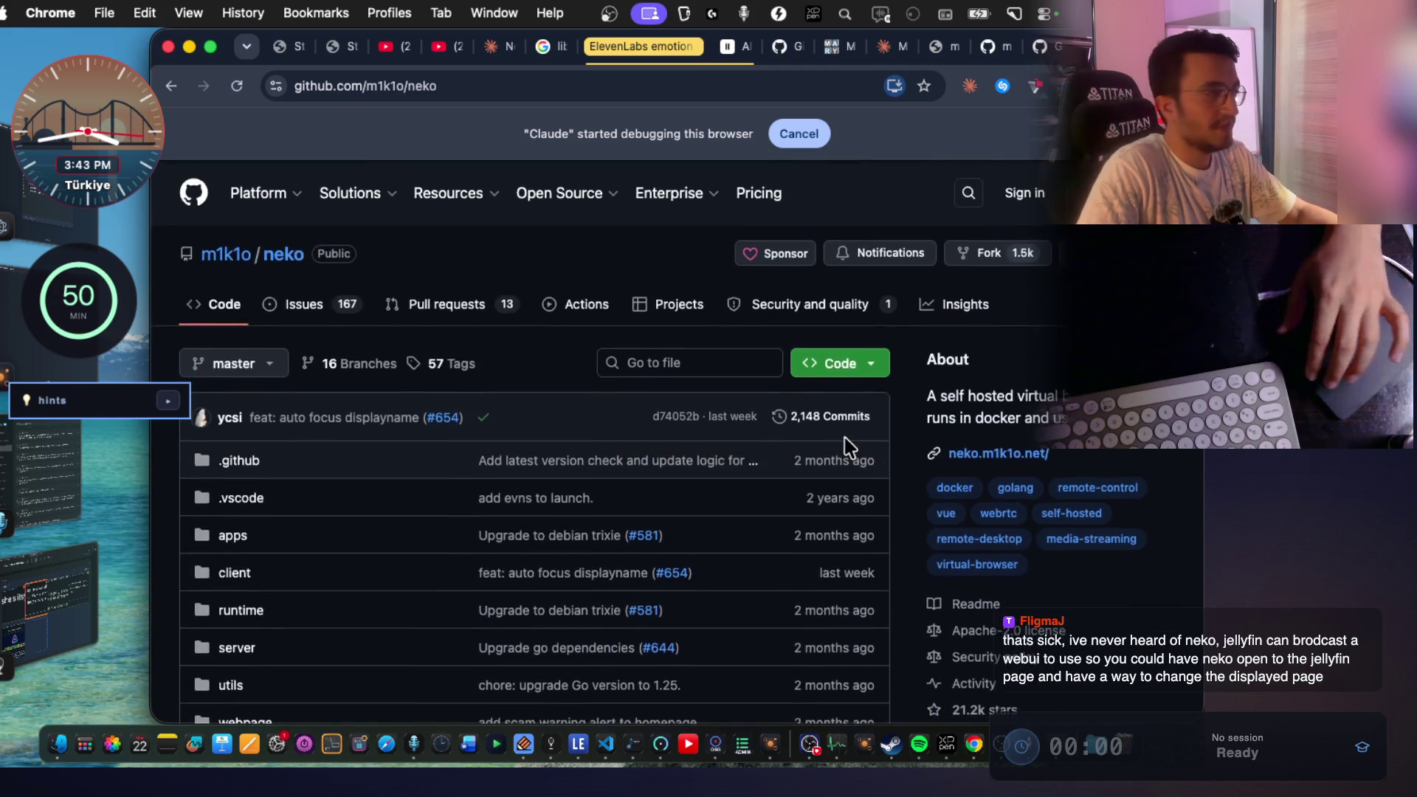
key("super+Tab")
scroll(588, 450, "up", 5)
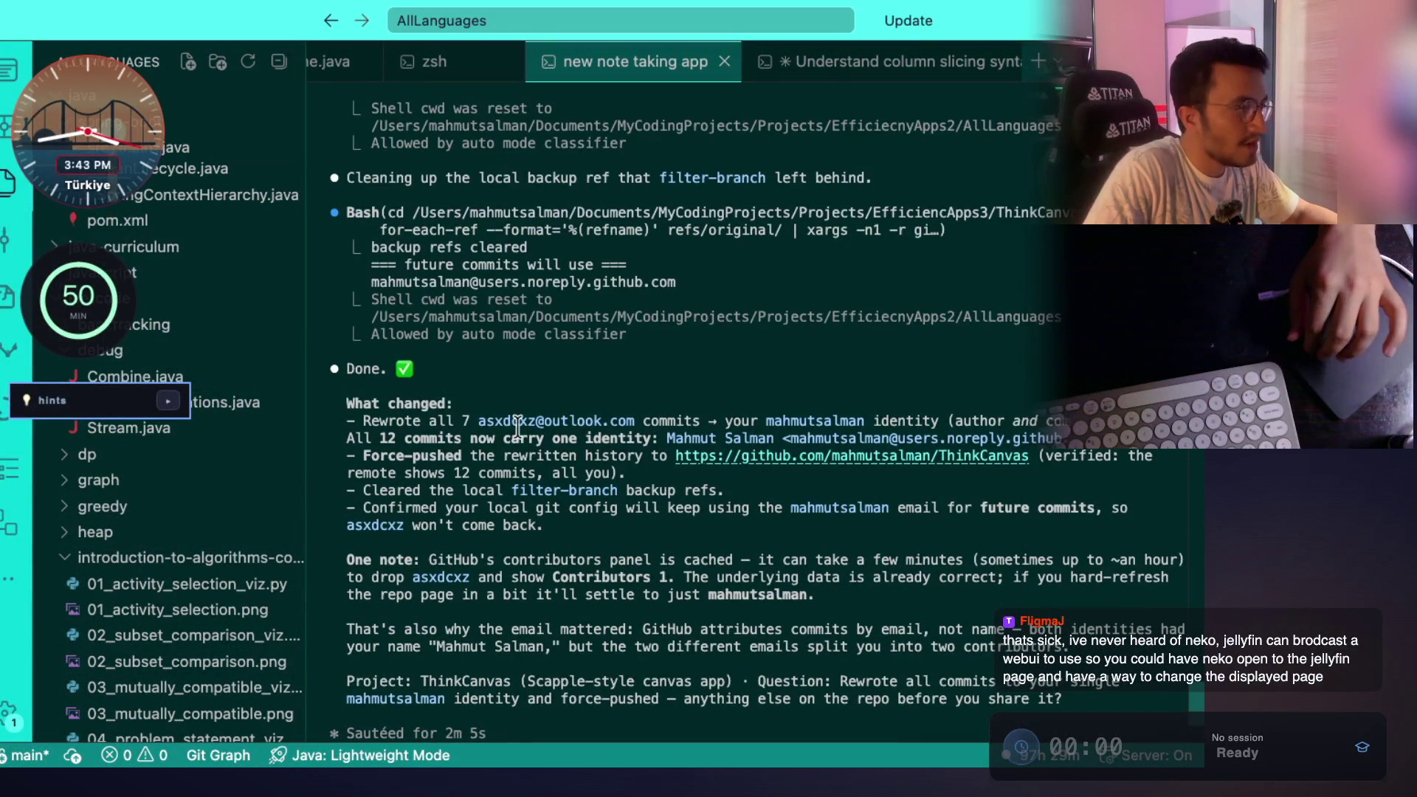
key("super+Tab")
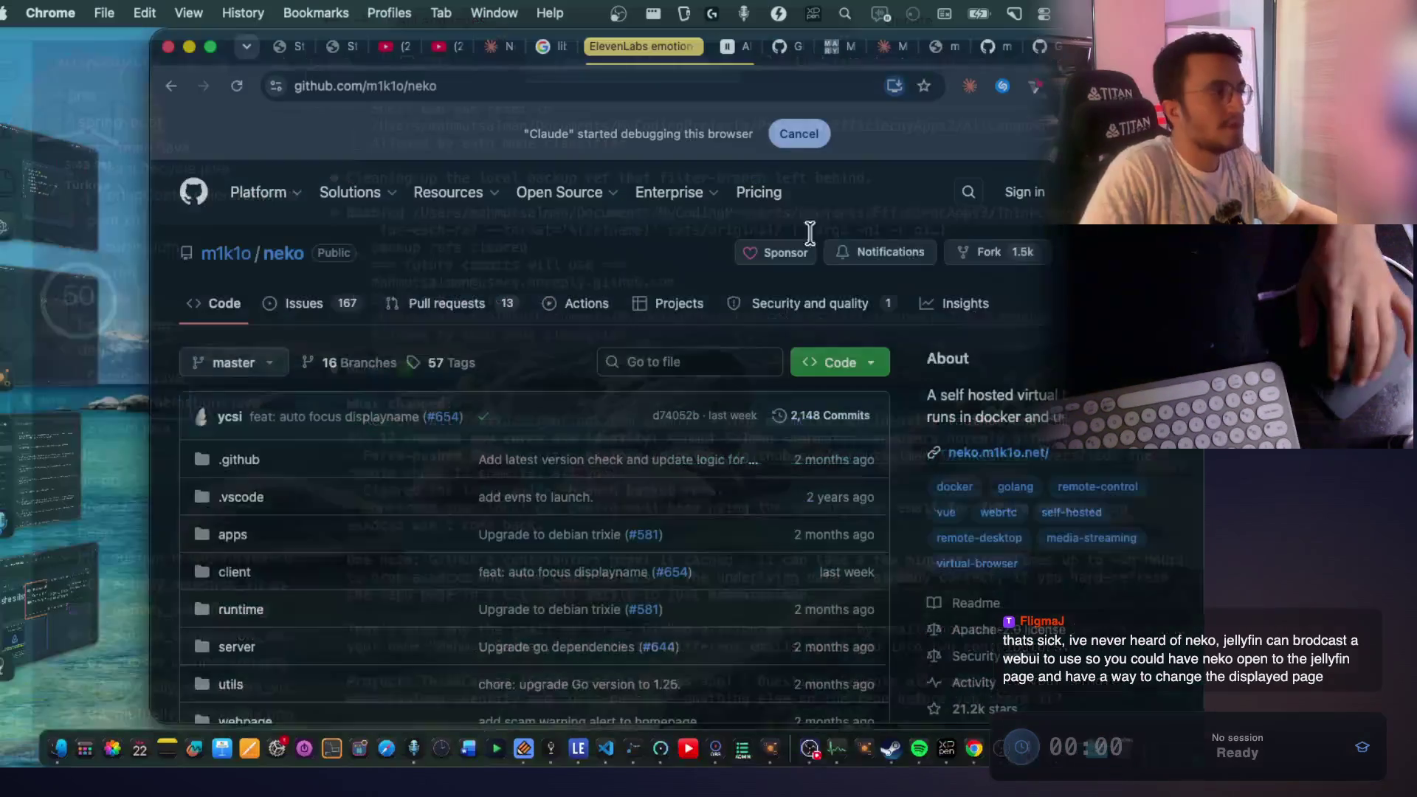
left_click(1041, 52)
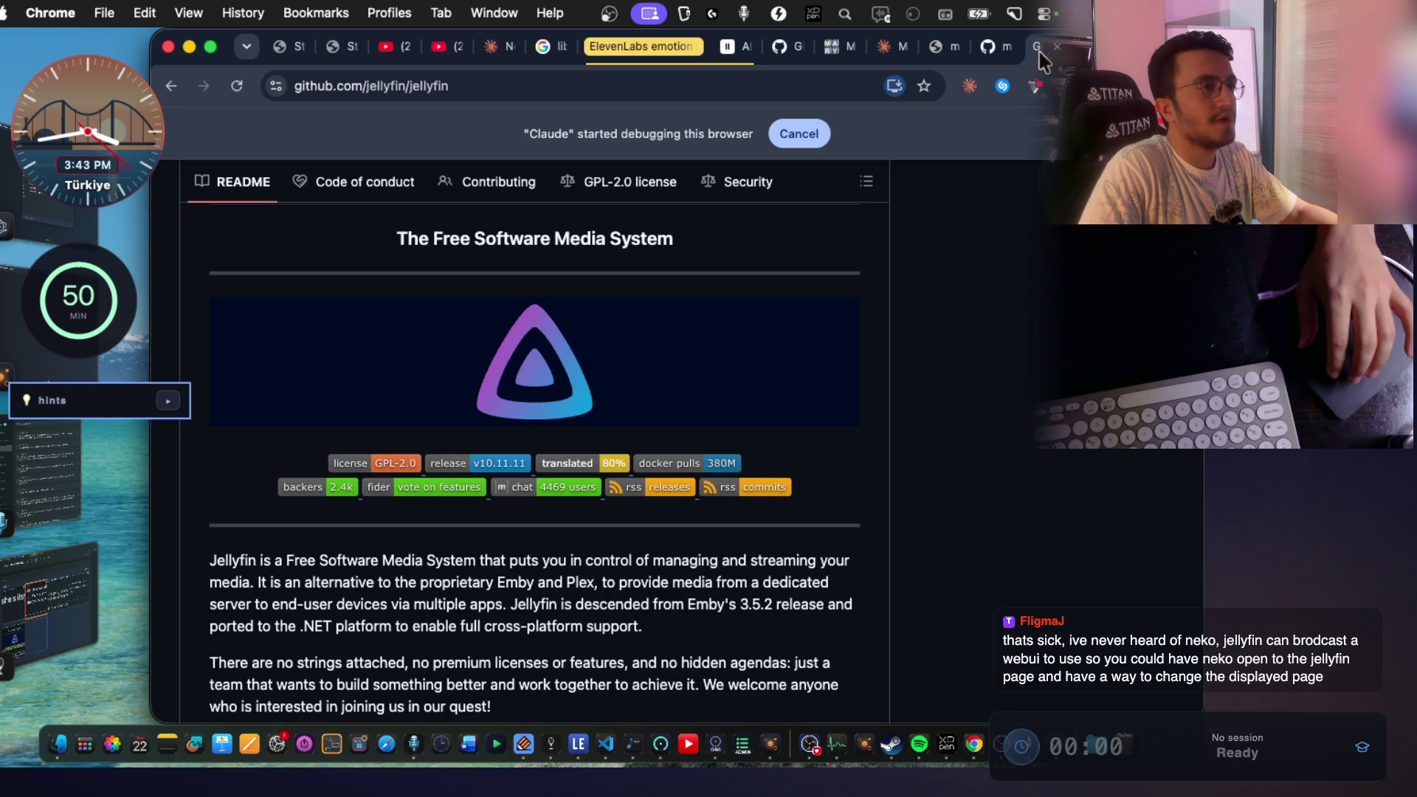
Check the marytts EMOTIONML example, then sign in to GitHub with the saved passkey.
left_click(1004, 55)
scroll(839, 215, "up", 10)
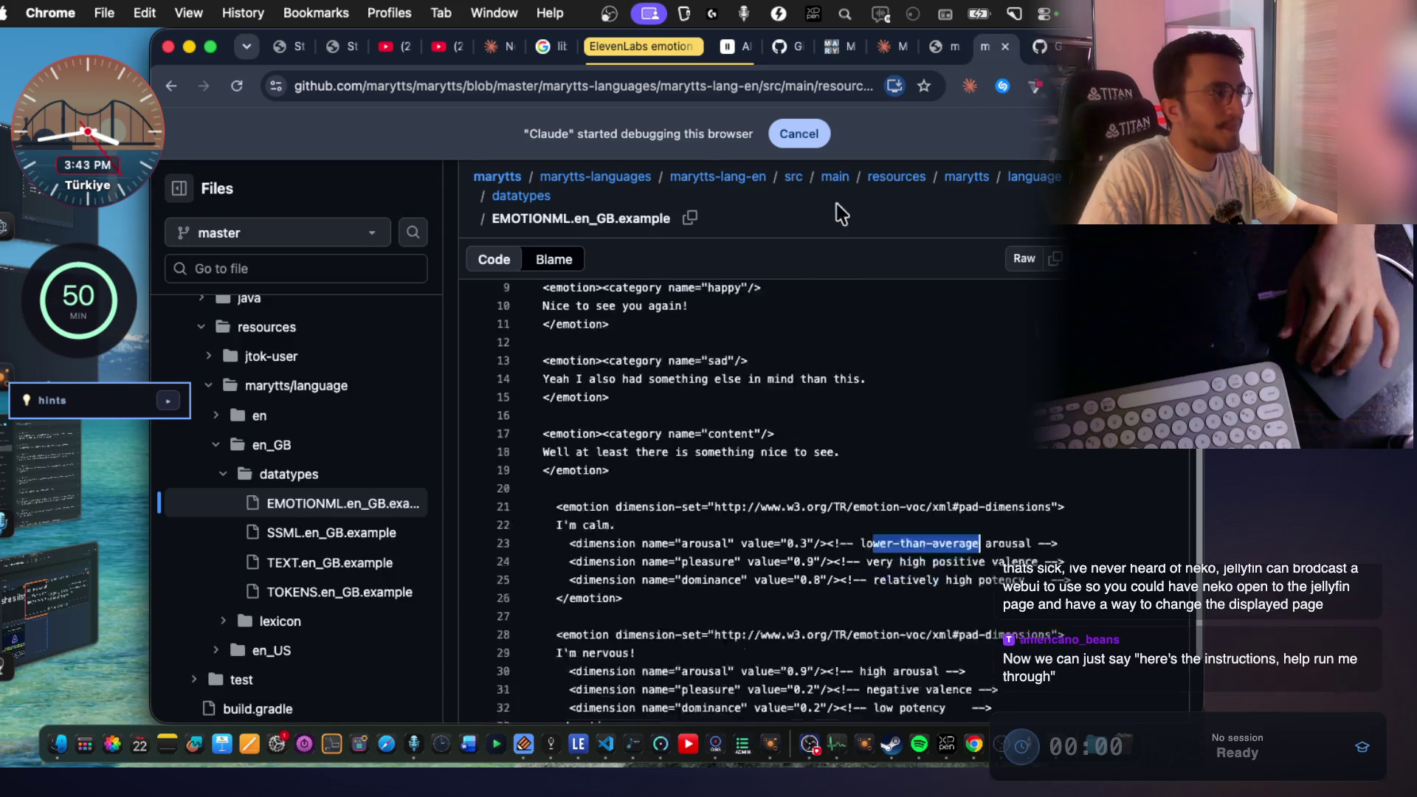
left_click(788, 47)
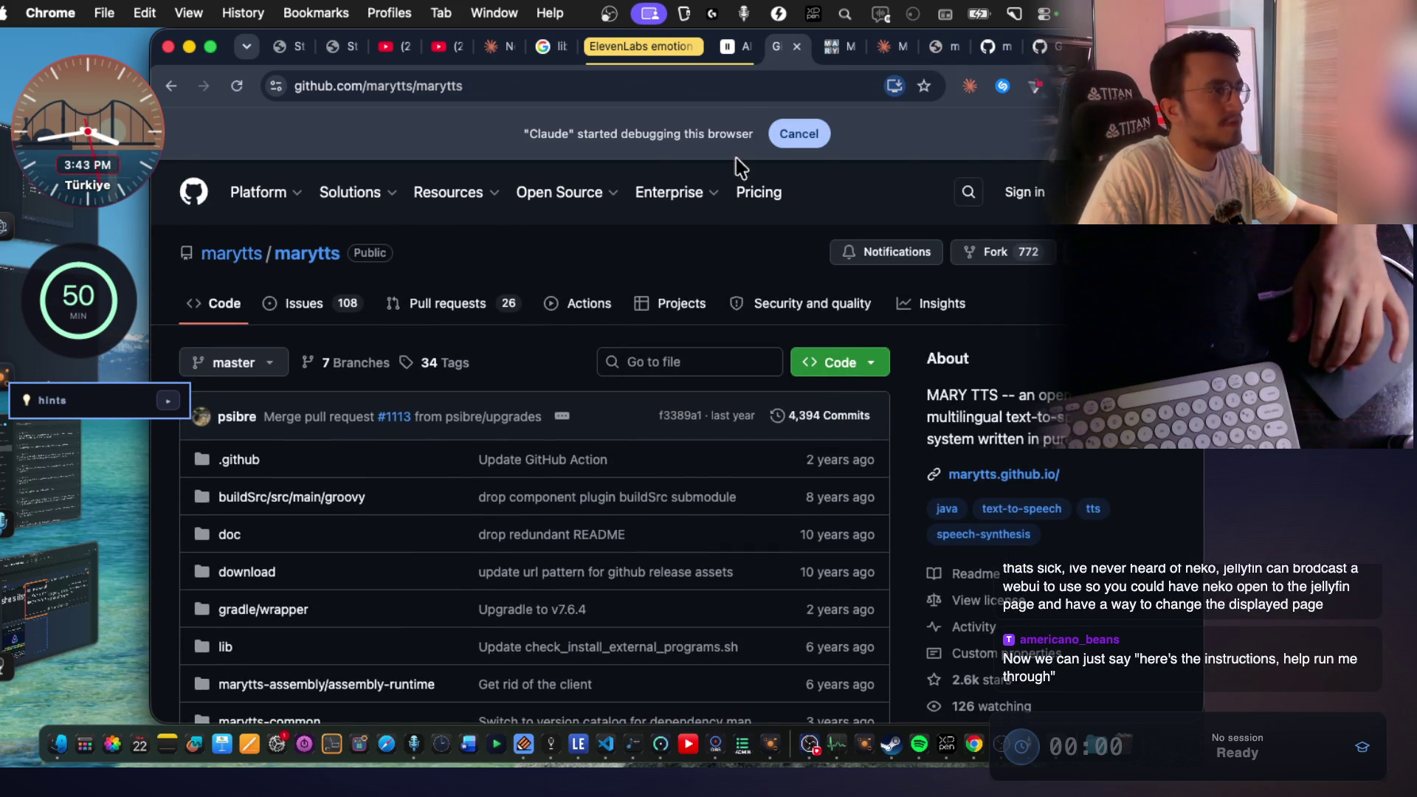
left_click(1034, 199)
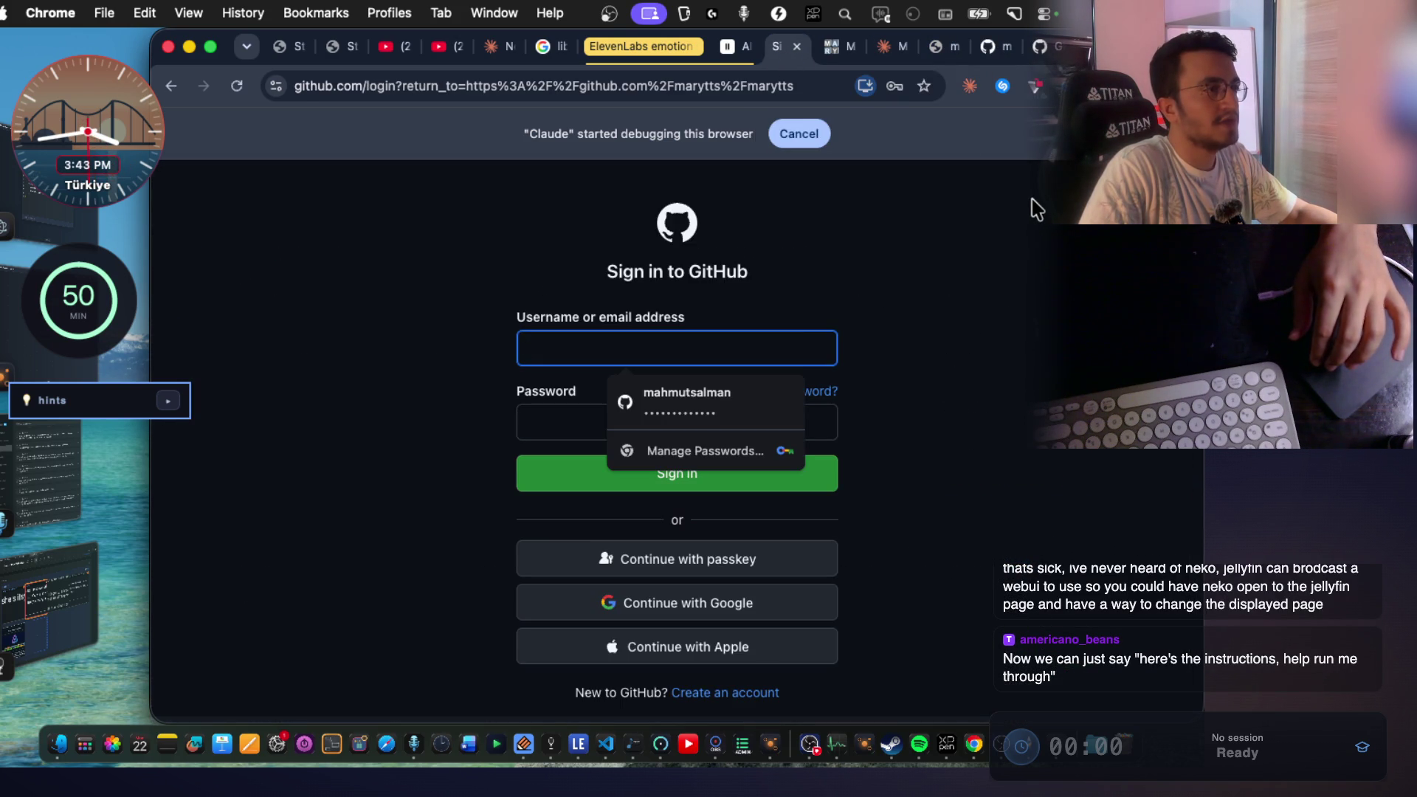
left_click(724, 351)
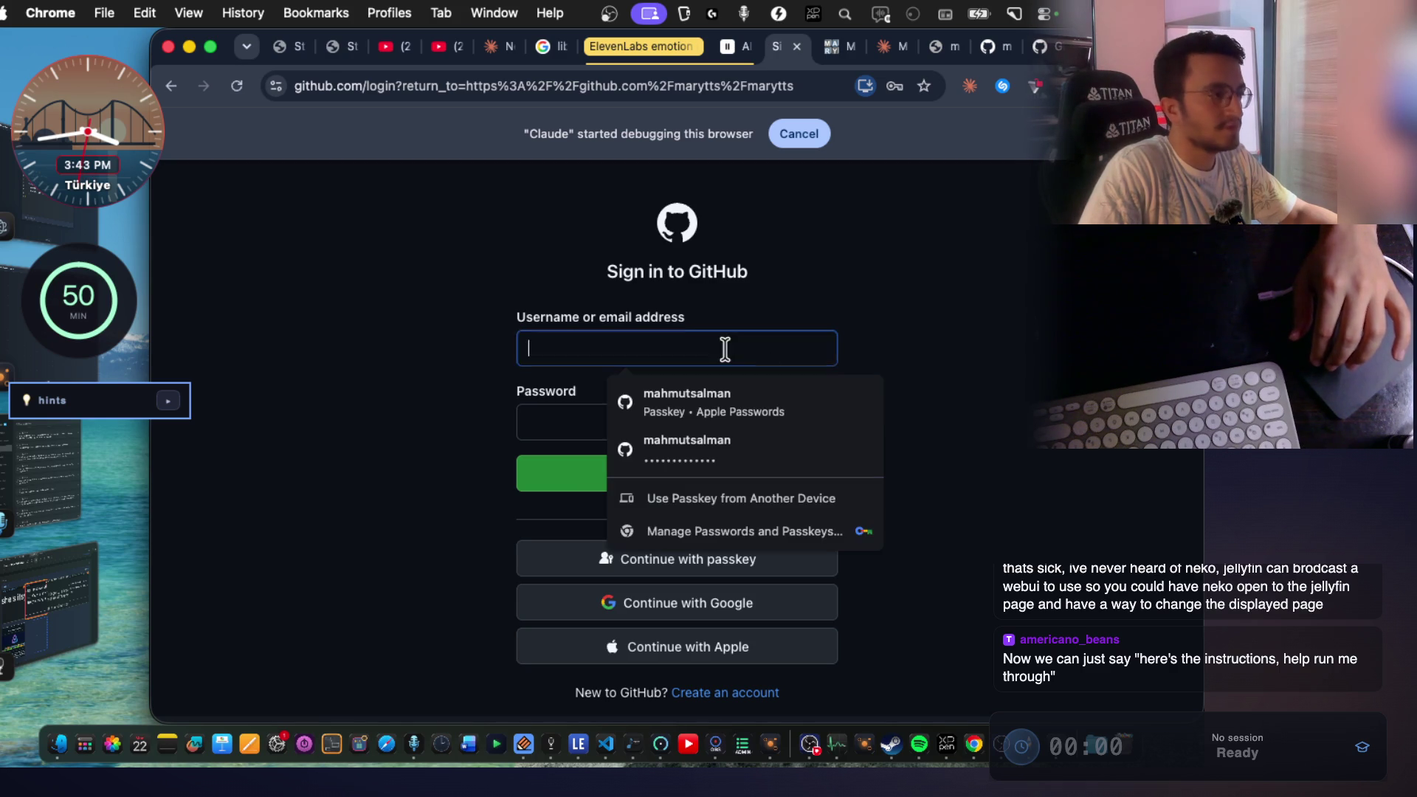
left_click(712, 393)
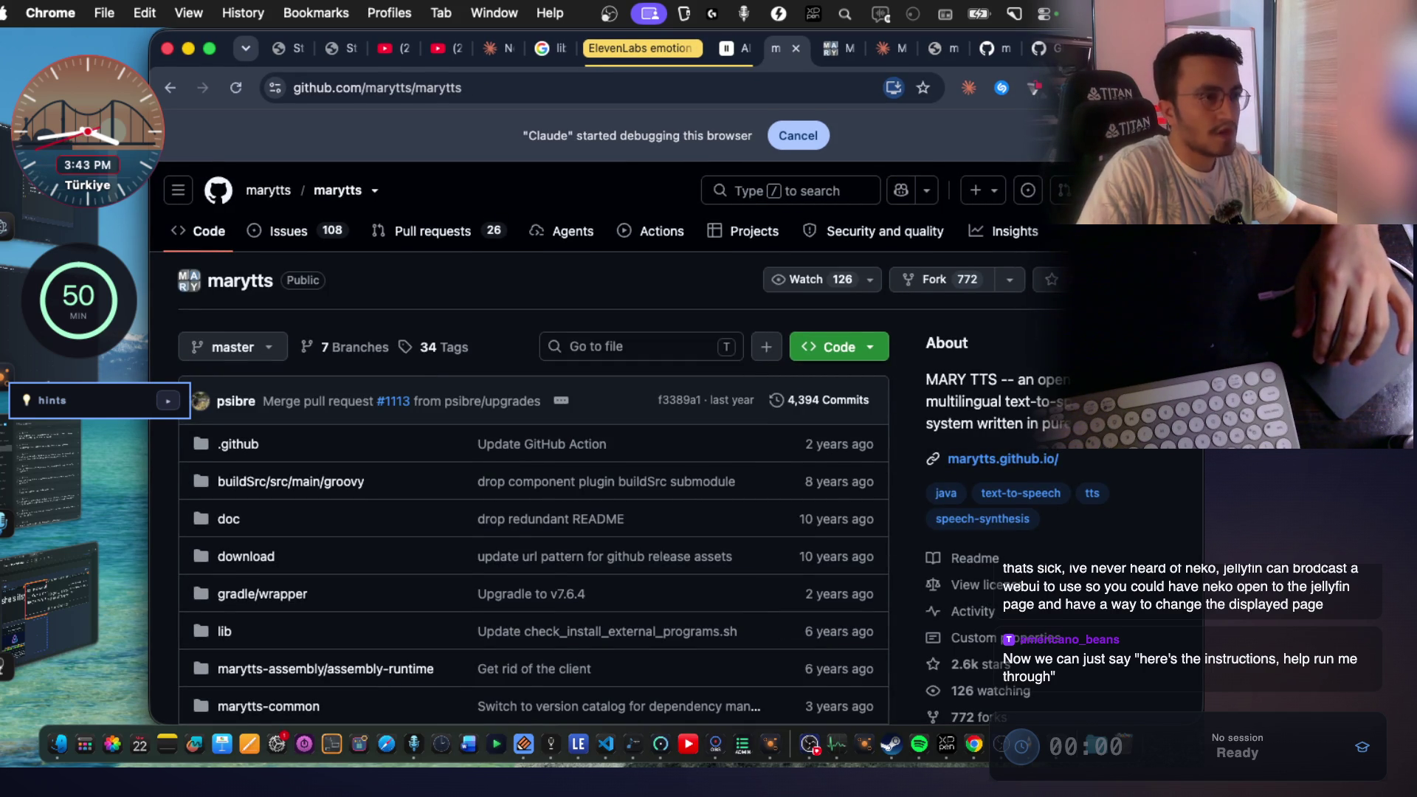
Star the marytts repository and go to your Repositories list.
left_click(1172, 190)
left_click(466, 325)
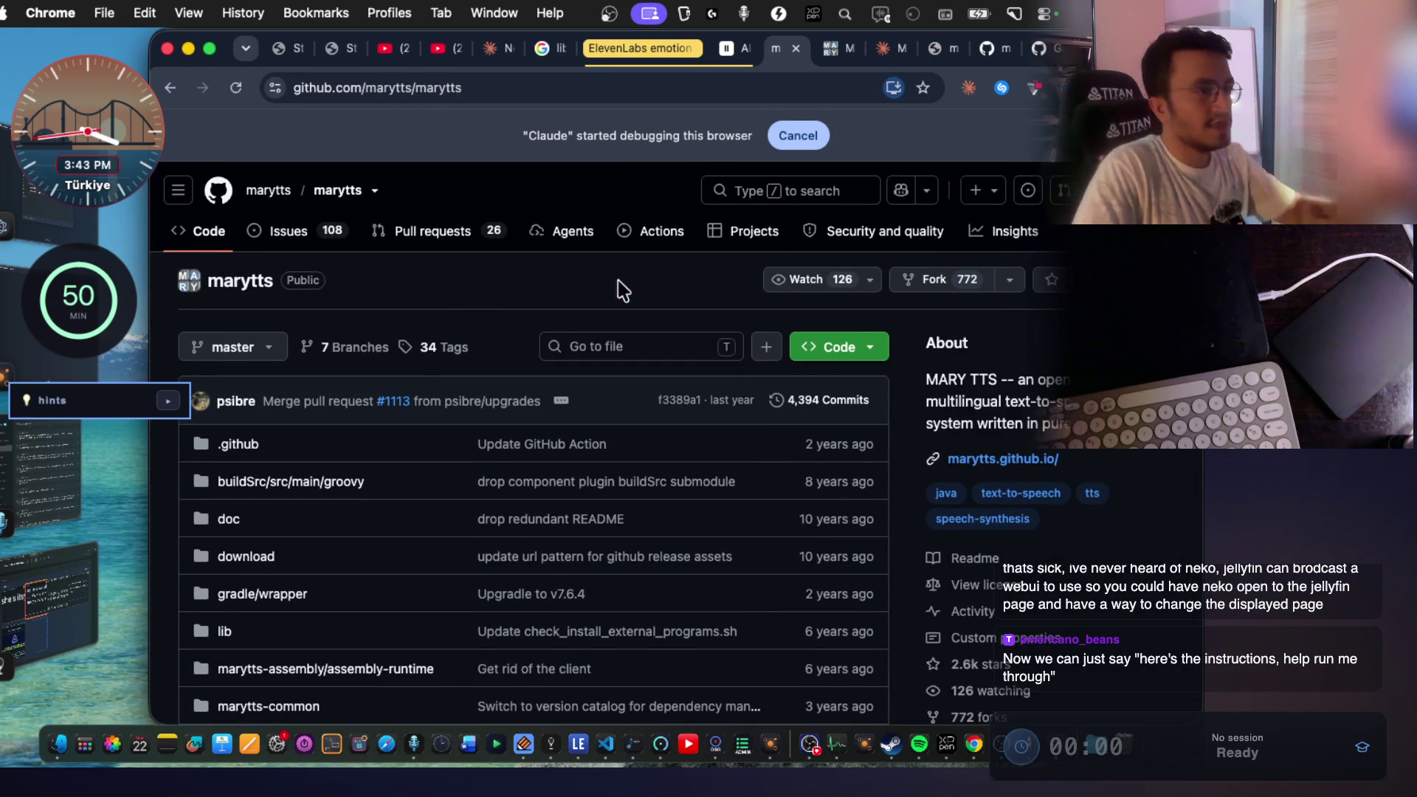
left_click(1052, 279)
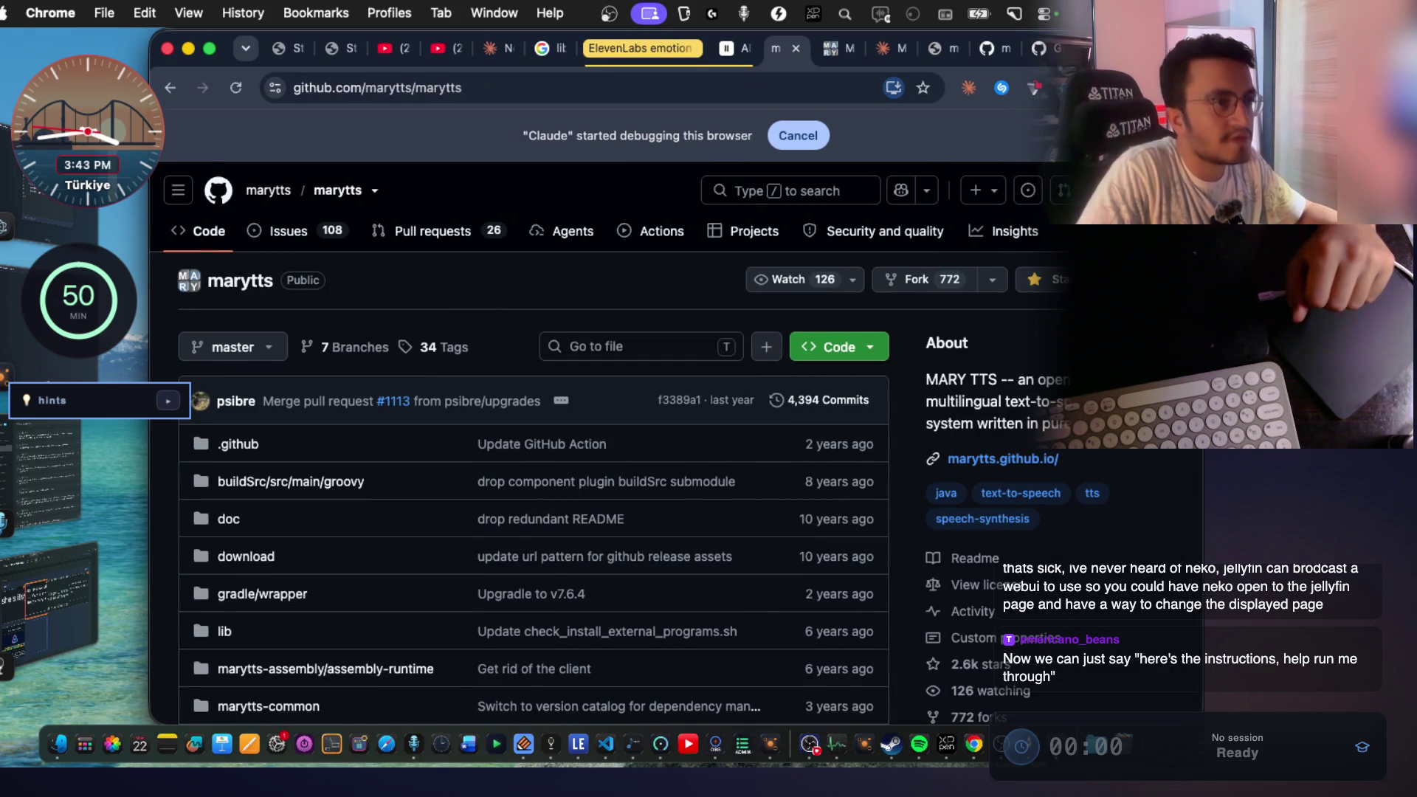
left_click(1172, 190)
left_click(1032, 351)
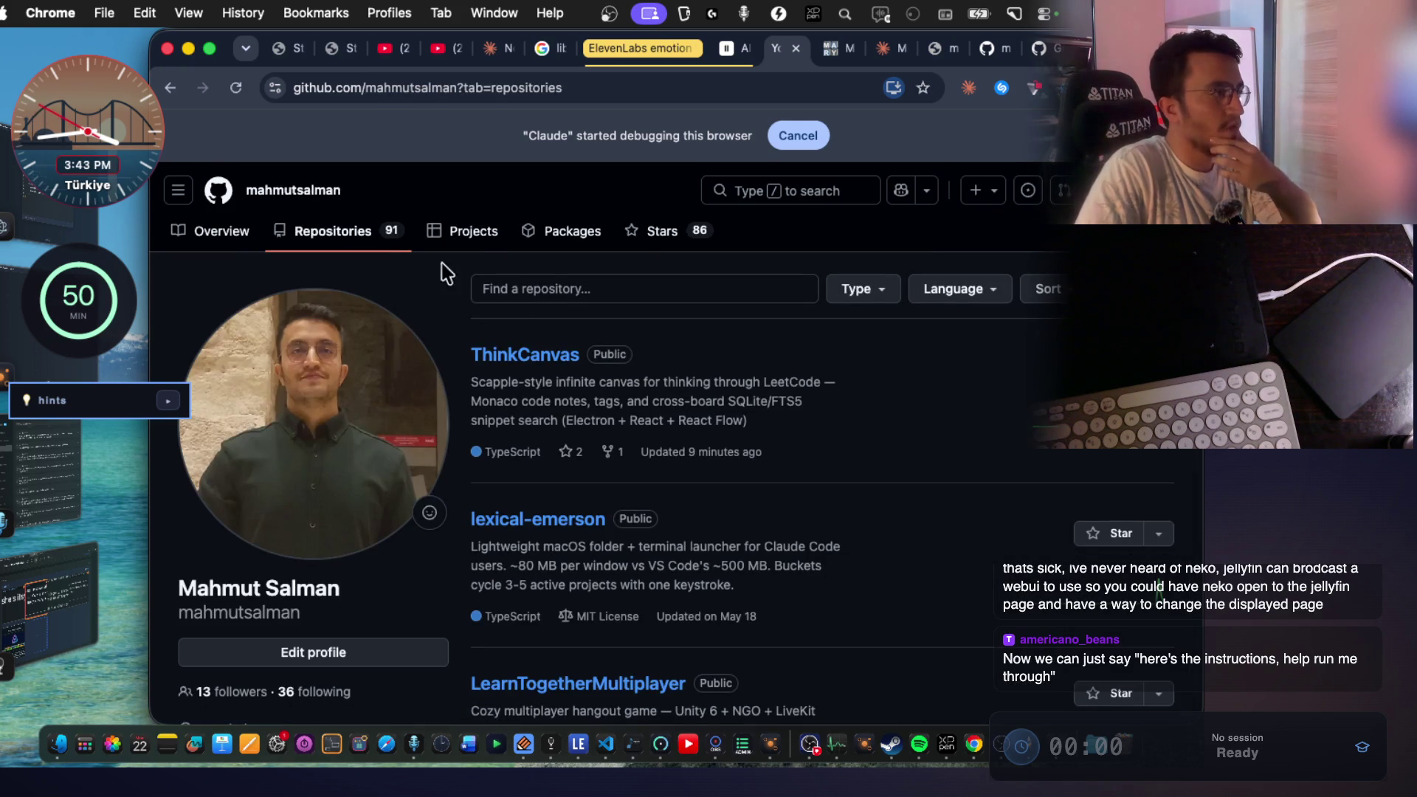
Open ThinkCanvas and paste a screenshot of its Contributors box into the terminal prompt.
left_click(513, 358)
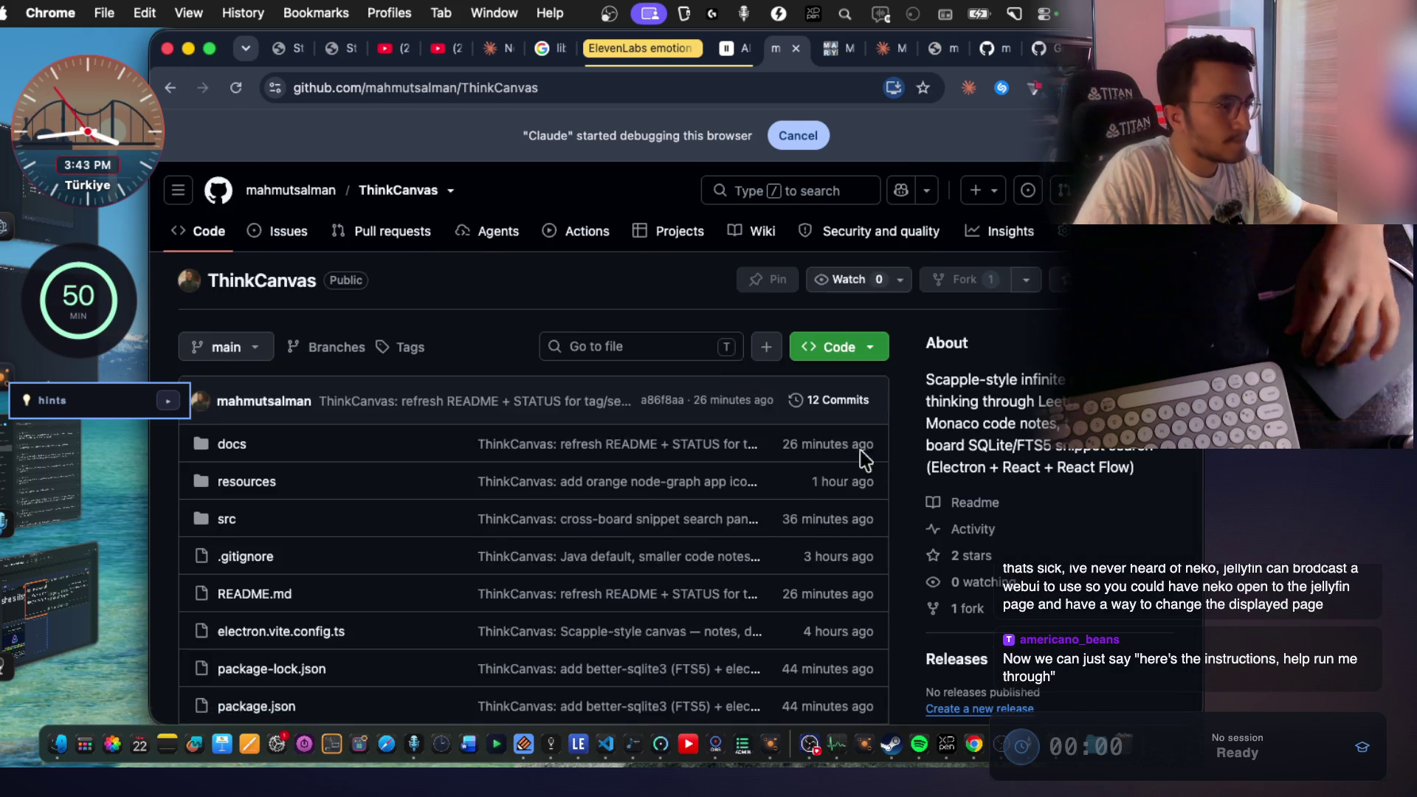
scroll(945, 480, "down", 5)
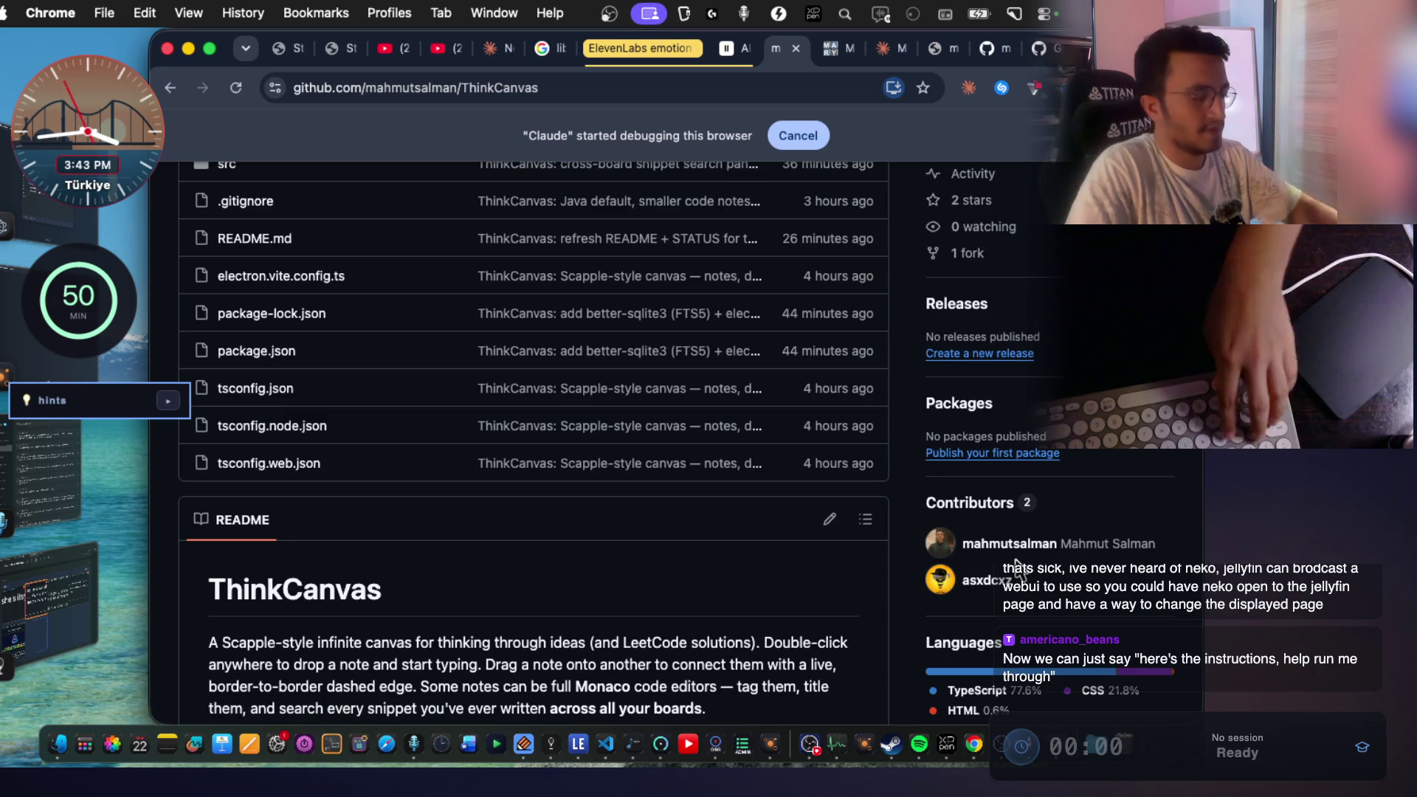
key("super+shift+4")
left_click_drag(936, 467, 1158, 612)
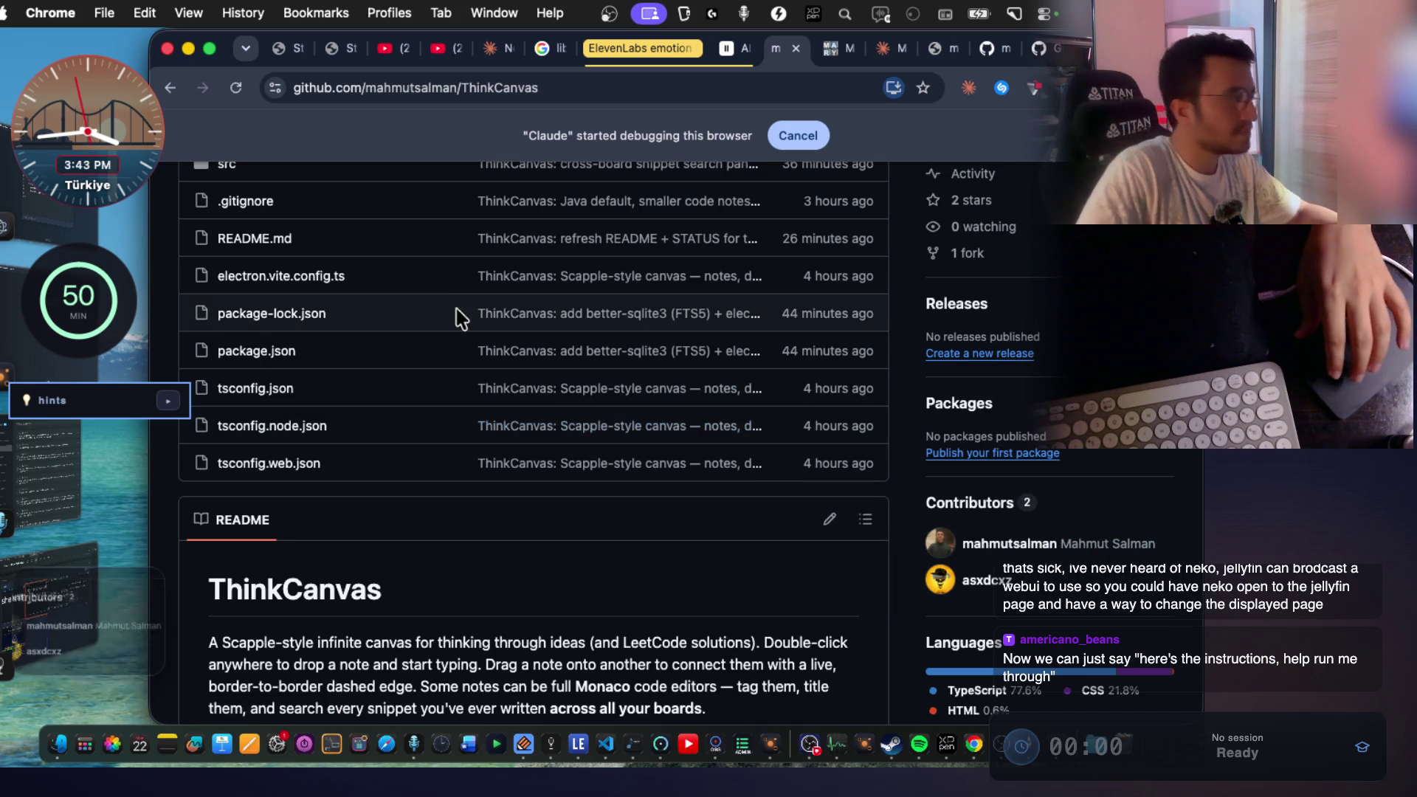
key("super+Tab")
key("super+v")
Dictate a question asking whether pushing is still needed into the assistant's prompt.
key("fn")
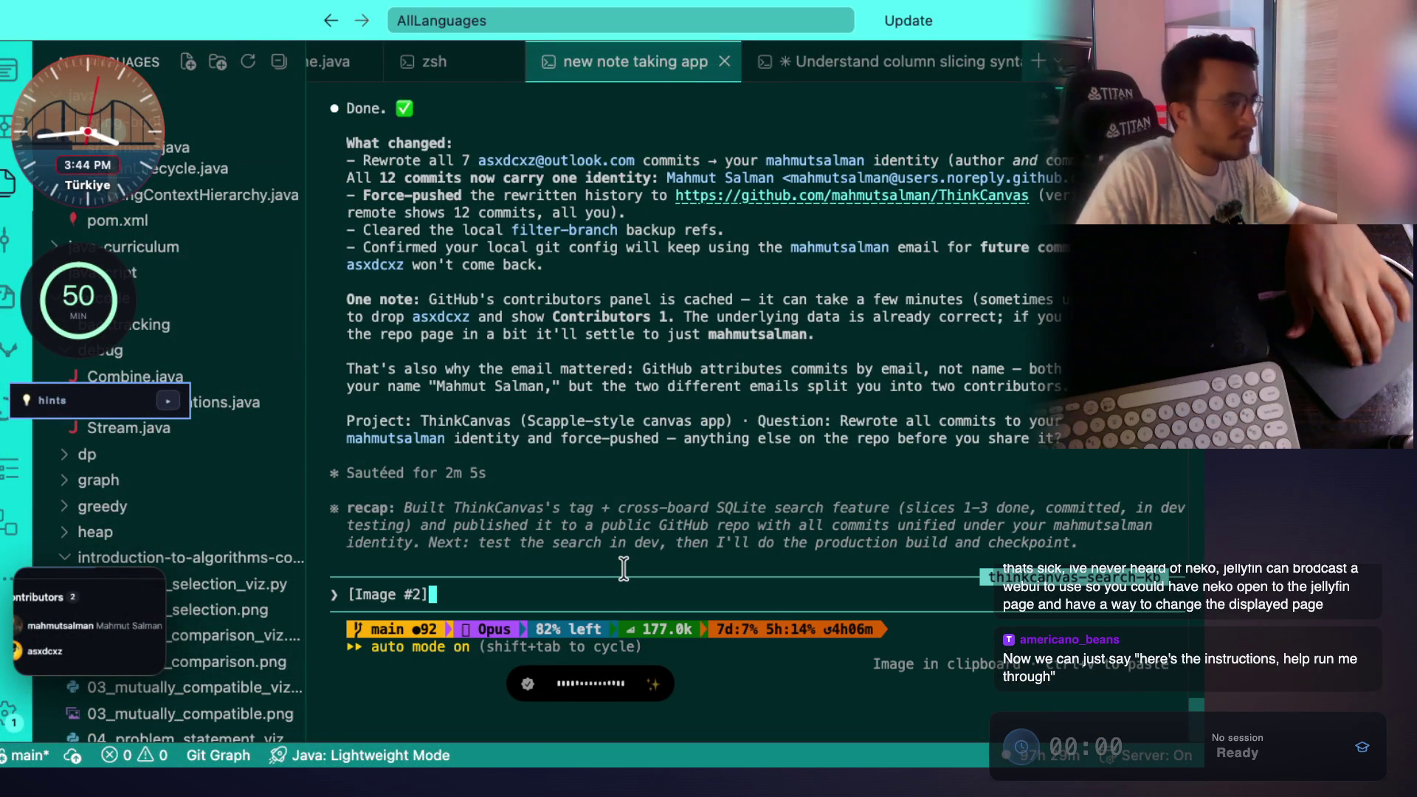
key("super+Tab")
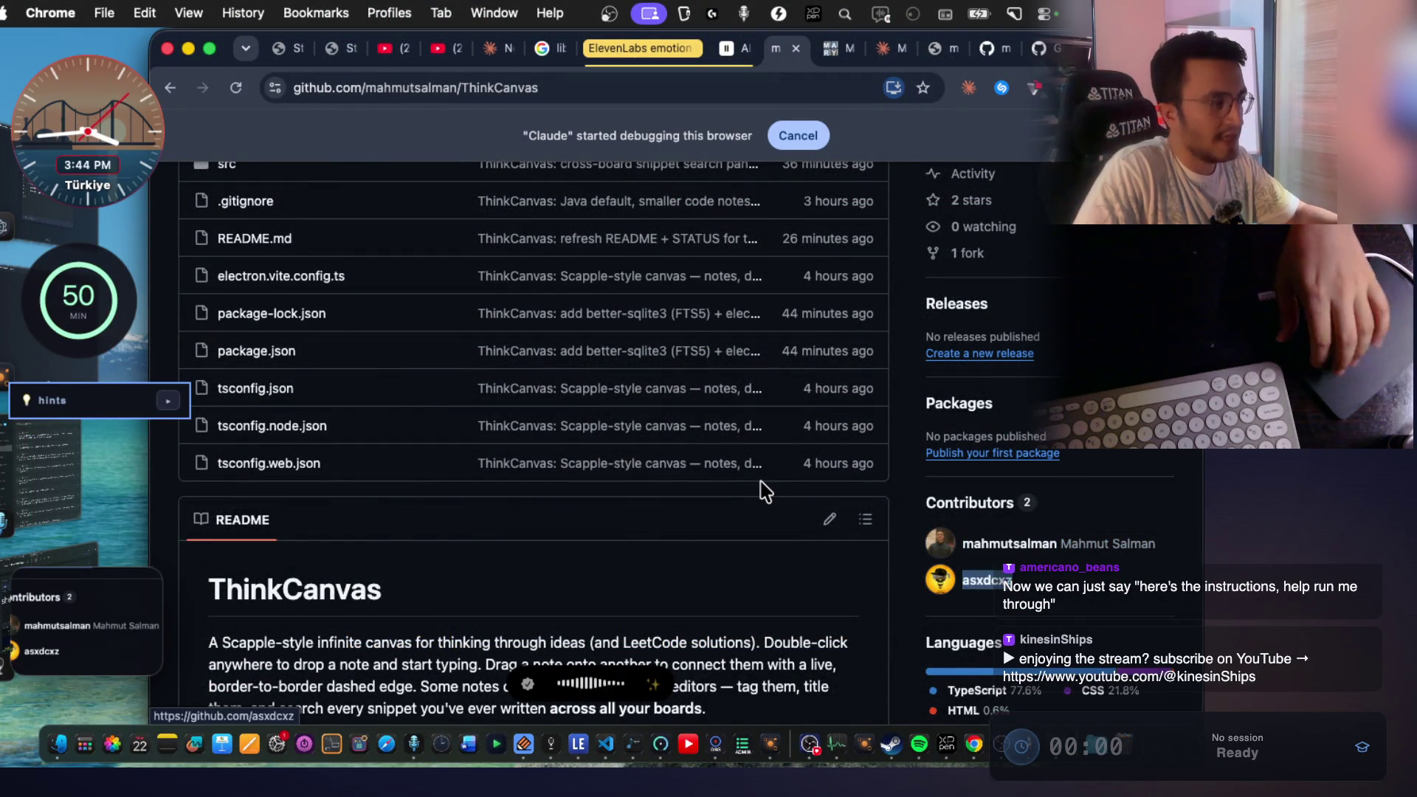
key("super+Tab")
key("super+Tab")
key("fn")
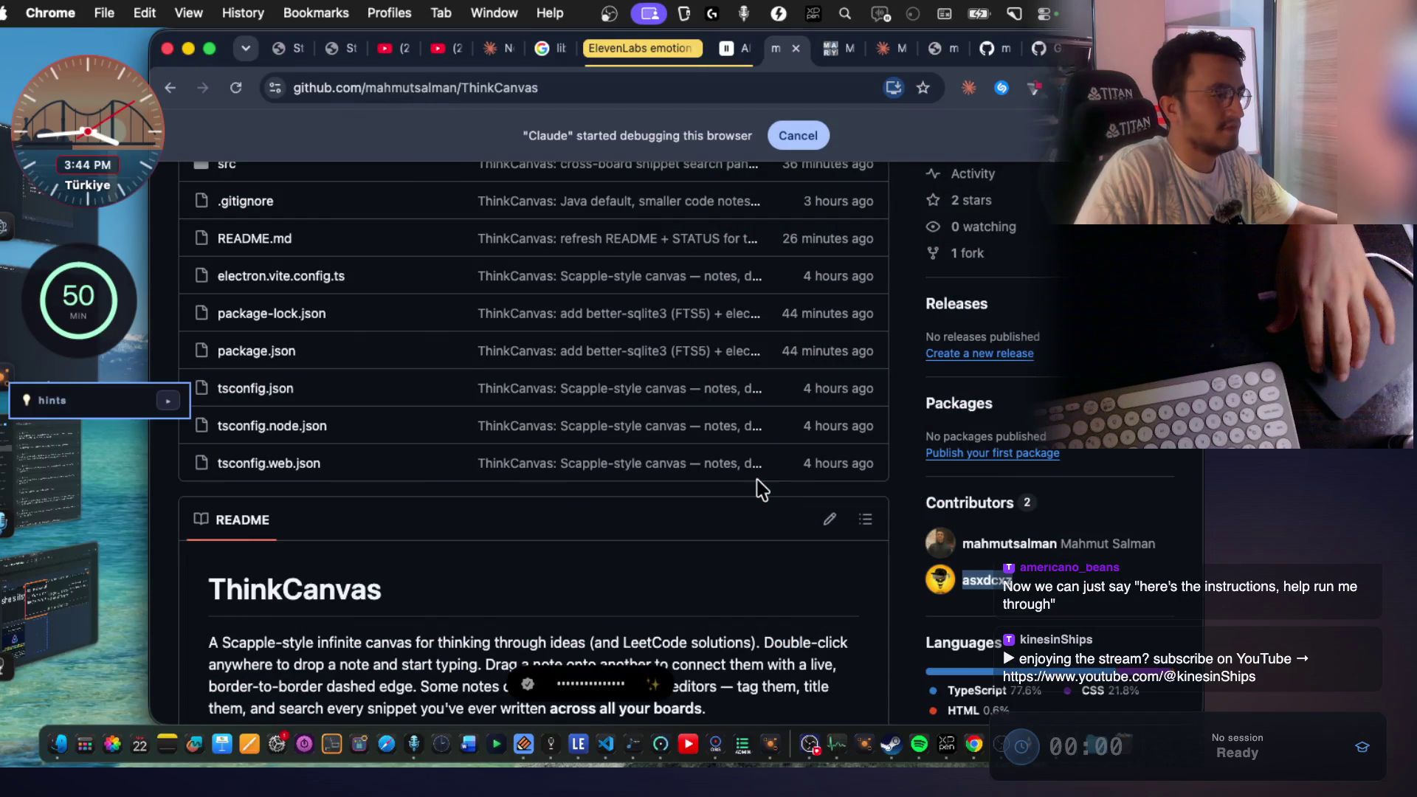
key("super+Tab")
key("super+Tab")
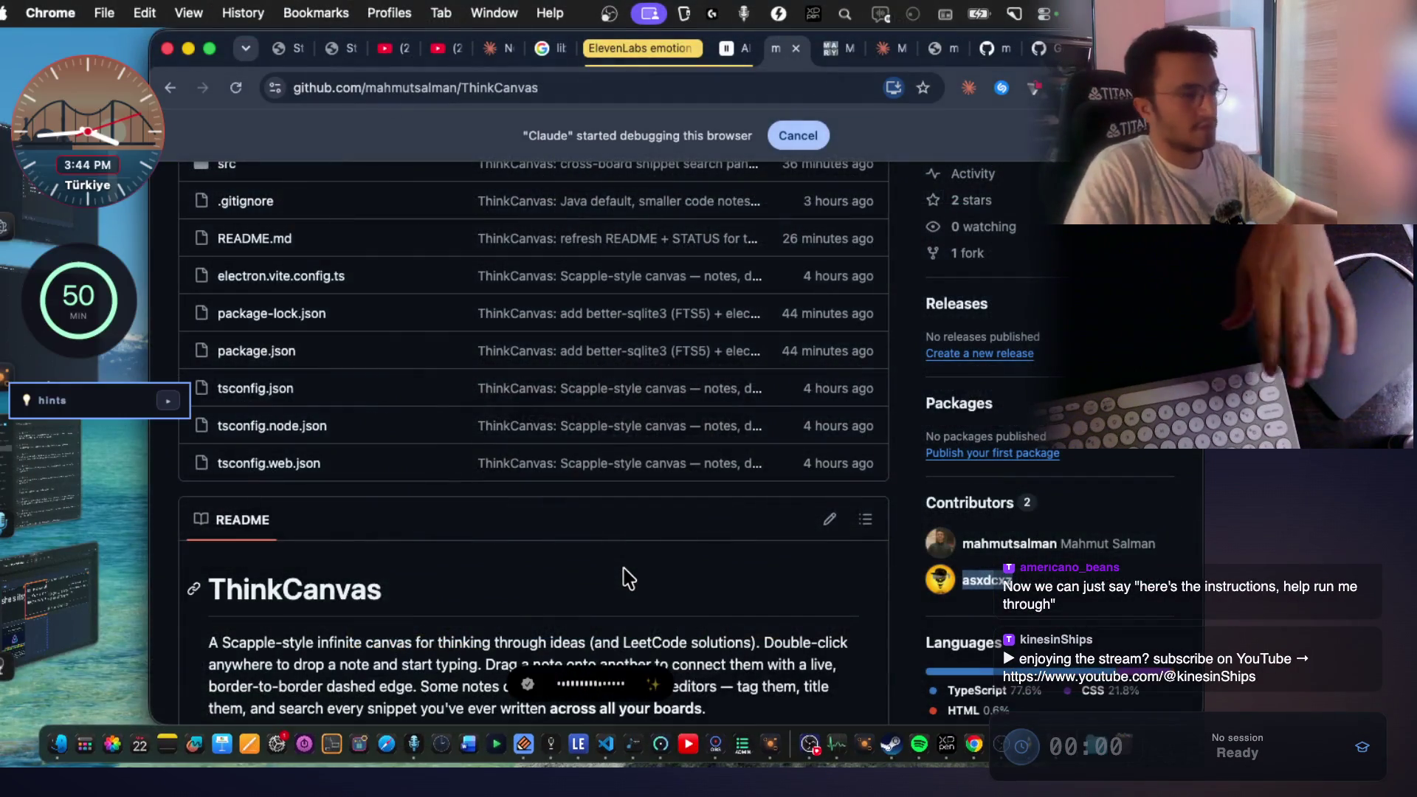
key("super+Tab")
key("fn")
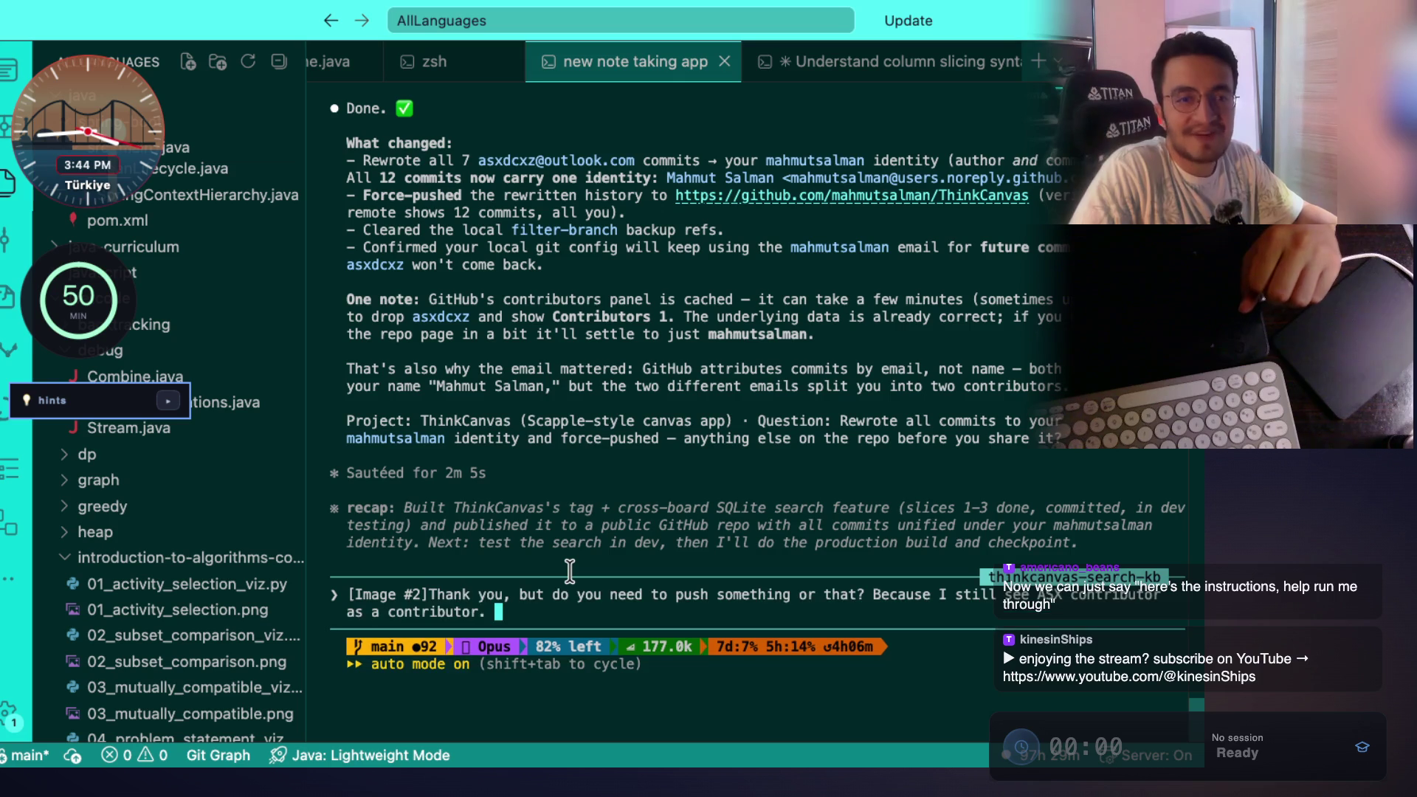
Send the second-contributor question to Claude Code and return to the ThinkCanvas page.
key("Return")
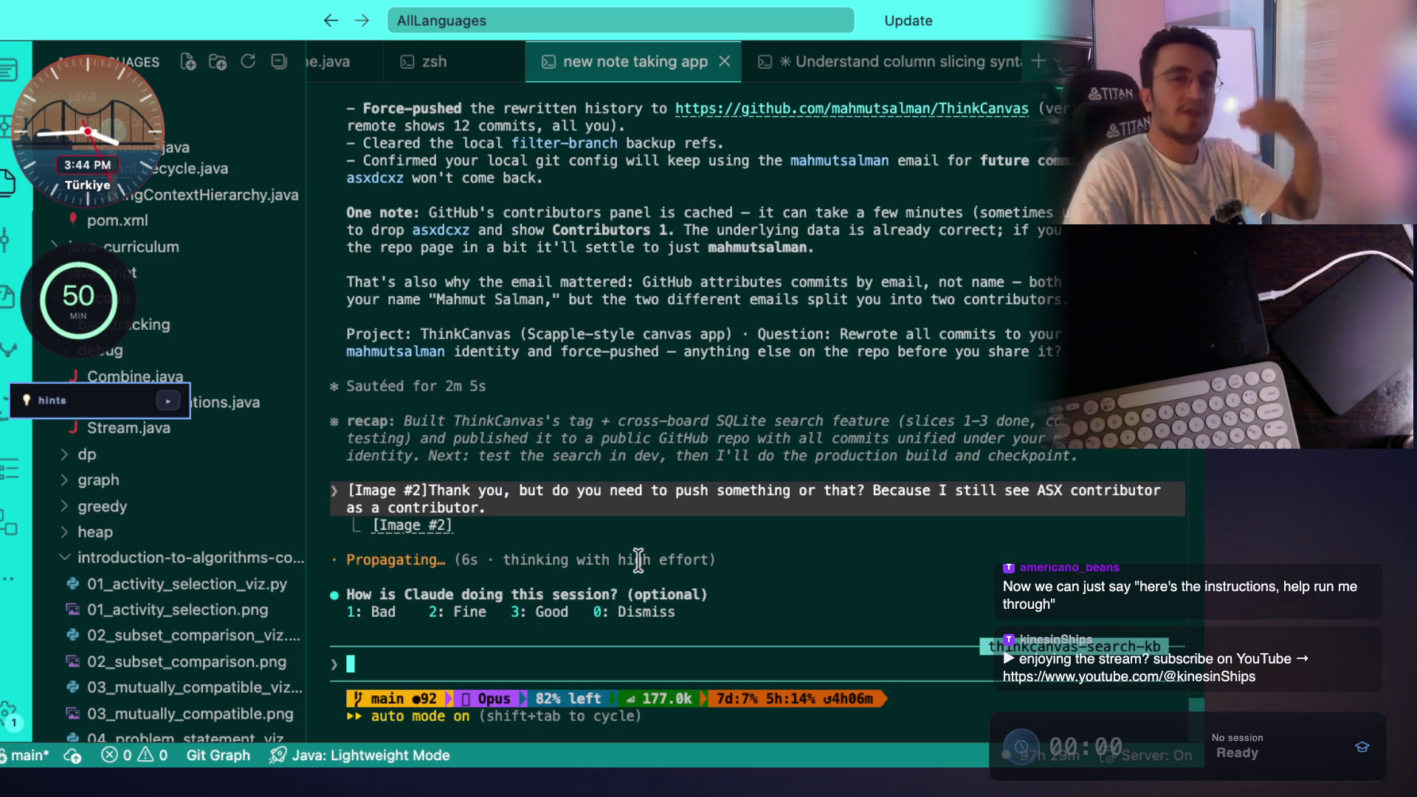
key("super+Tab")
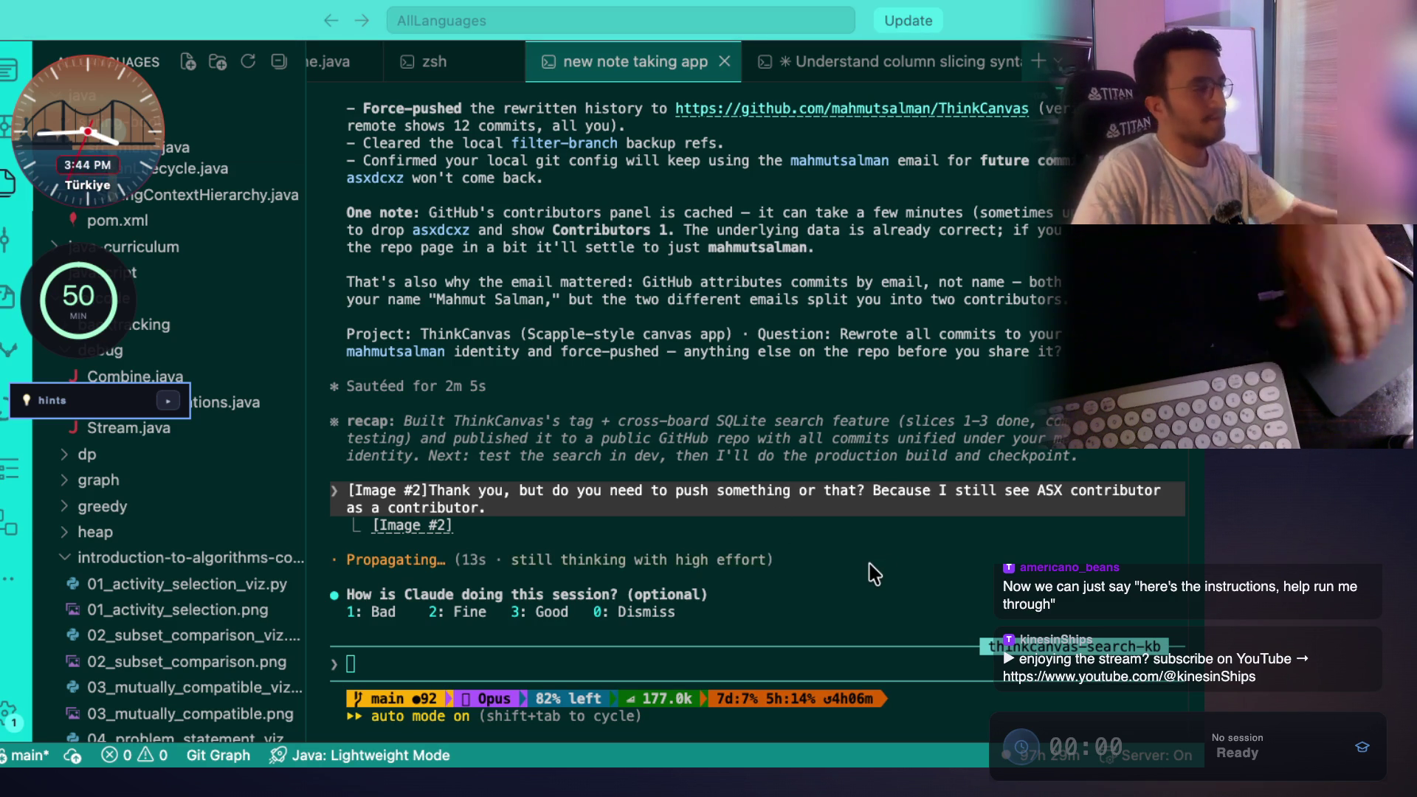
key("super+Tab")
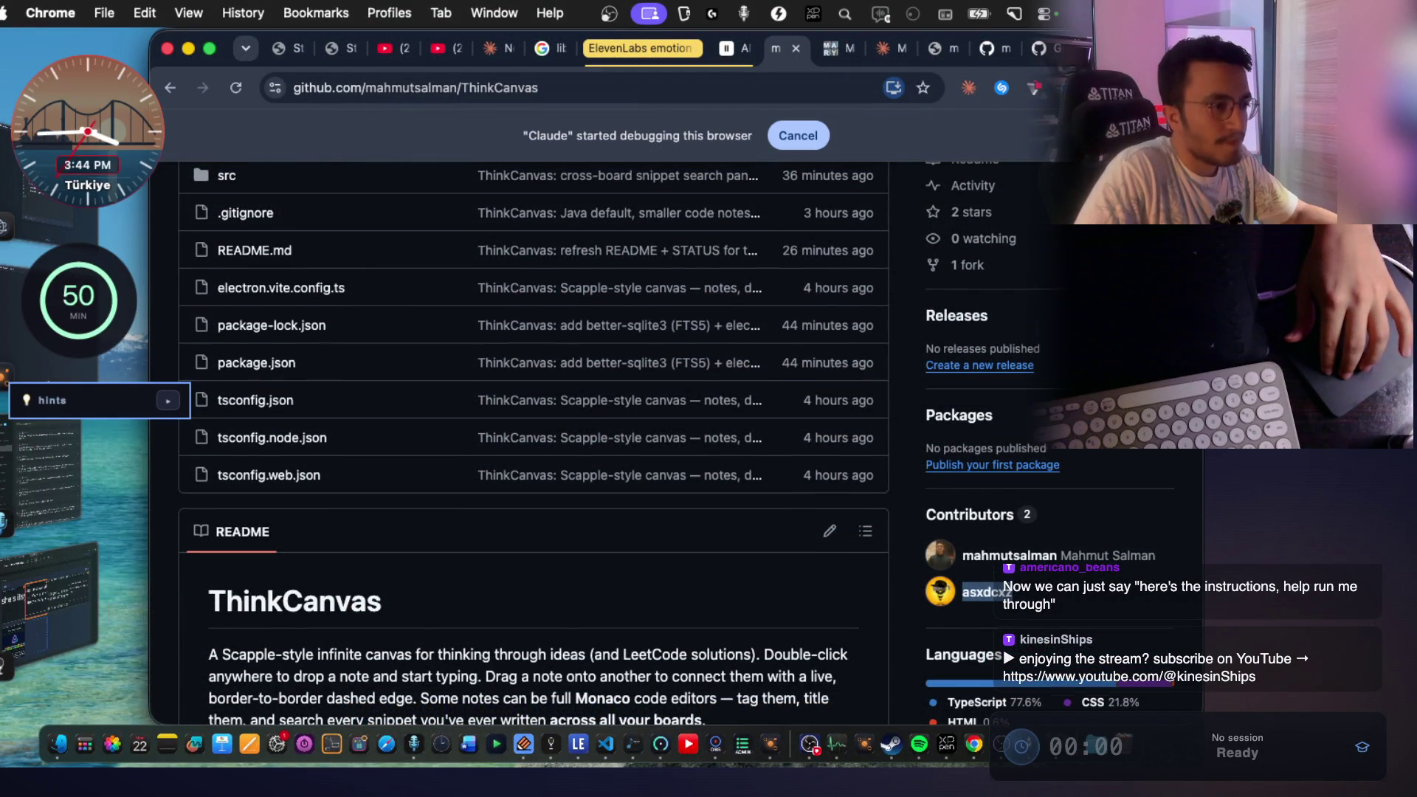
Scroll through the ThinkCanvas README.
scroll(1085, 591, "down", 10)
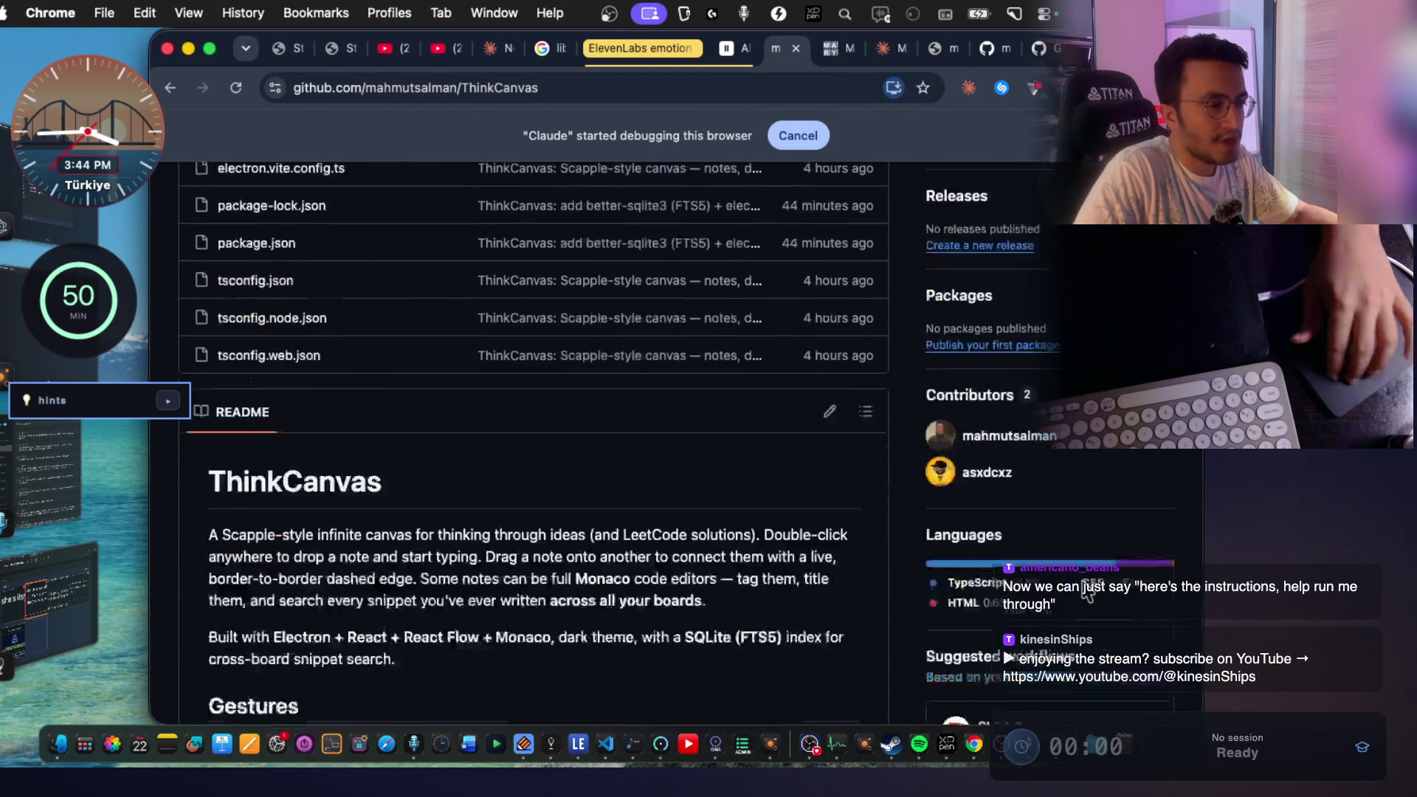
scroll(1085, 572, "down", 5)
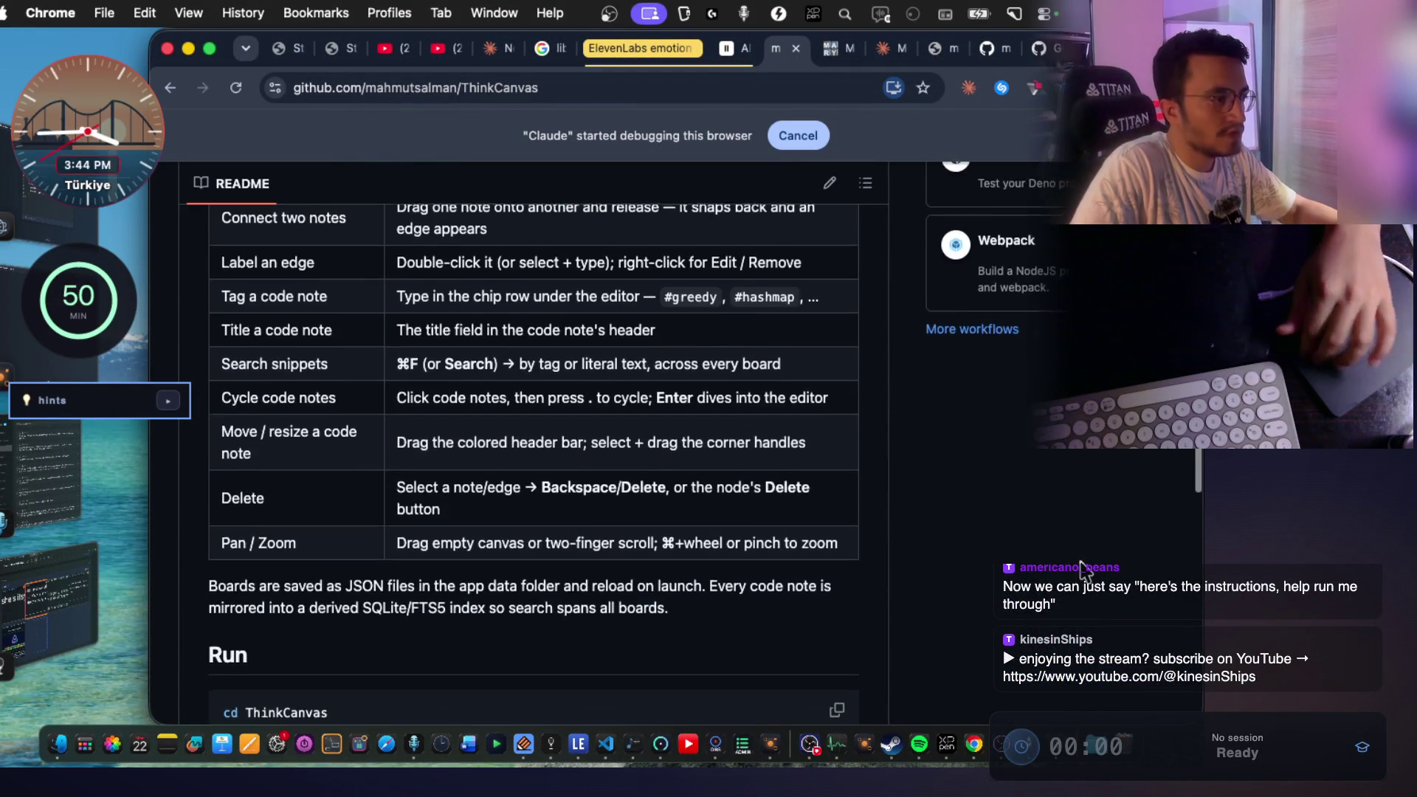
scroll(1048, 439, "up", 20)
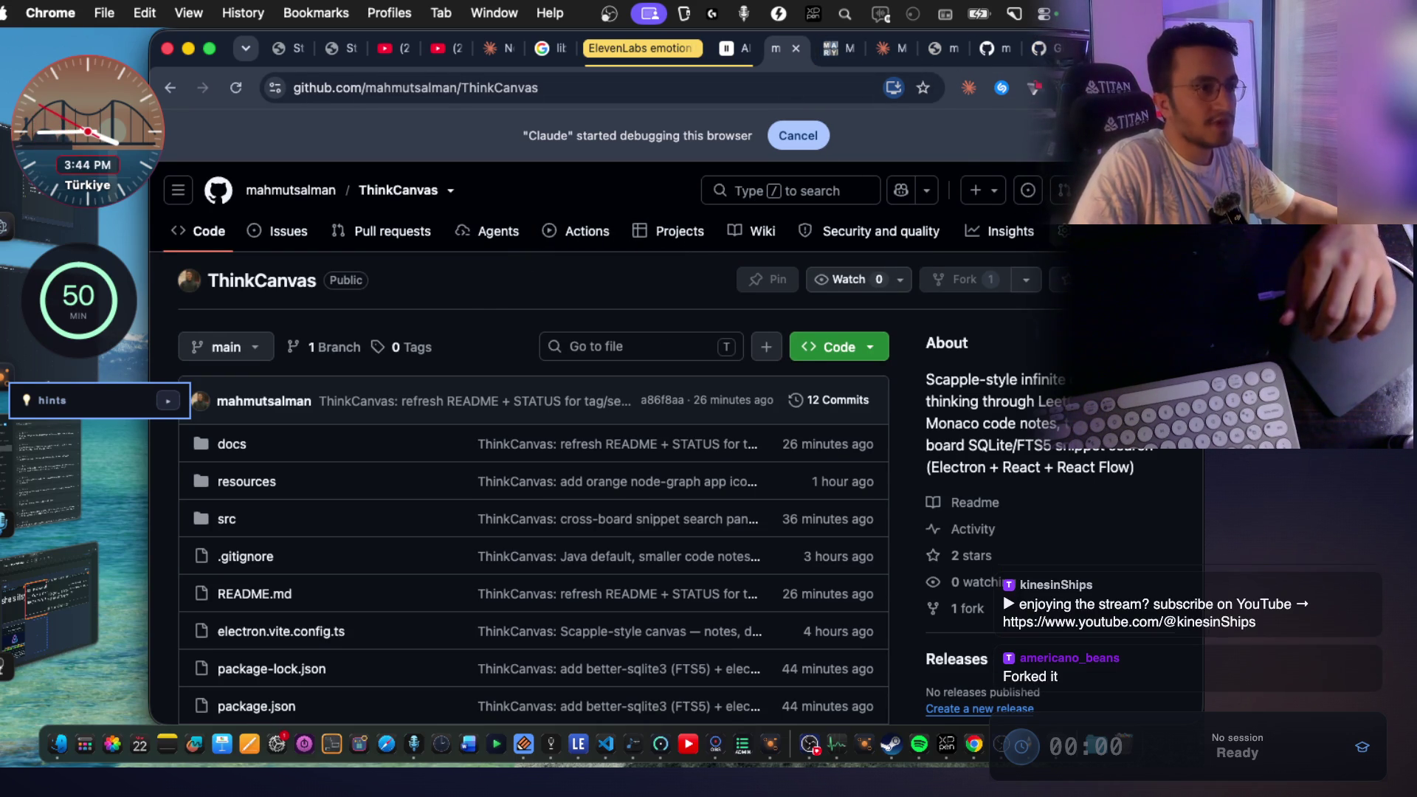
Open the book-reader repository from your account's repository list.
left_click(1173, 190)
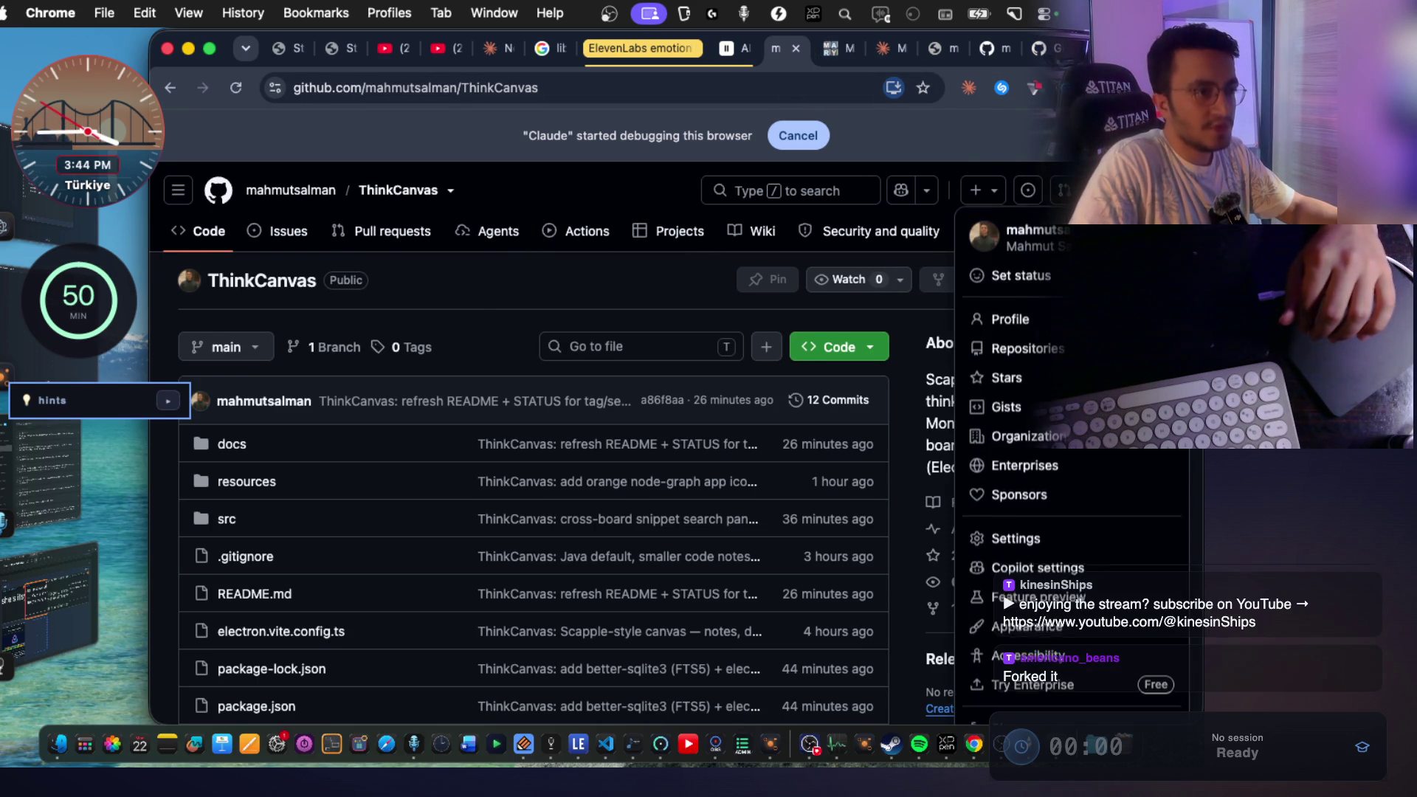
left_click(1023, 350)
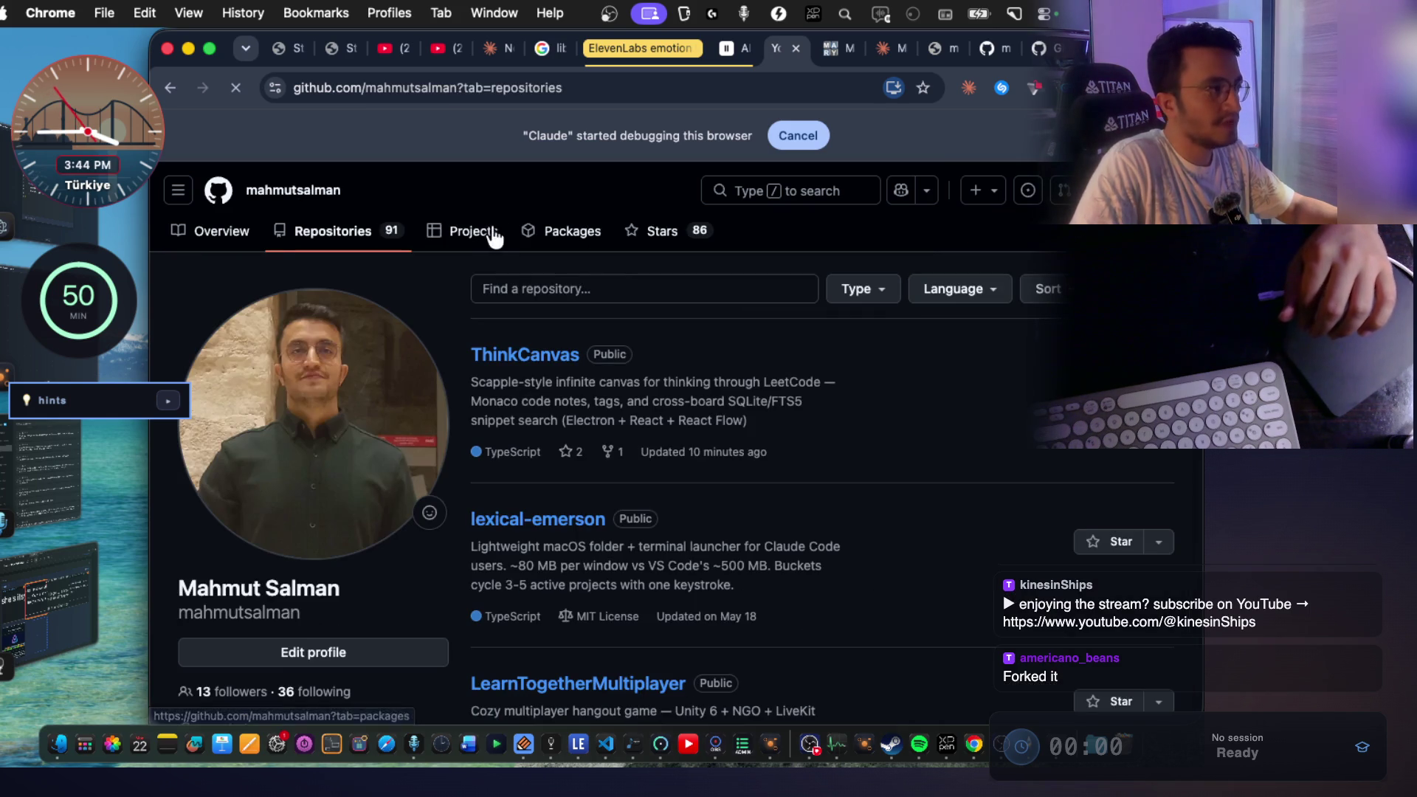
scroll(687, 494, "down", 10)
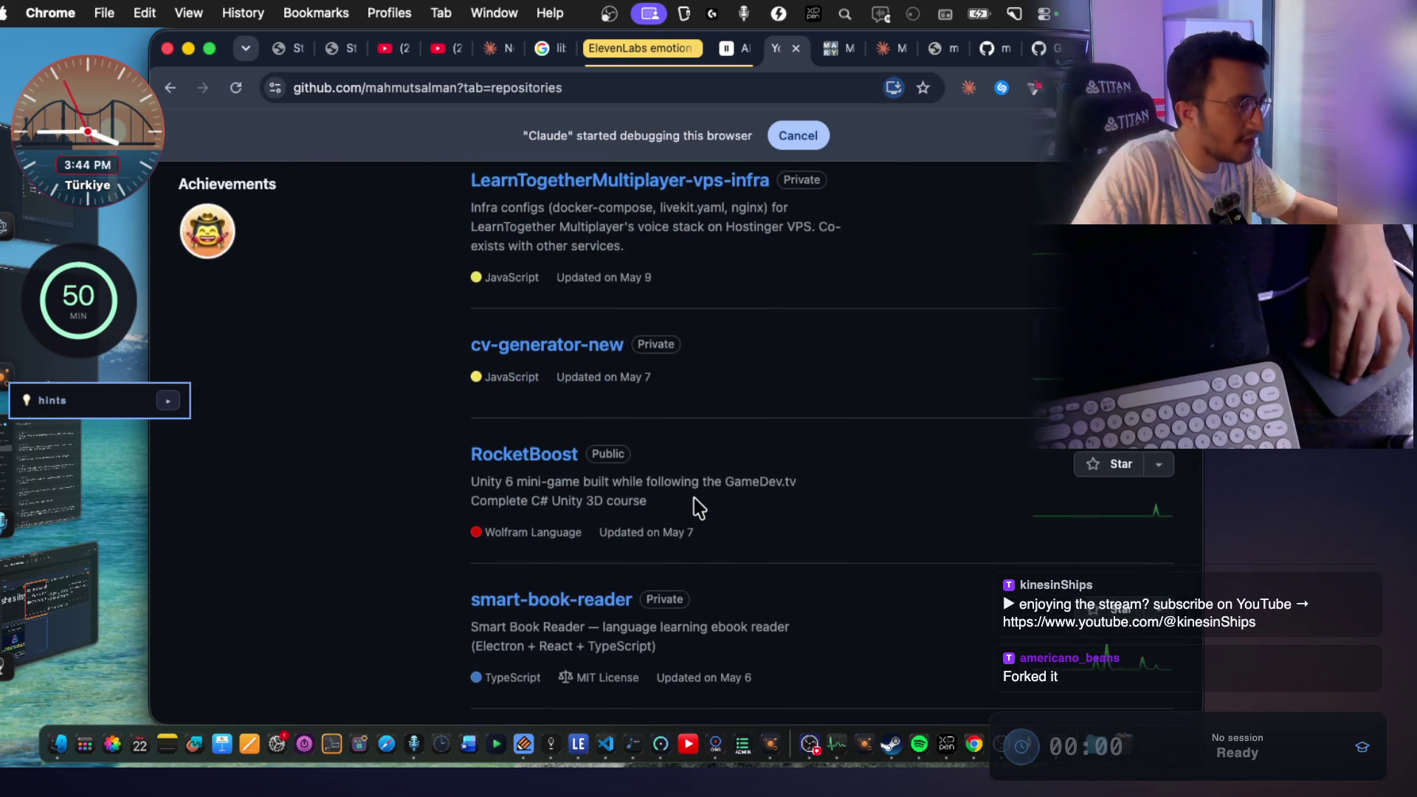
scroll(694, 502, "down", 7)
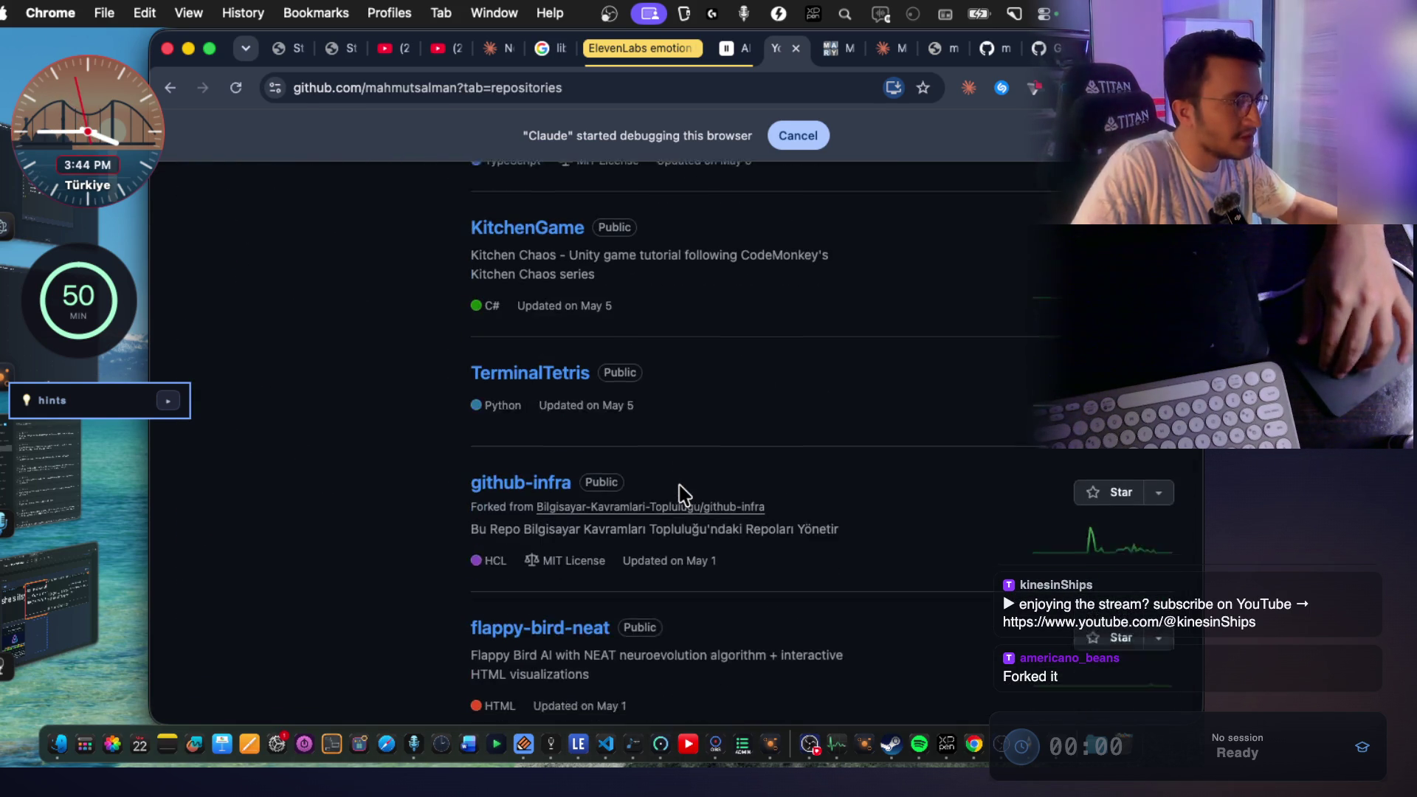
scroll(685, 493, "down", 9)
scroll(684, 494, "down", 3)
left_click(537, 501)
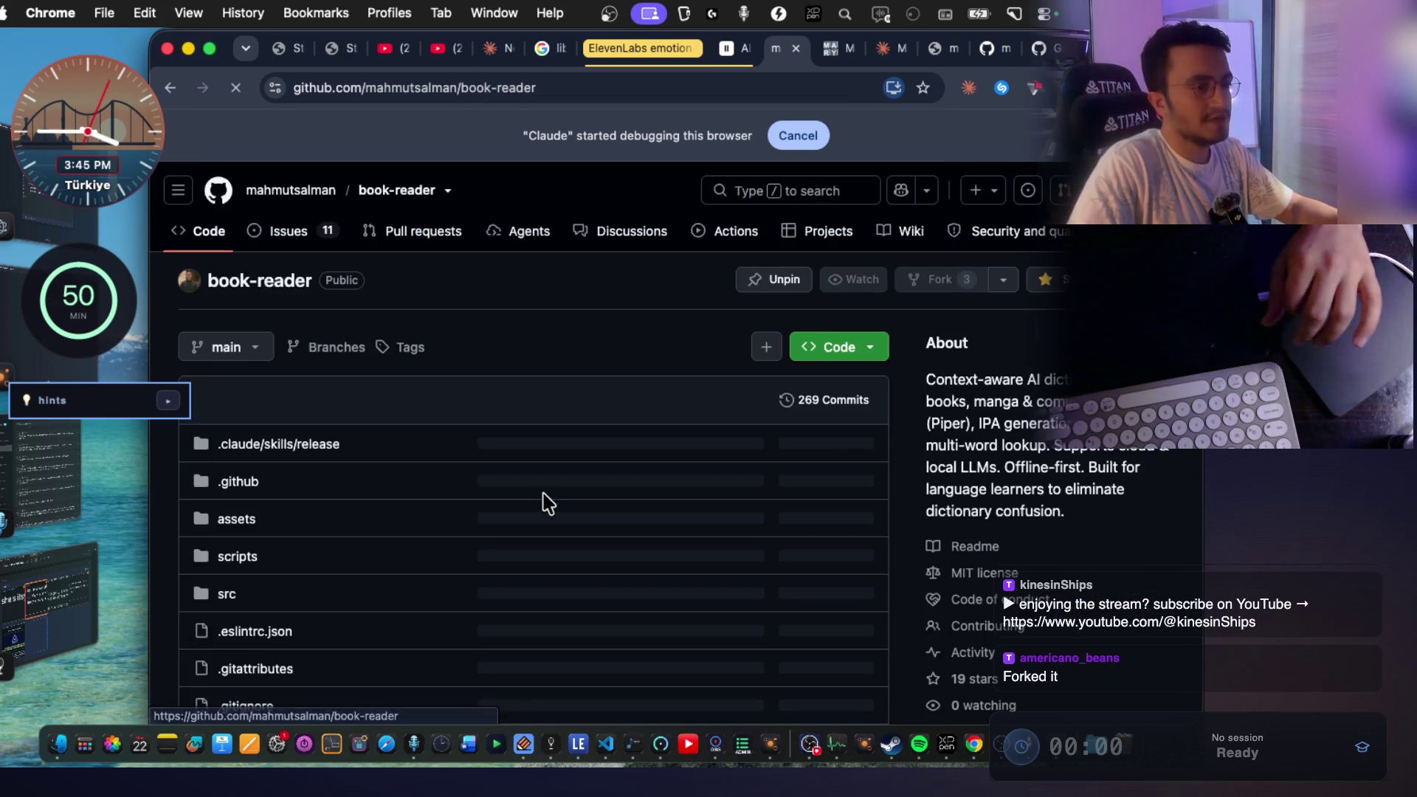
key("super+l")
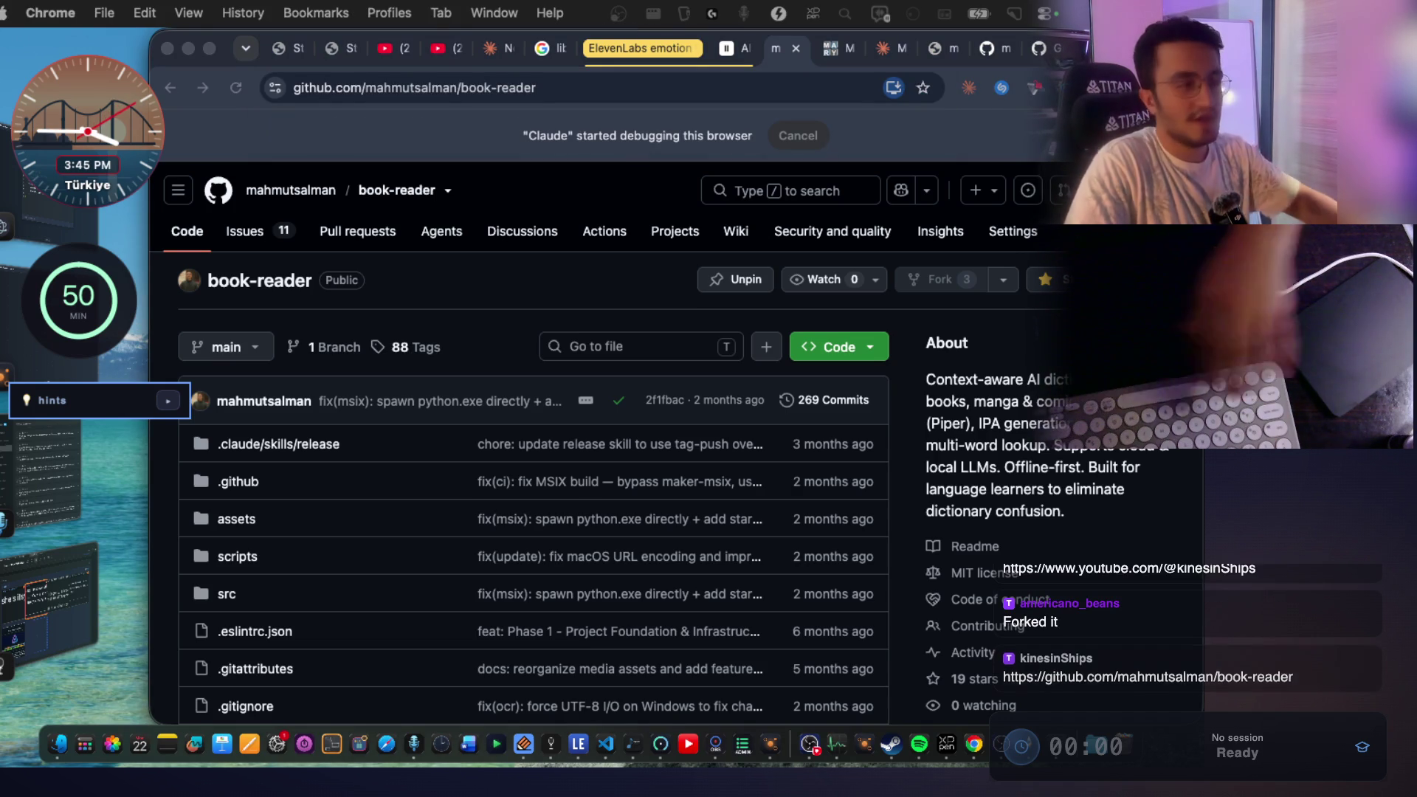
scroll(964, 365, "down", 1)
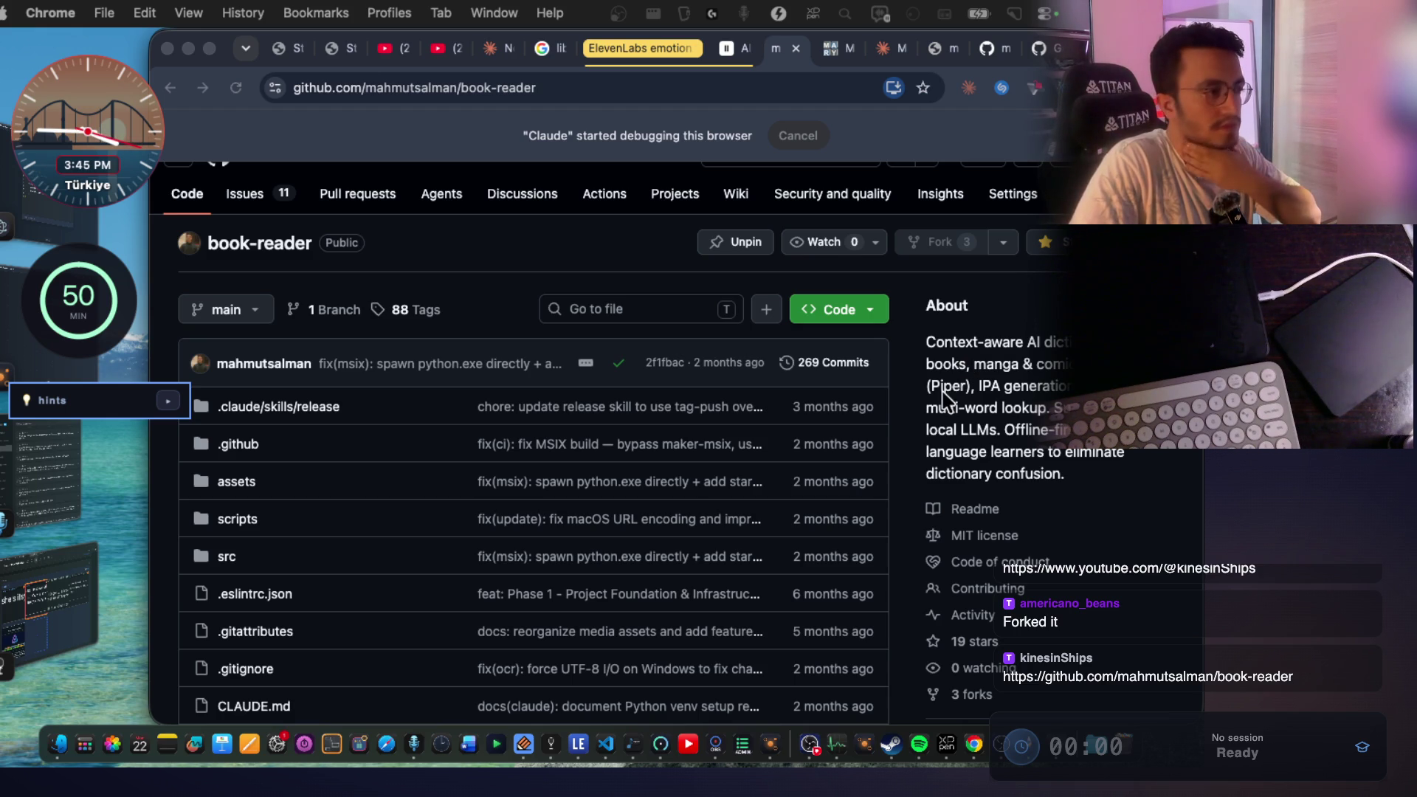
scroll(947, 399, "down", 10)
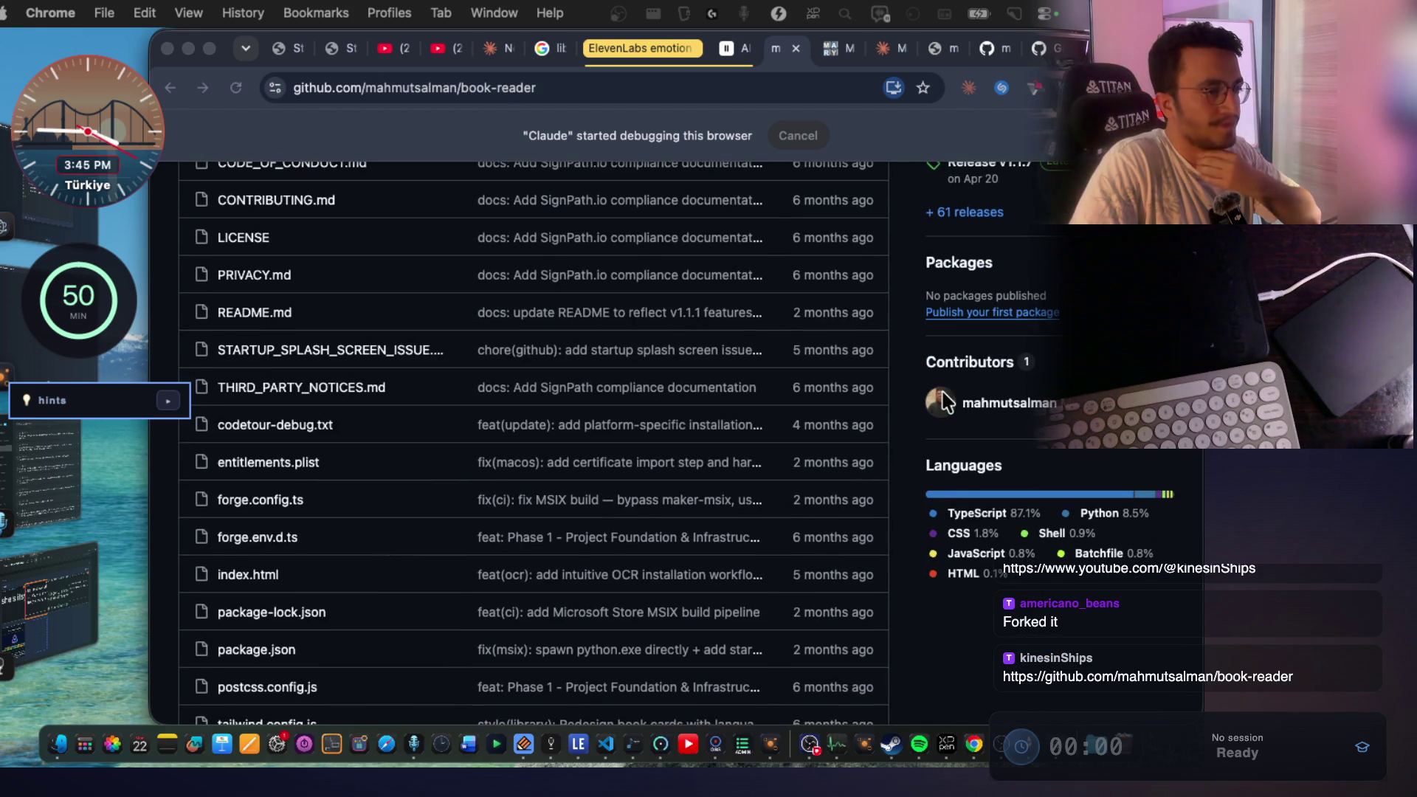
scroll(963, 384, "down", 15)
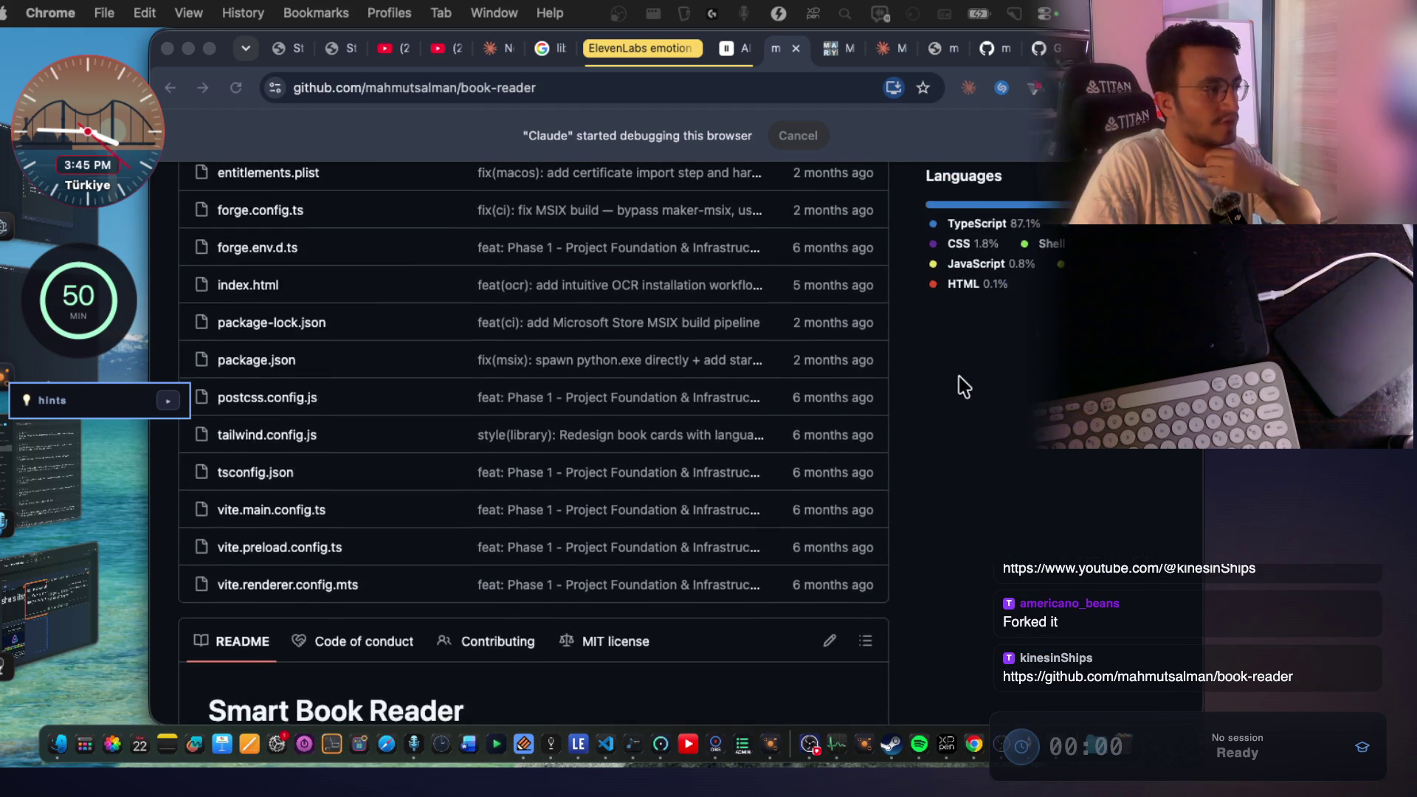
scroll(959, 378, "down", 15)
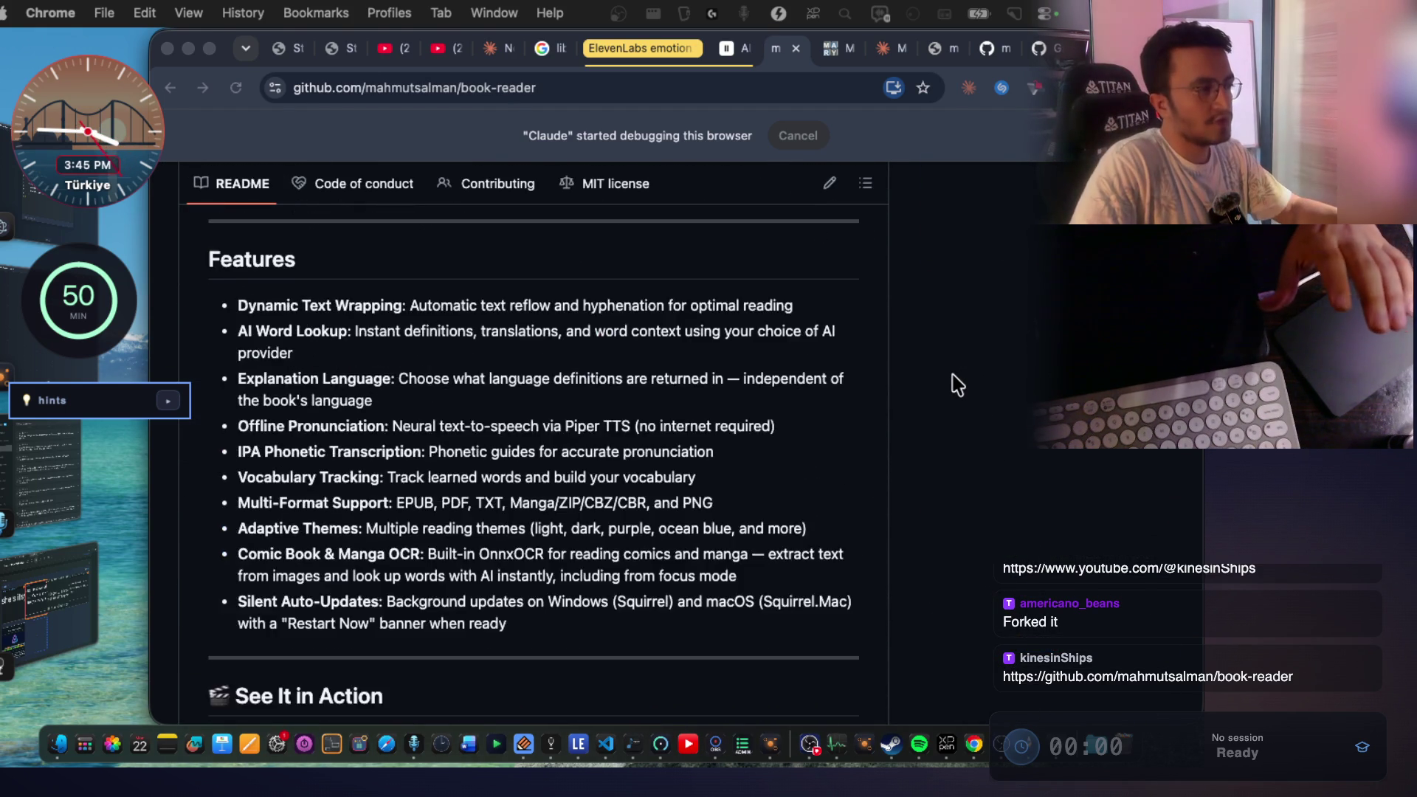
scroll(771, 448, "down", 1)
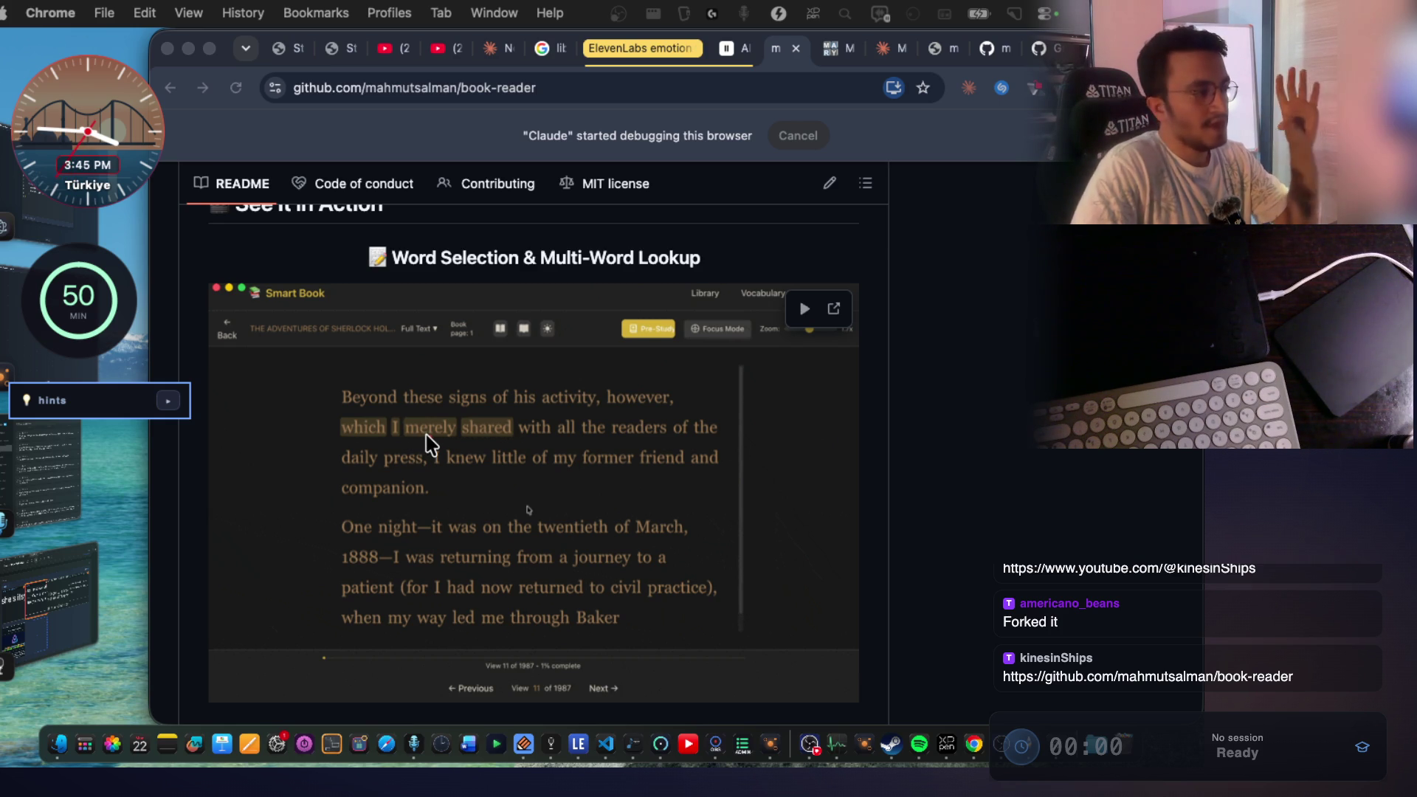
scroll(534, 443, "down", 1)
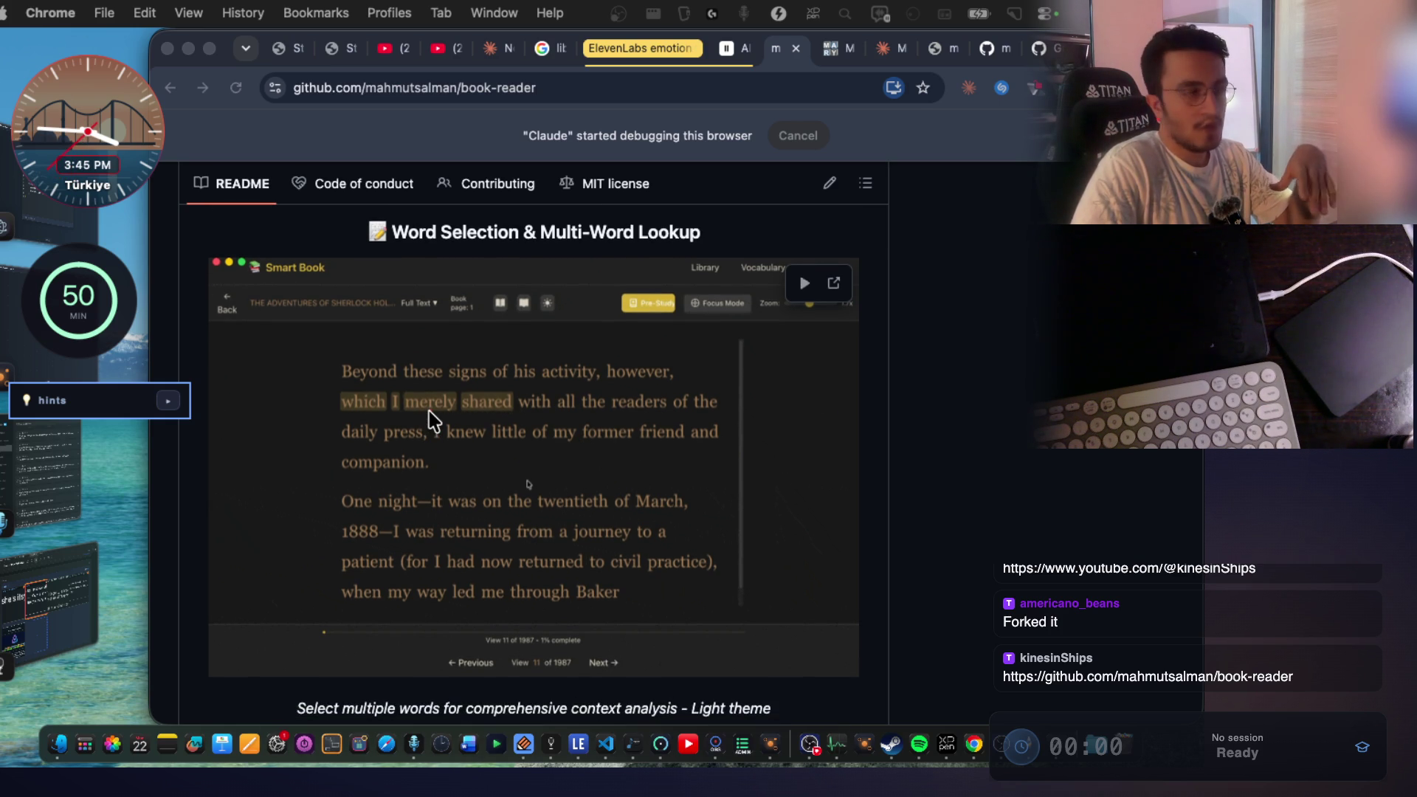
scroll(729, 458, "down", 6)
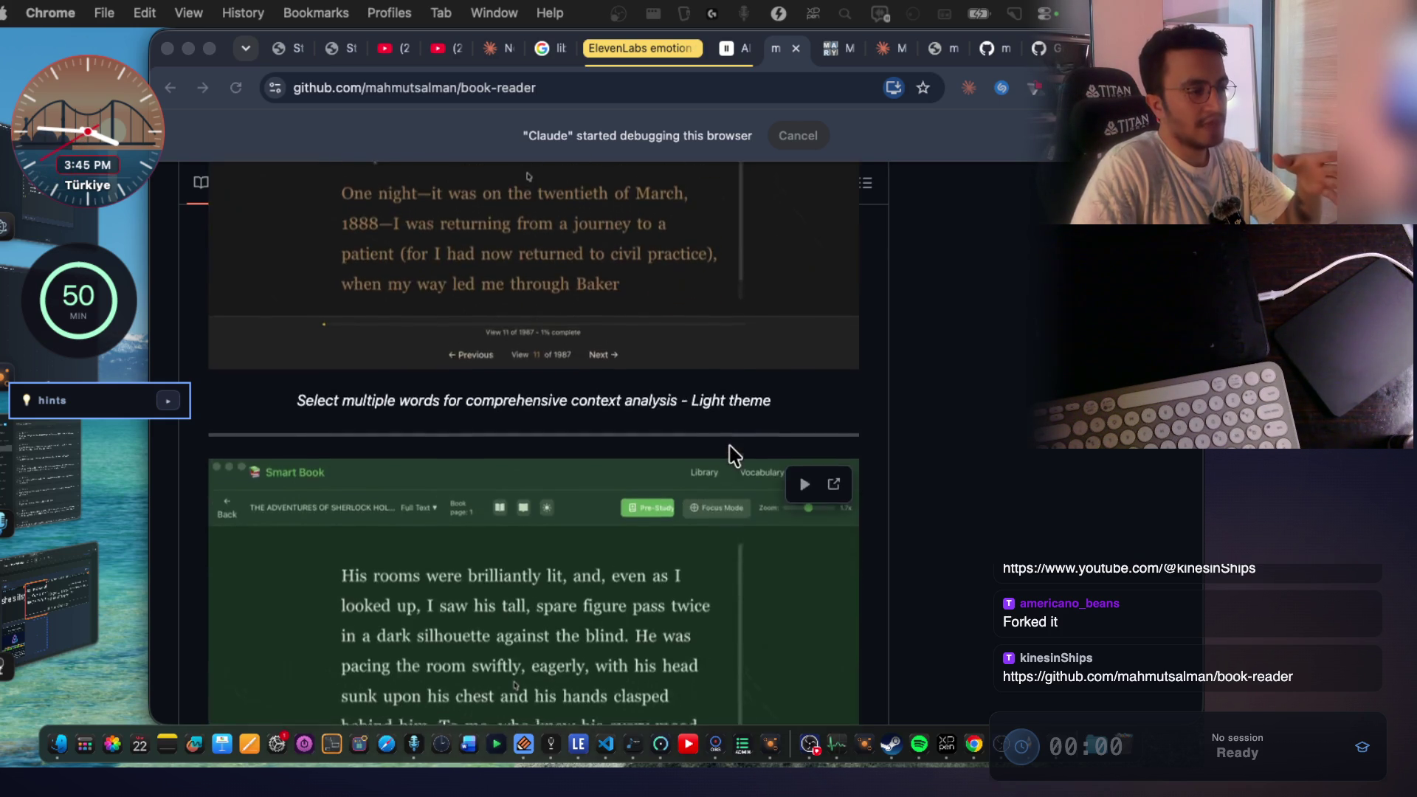
scroll(563, 449, "down", 4)
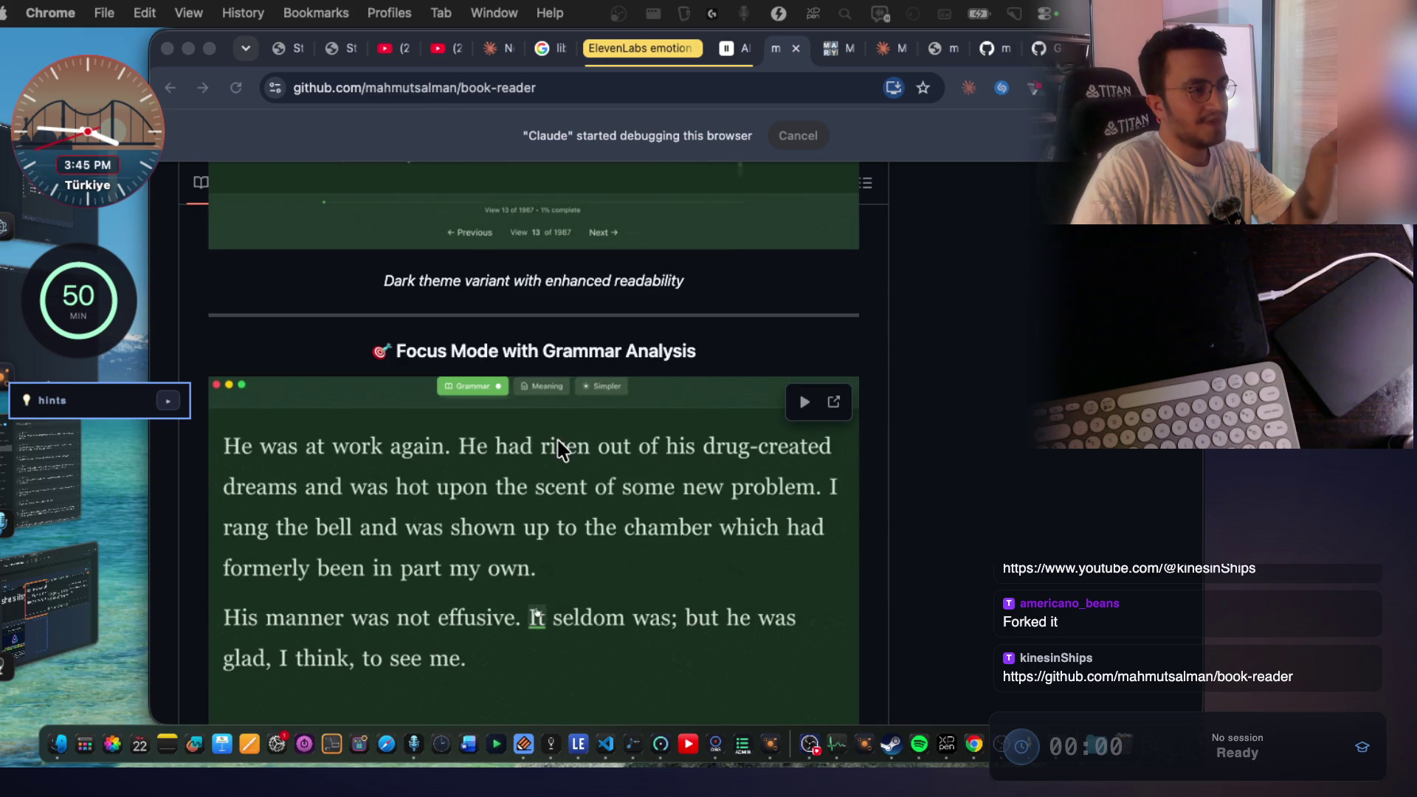
scroll(562, 449, "down", 2)
scroll(649, 437, "down", 15)
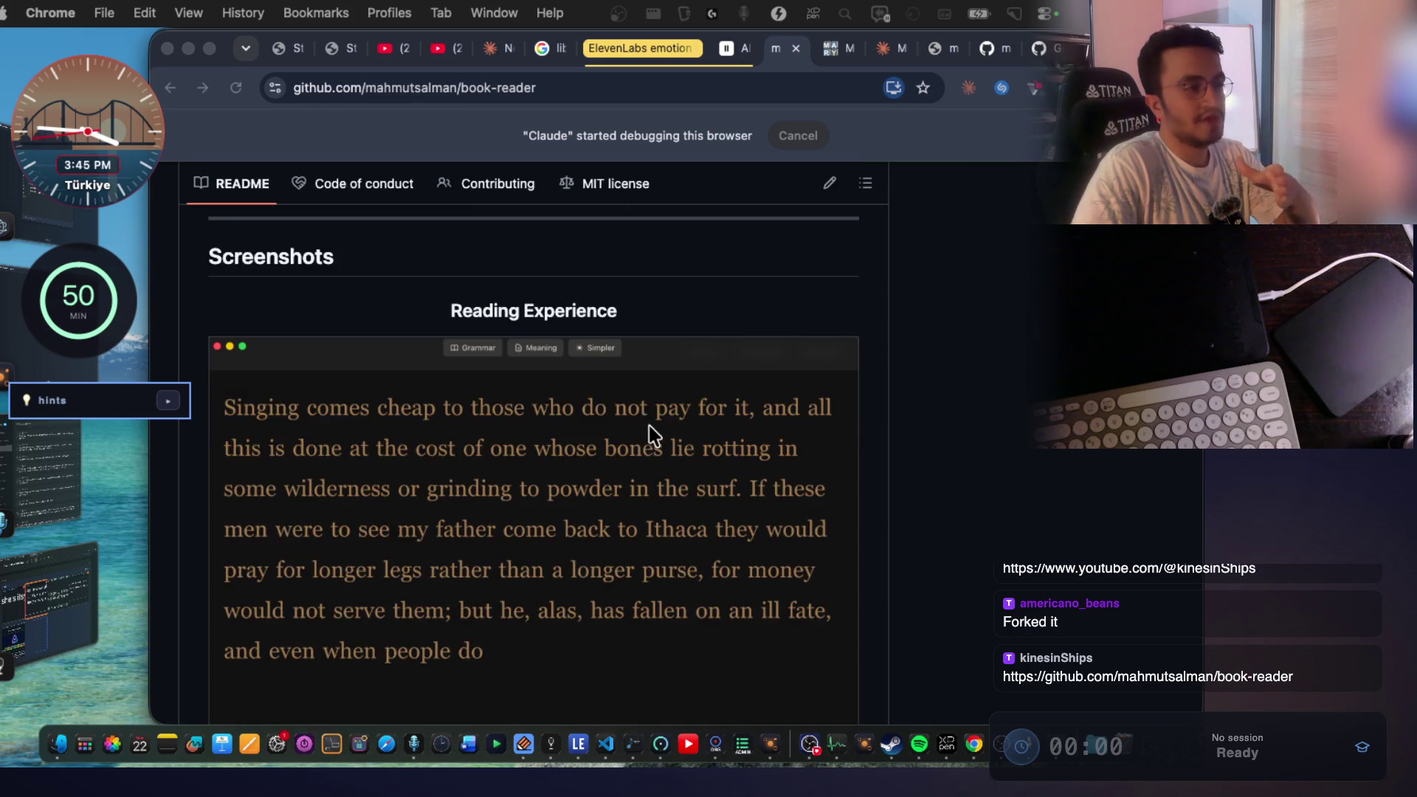
scroll(656, 437, "down", 5)
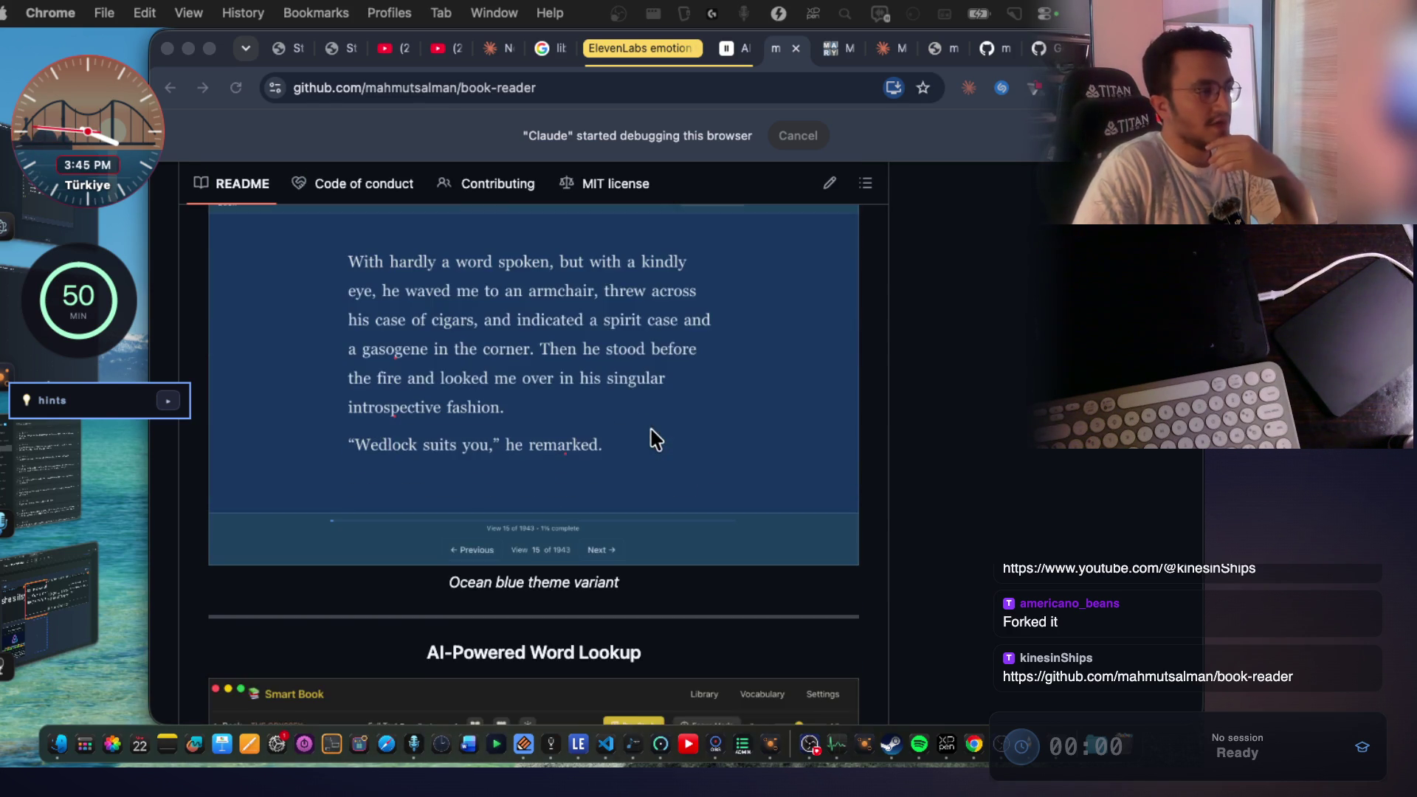
scroll(654, 438, "down", 10)
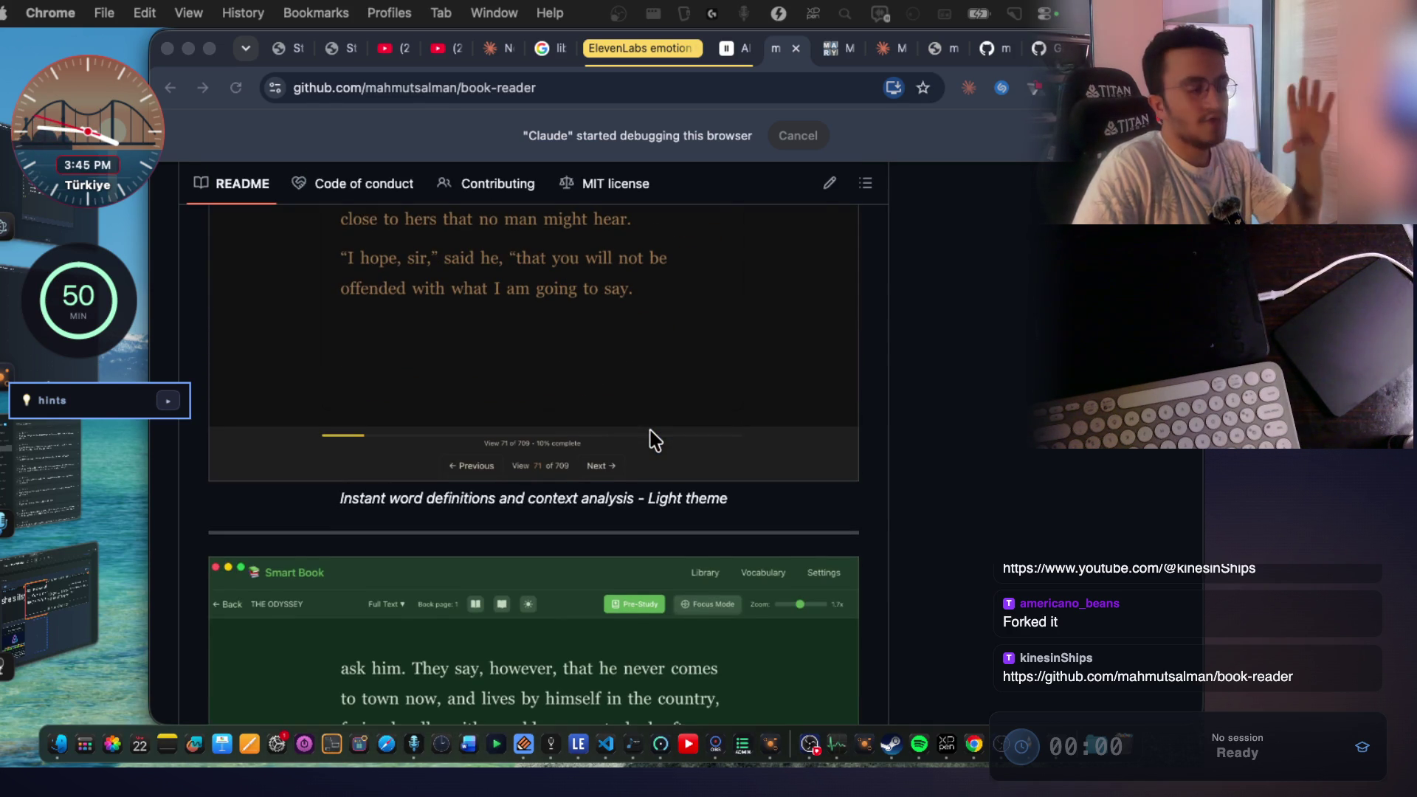
scroll(650, 439, "down", 10)
scroll(655, 440, "down", 5)
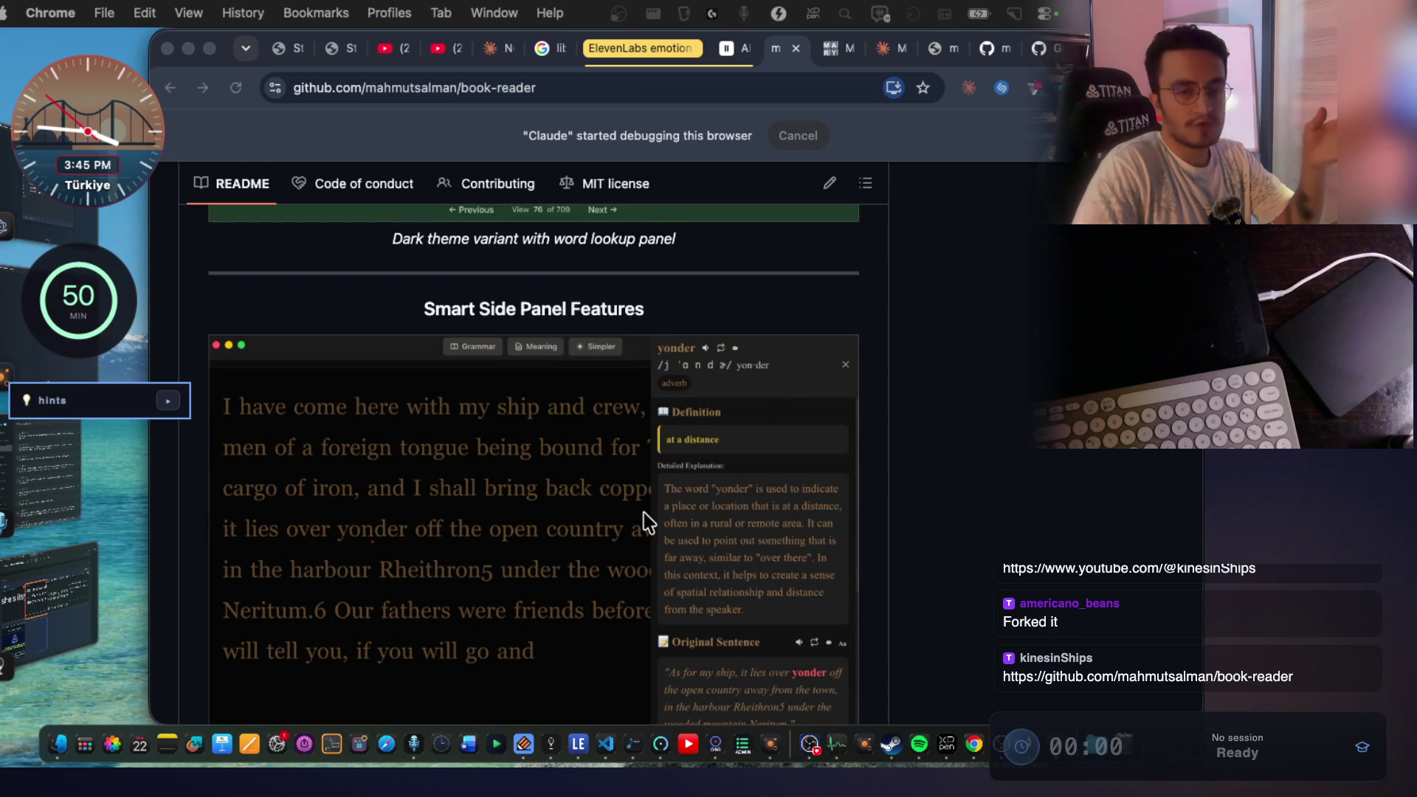
scroll(724, 507, "down", 2)
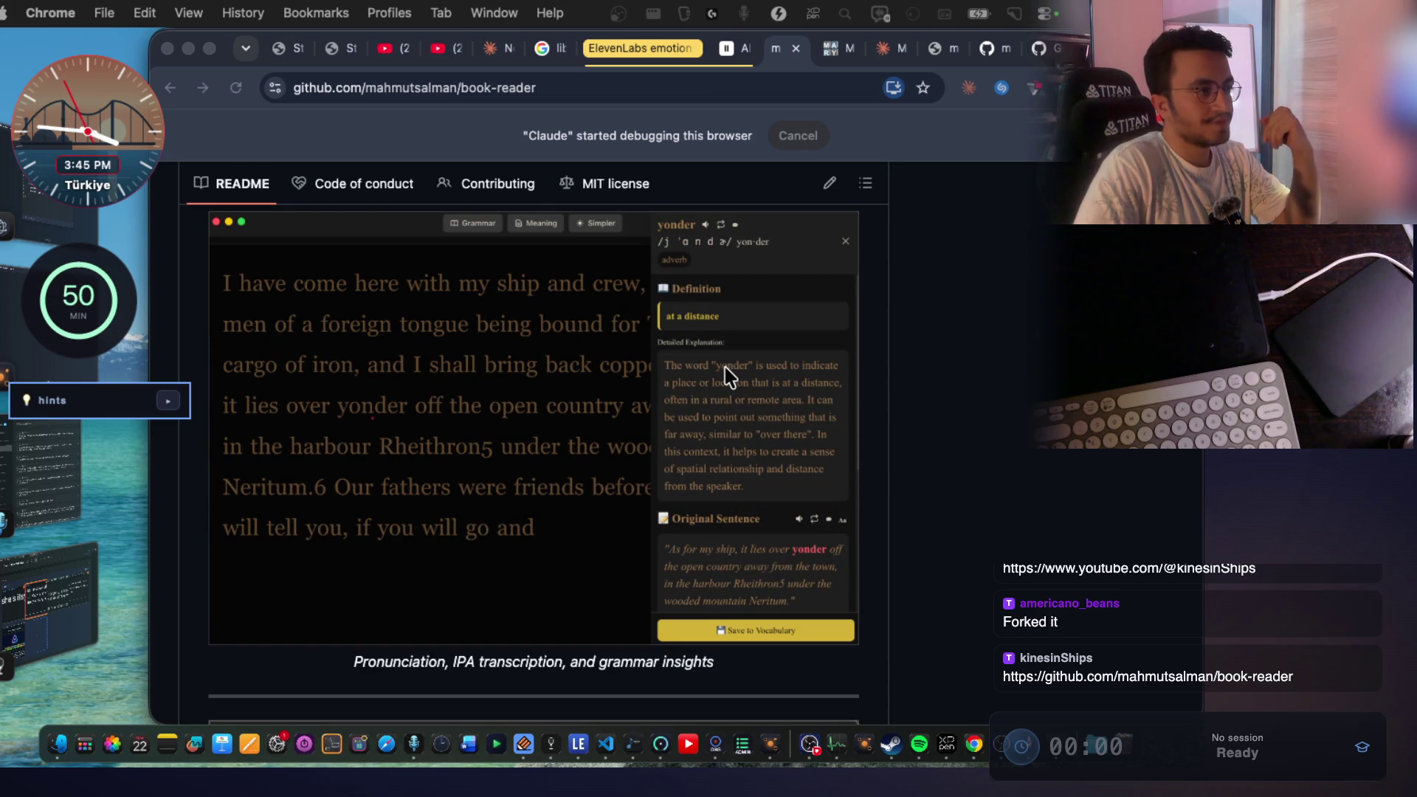
scroll(726, 378, "down", 8)
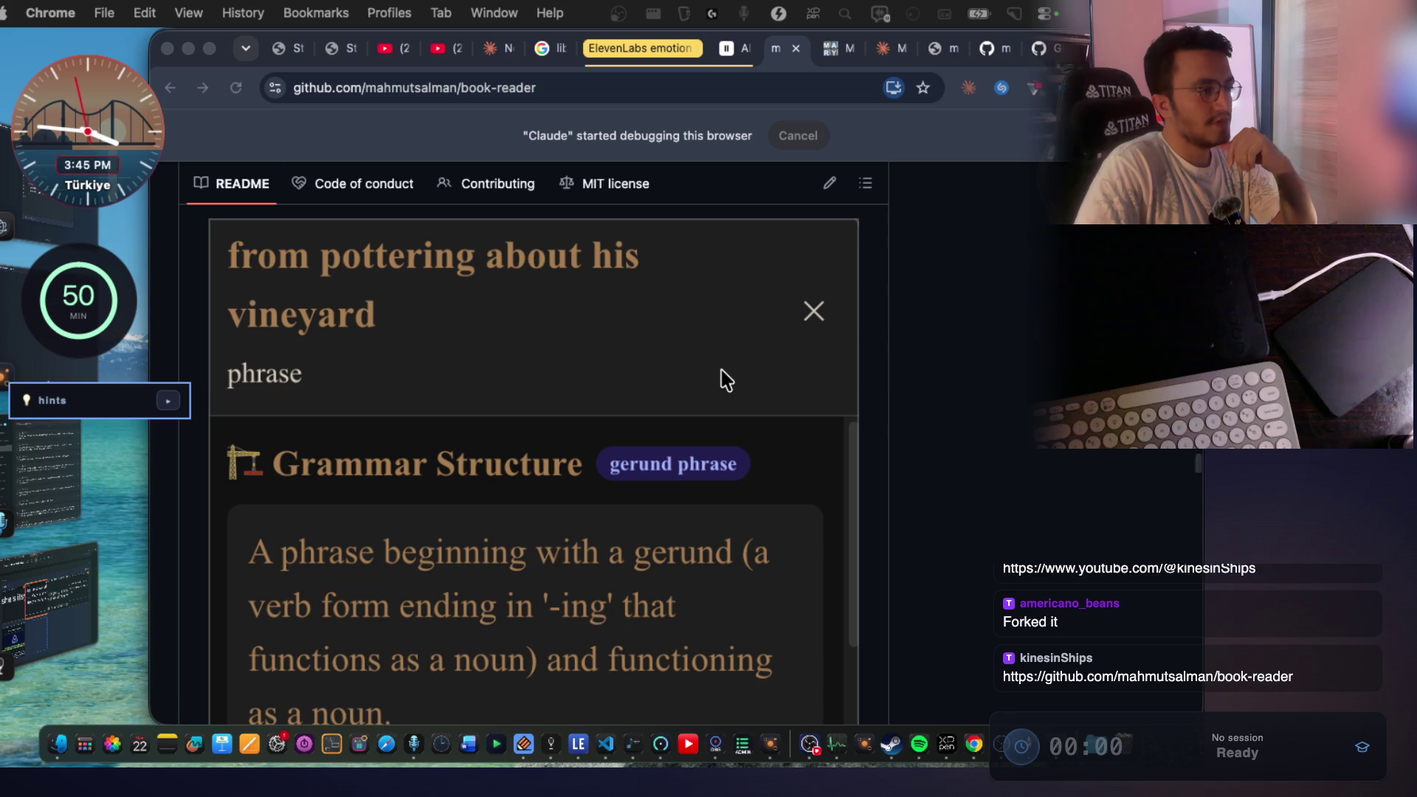
scroll(731, 380, "down", 15)
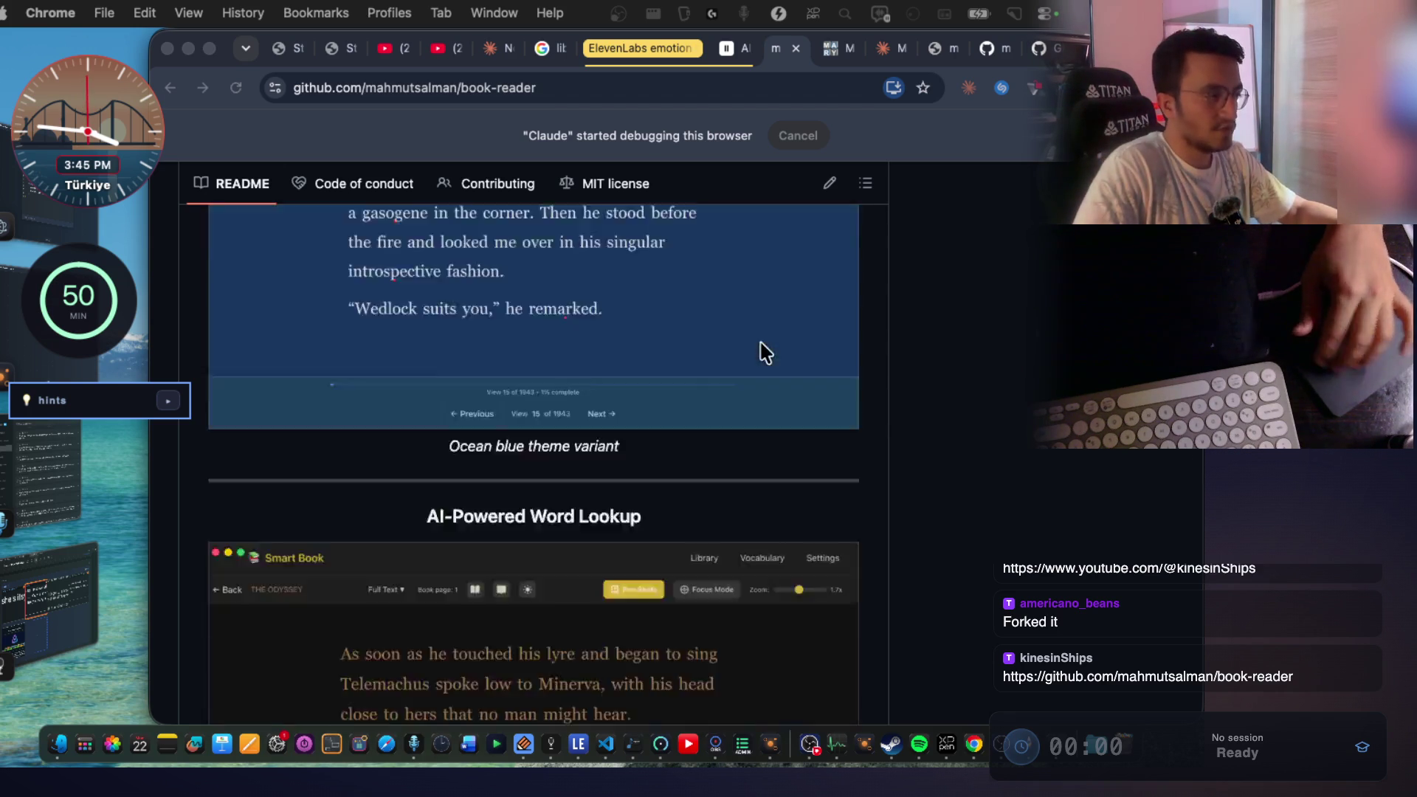
scroll(776, 371, "up", 20)
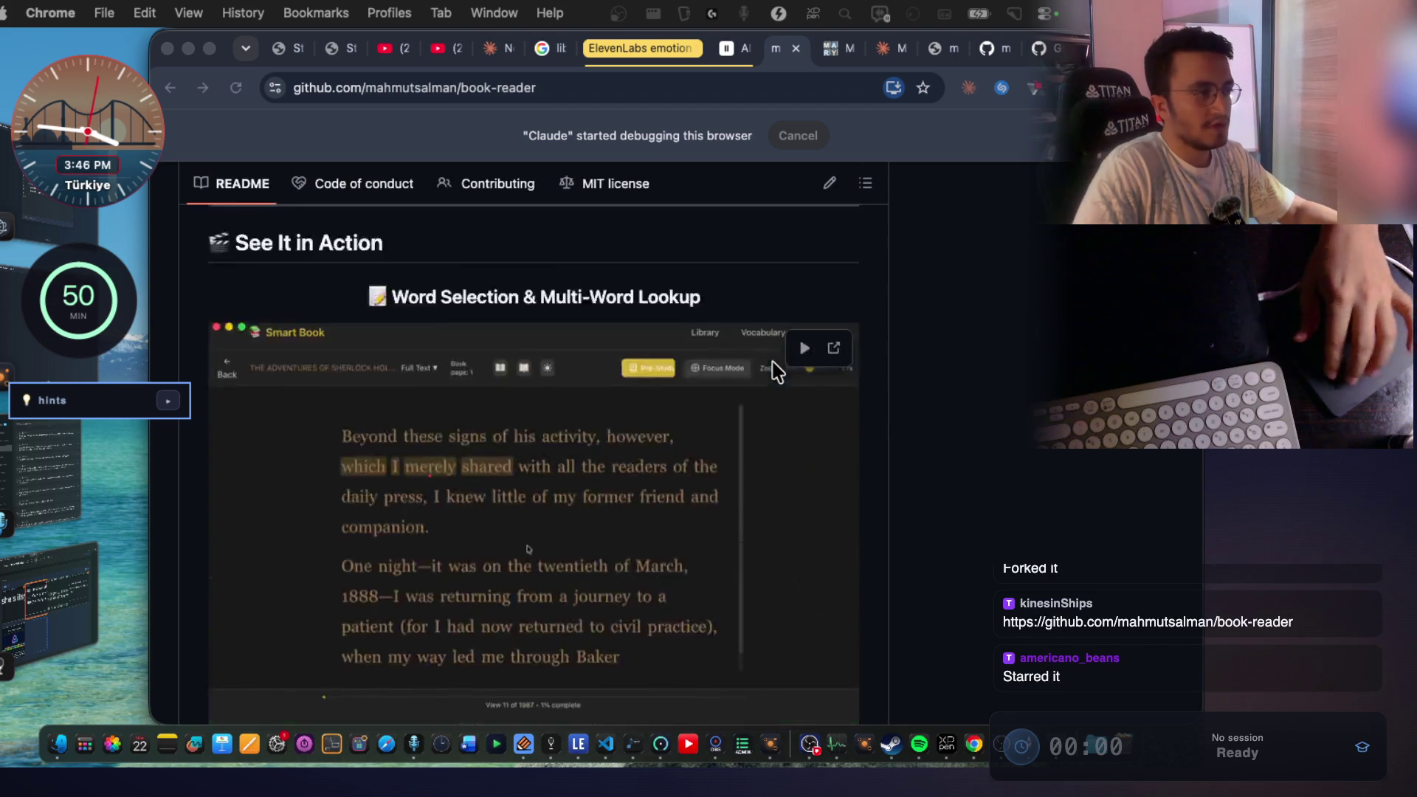
scroll(777, 371, "up", 15)
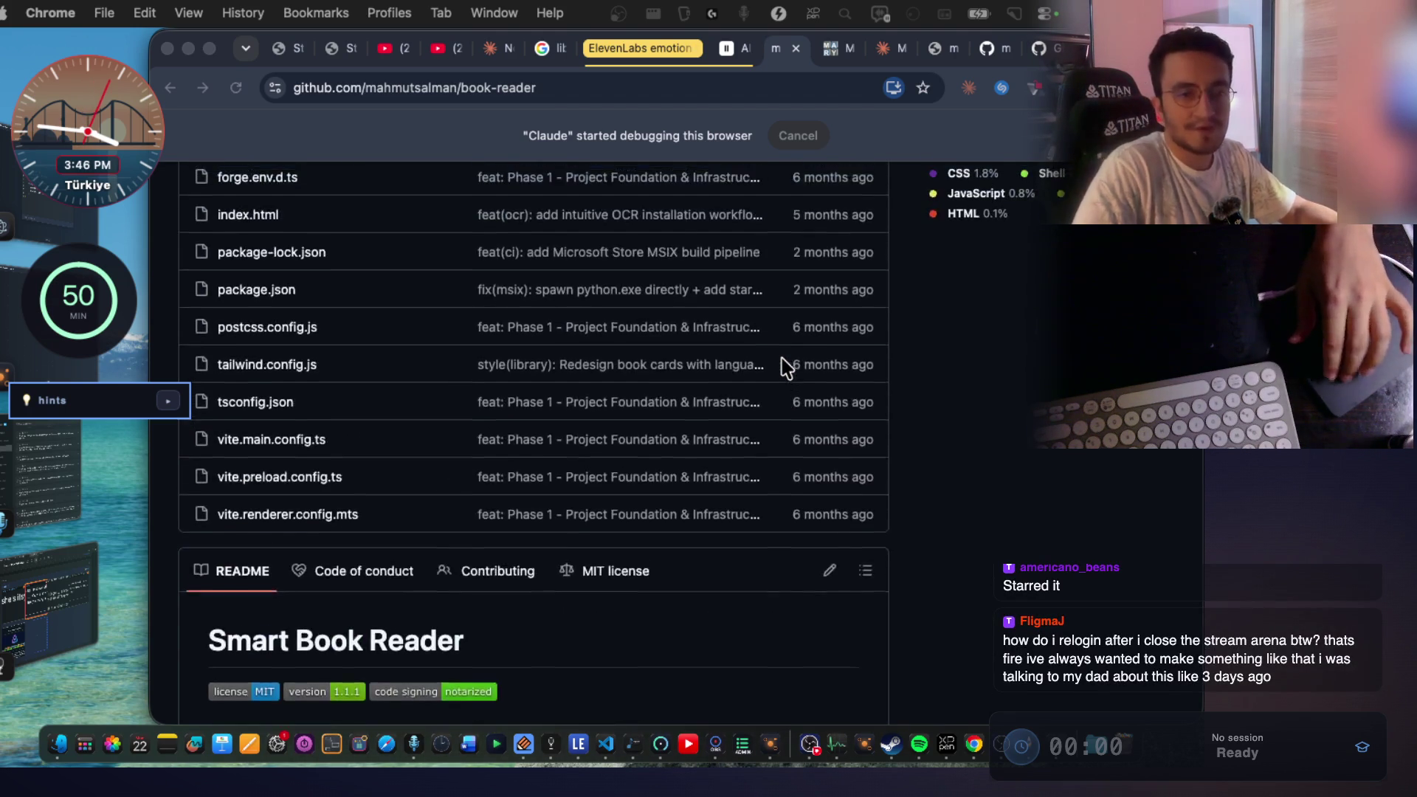
scroll(786, 365, "up", 6)
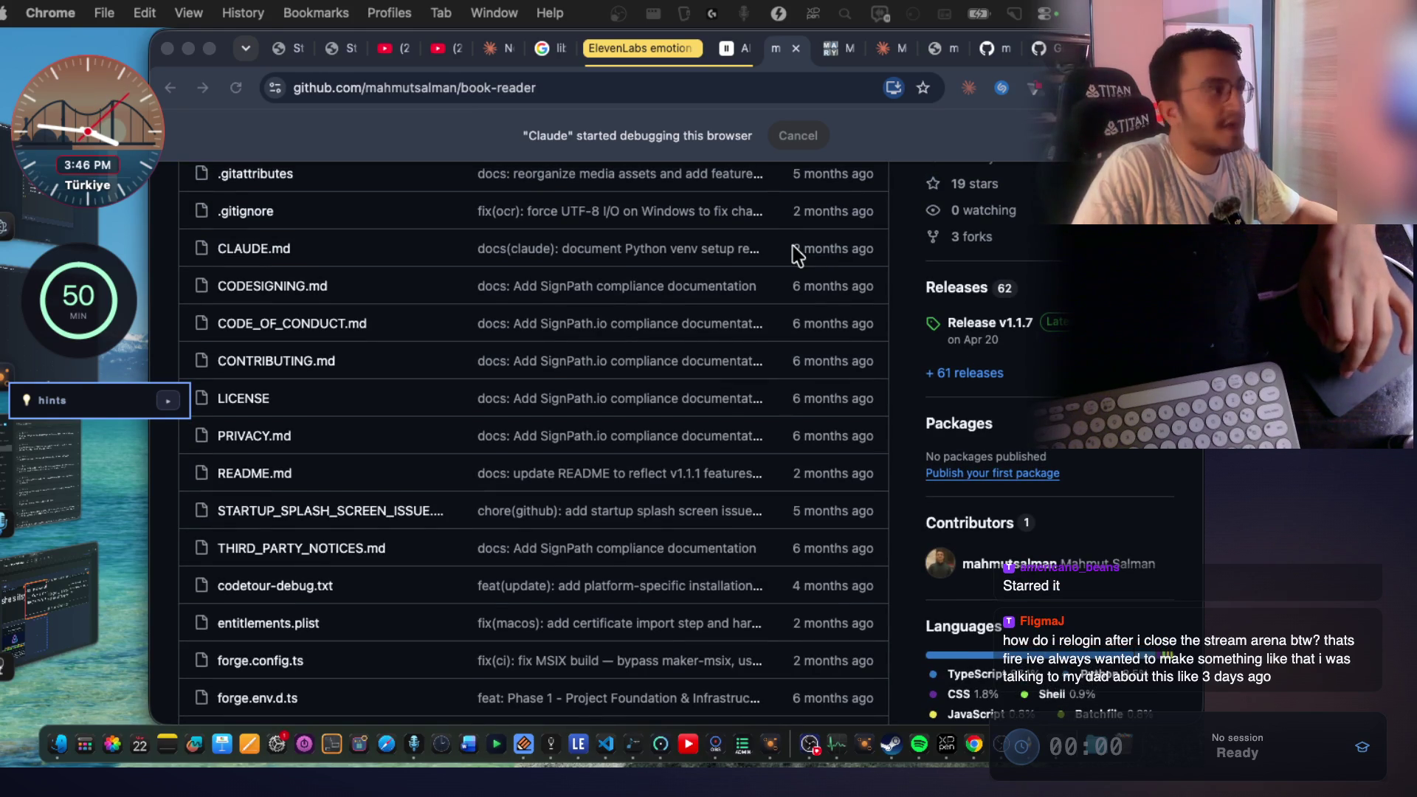
left_click(276, 49)
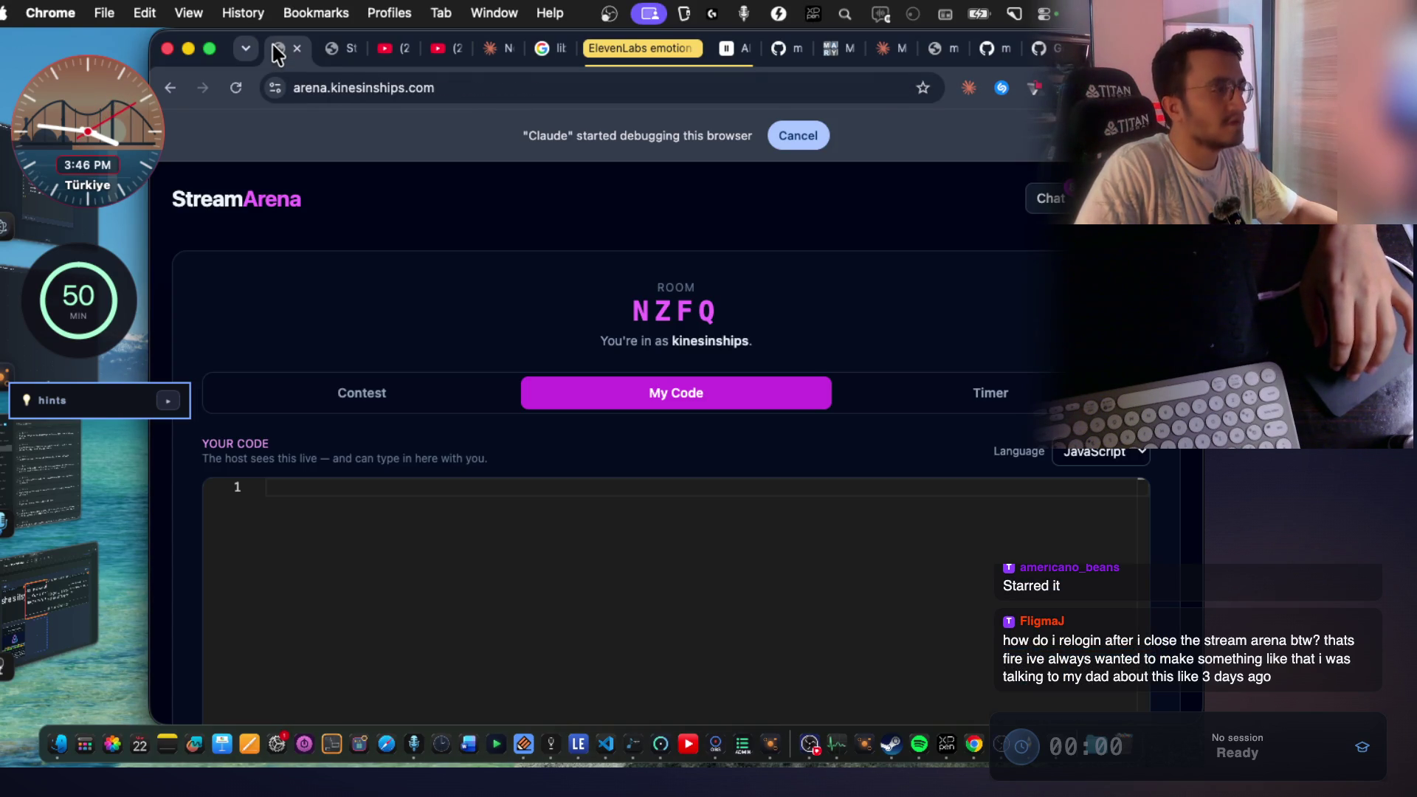
Peek at the StreamArena live chat, then view the arena's /?host page.
left_click(1051, 201)
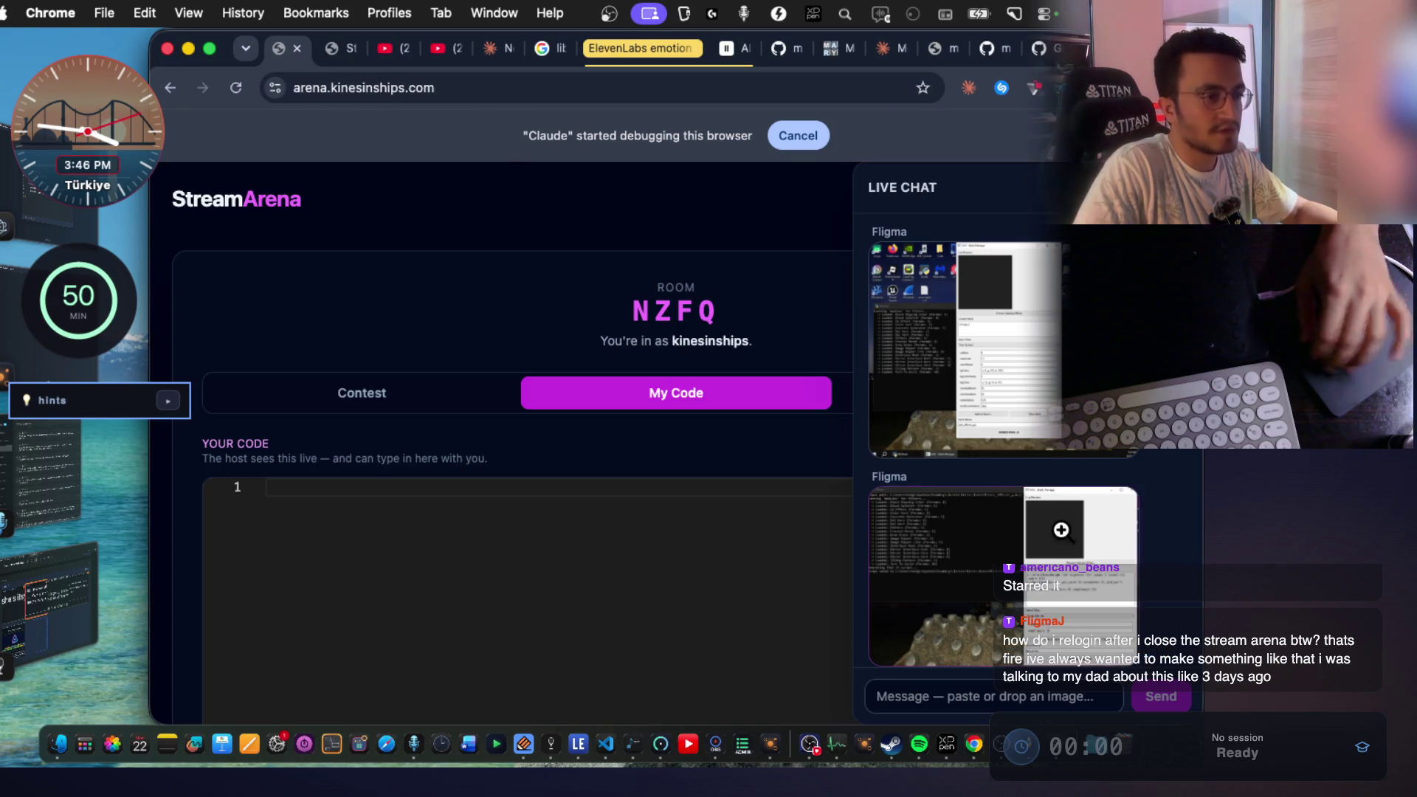
scroll(1053, 214, "down", 3)
left_click(1051, 200)
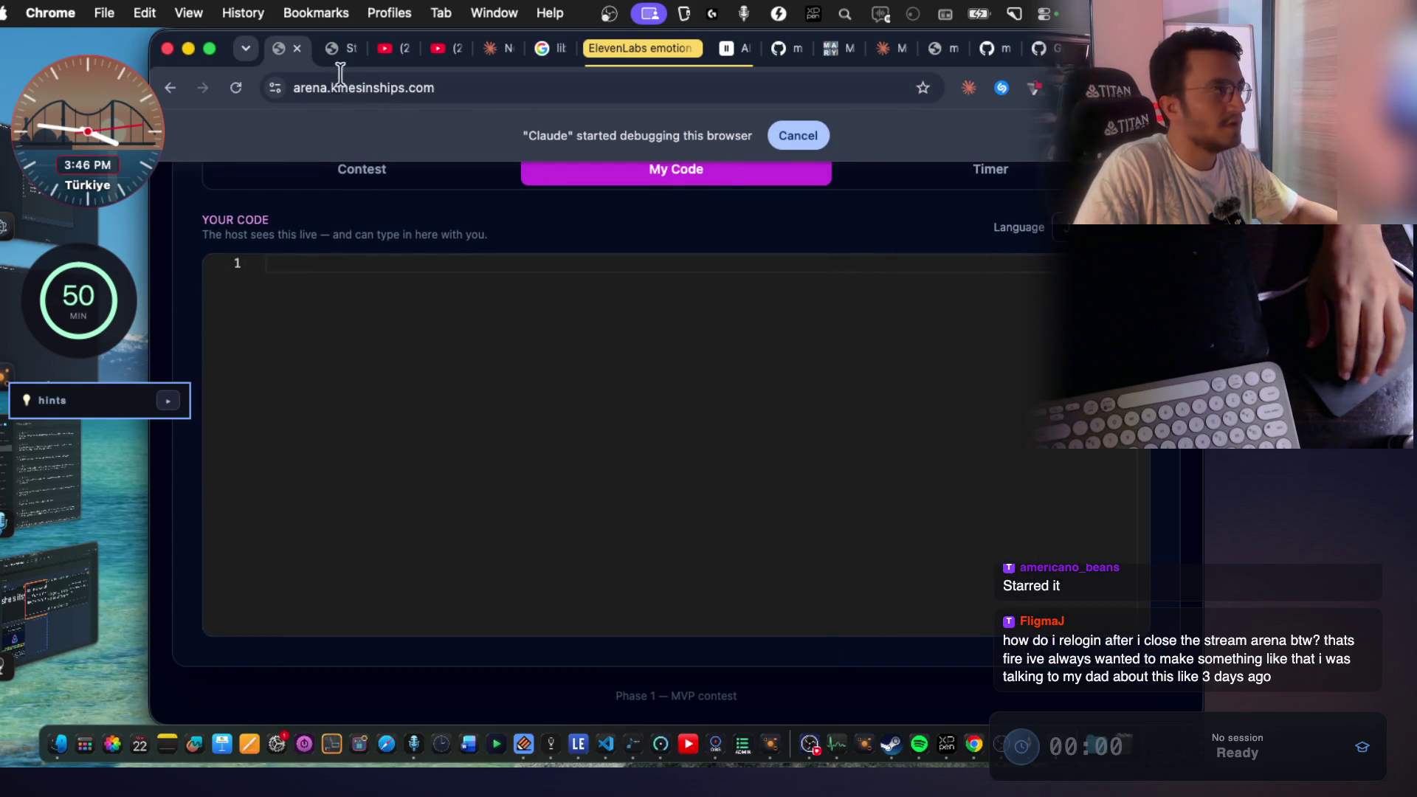
left_click(333, 48)
scroll(796, 405, "down", 2)
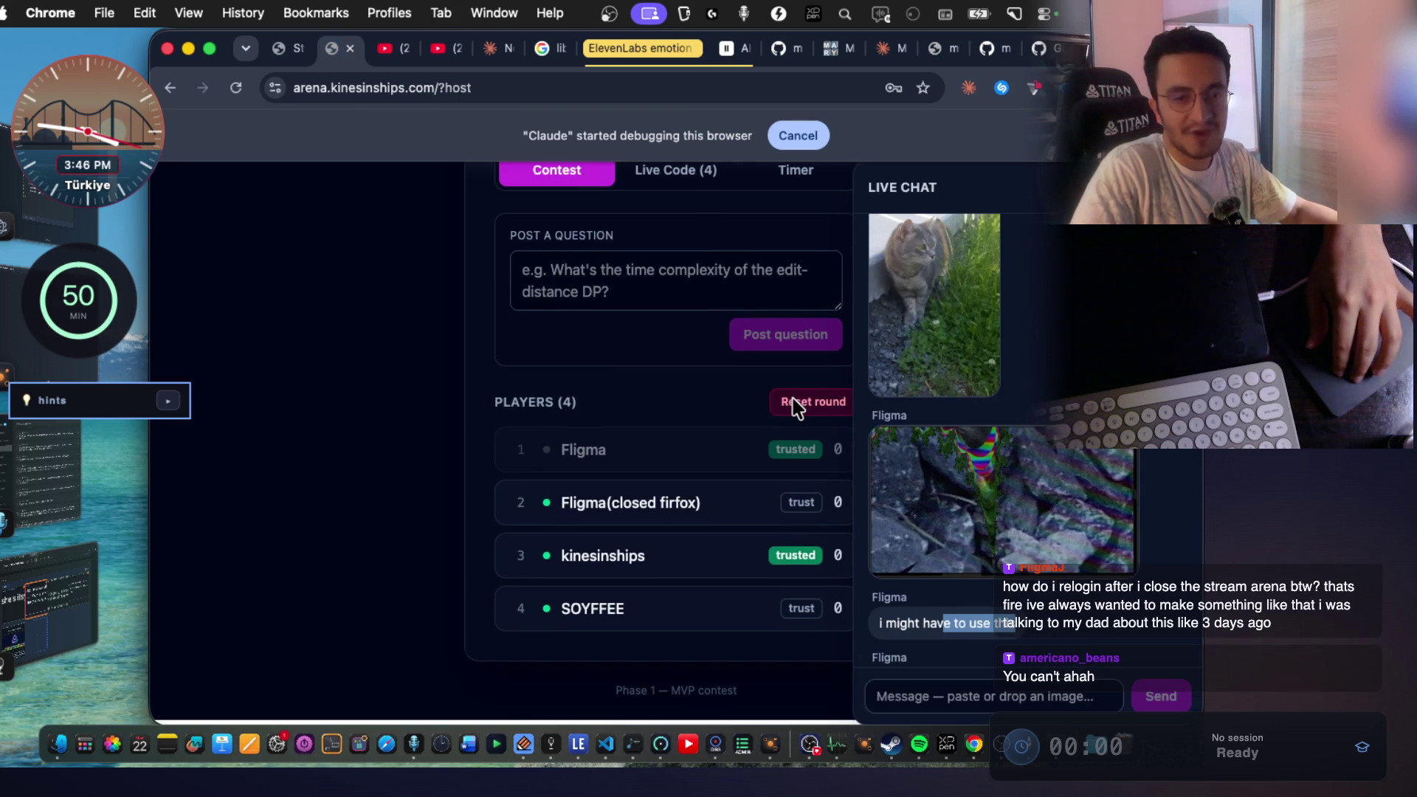
scroll(787, 377, "up", 1)
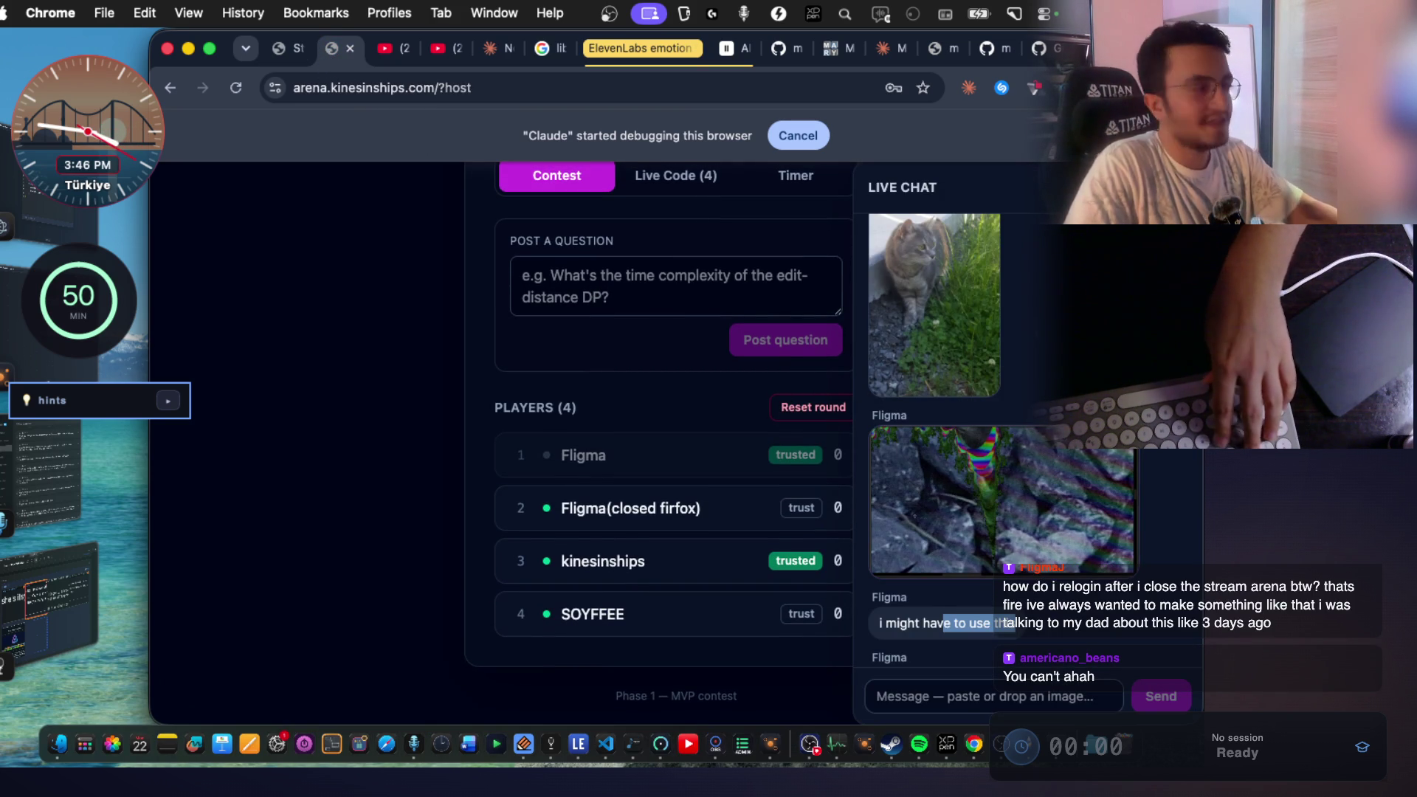
left_click(84, 550)
Add the captured chat-message screenshot as a new image in Notes and tag it todo.
left_click(602, 550)
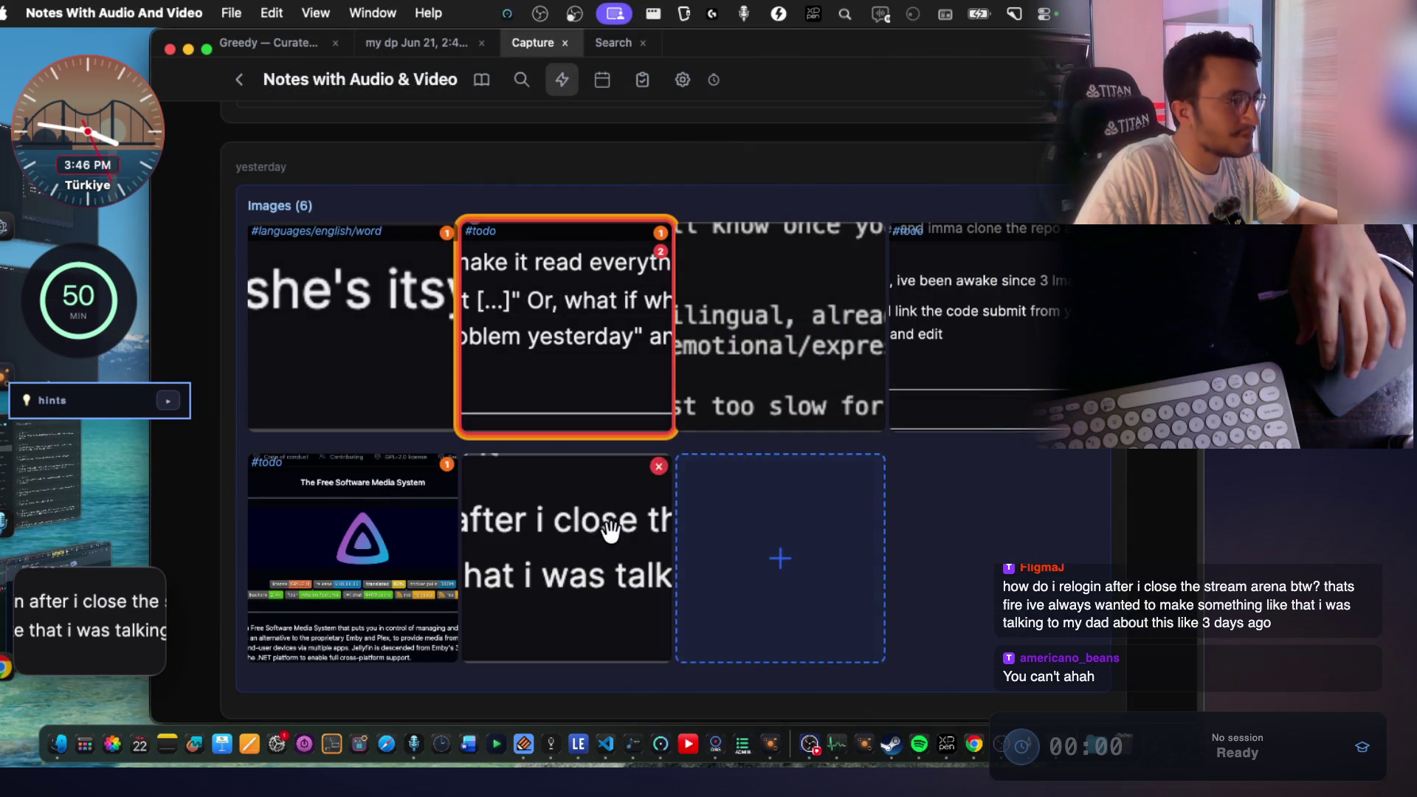
left_click(605, 536)
right_click(646, 329)
left_click(724, 467)
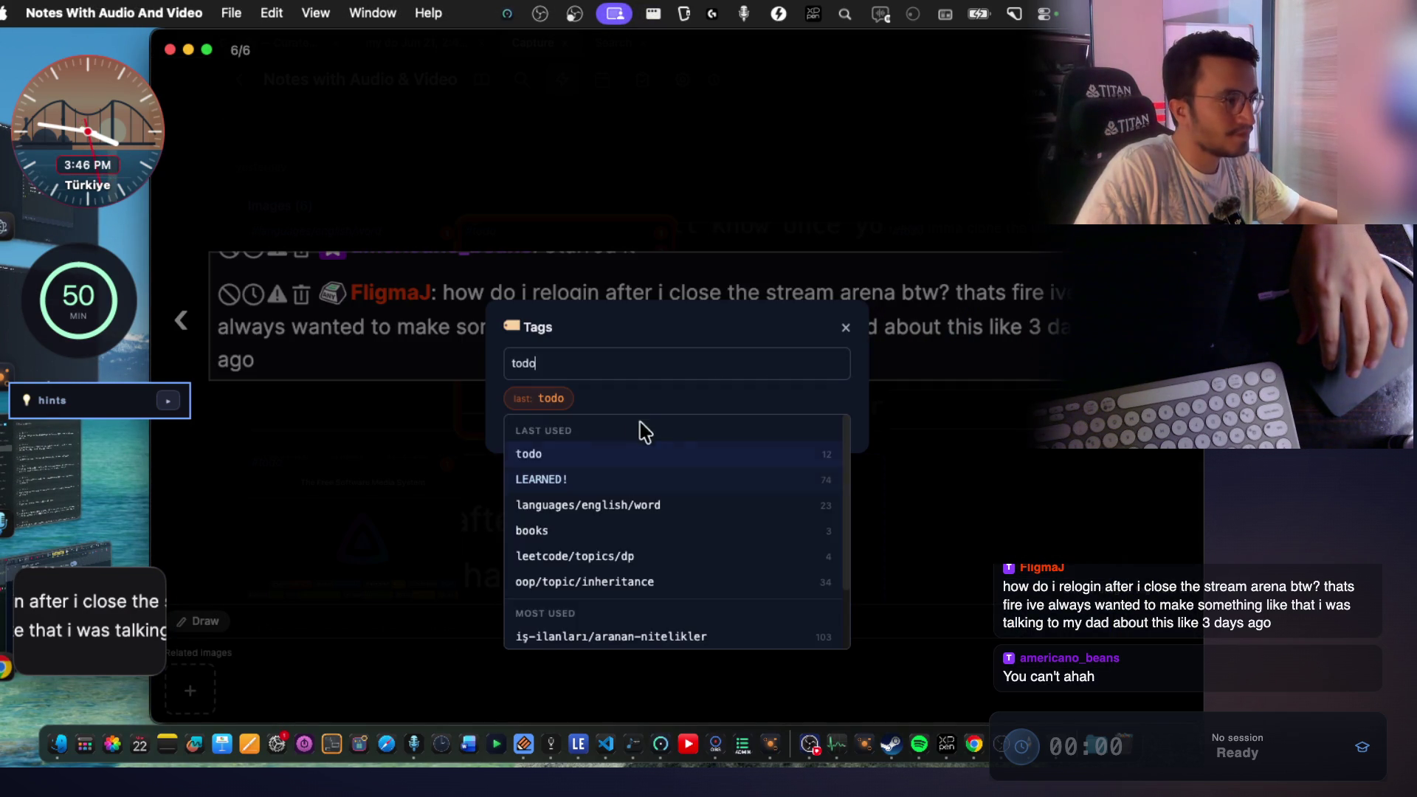
left_click(554, 406)
left_click(844, 343)
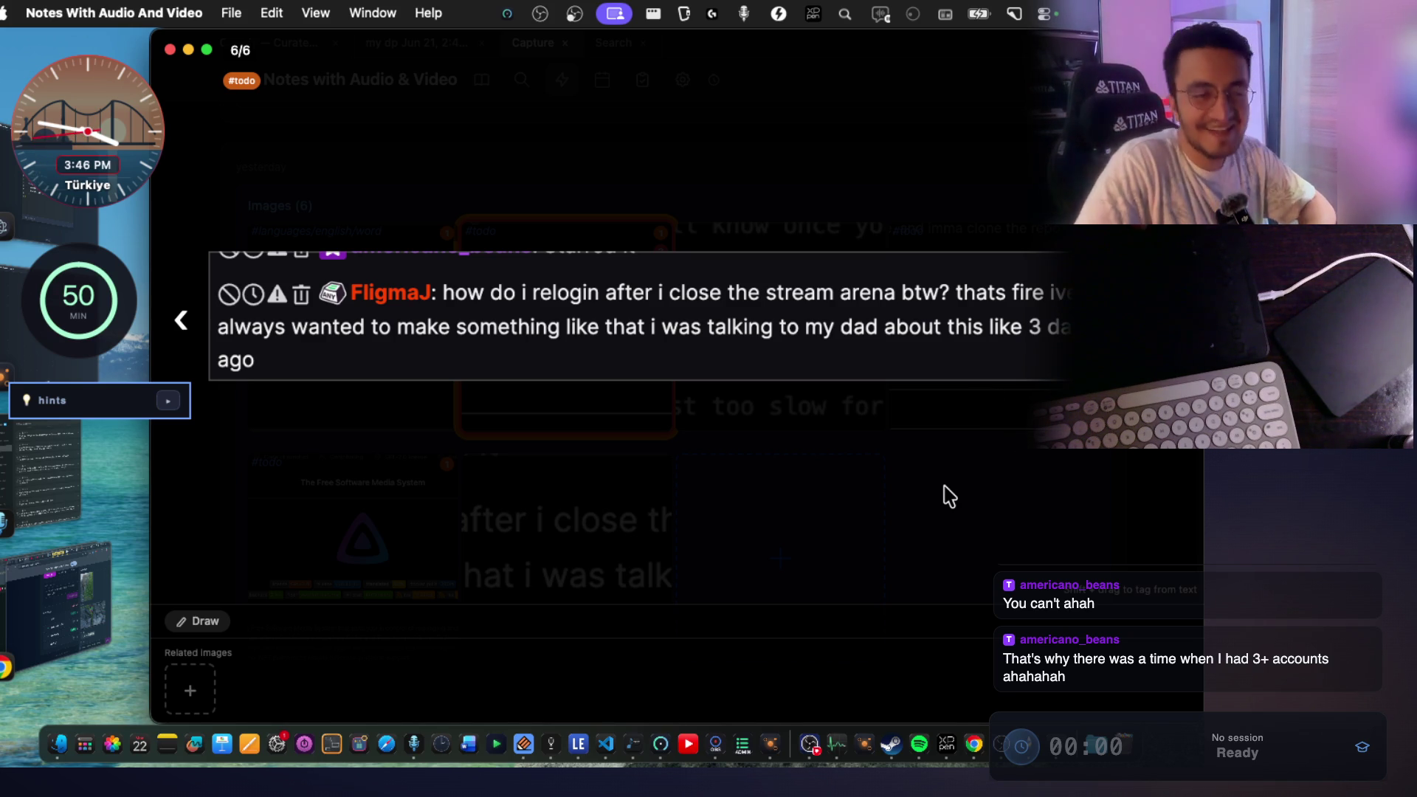
left_click(947, 537)
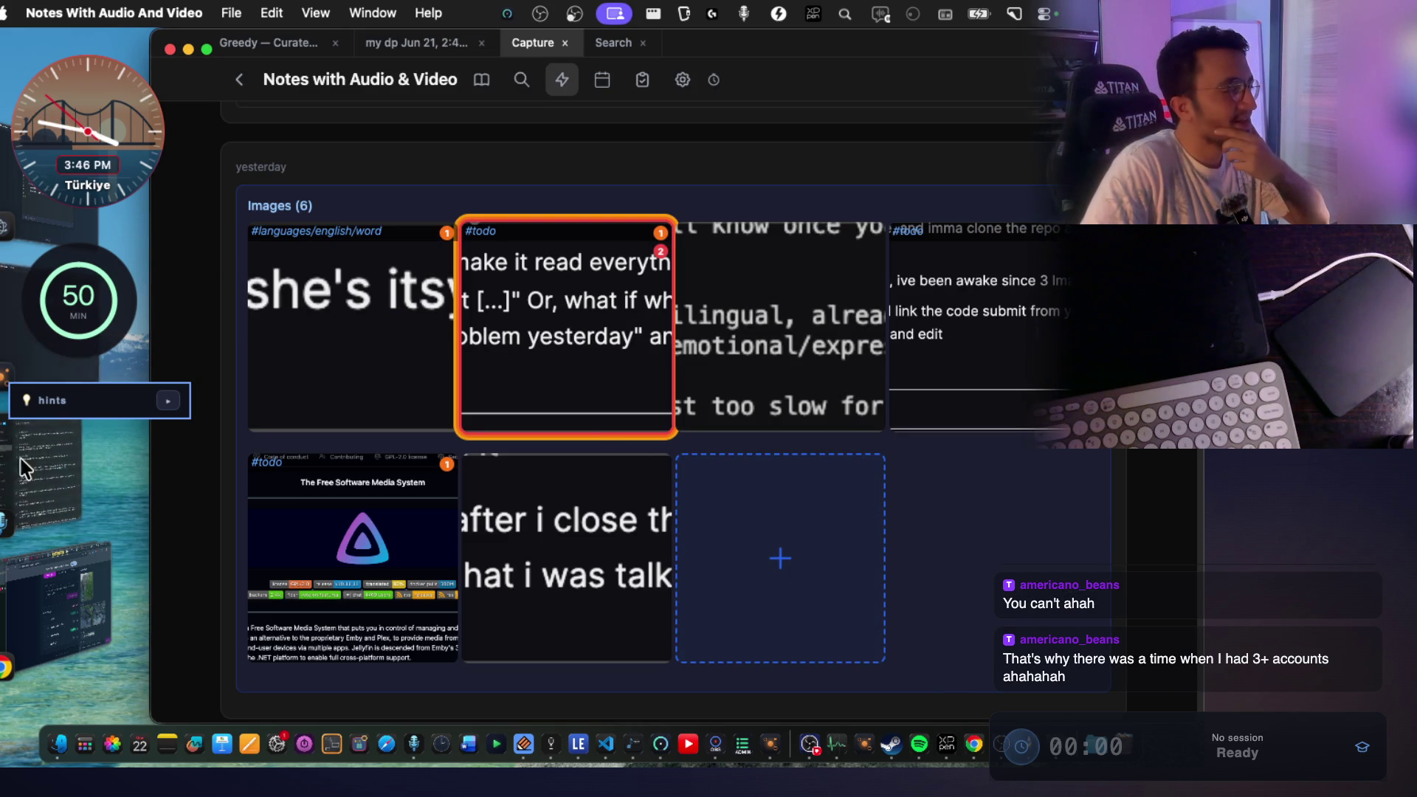
left_click(55, 605)
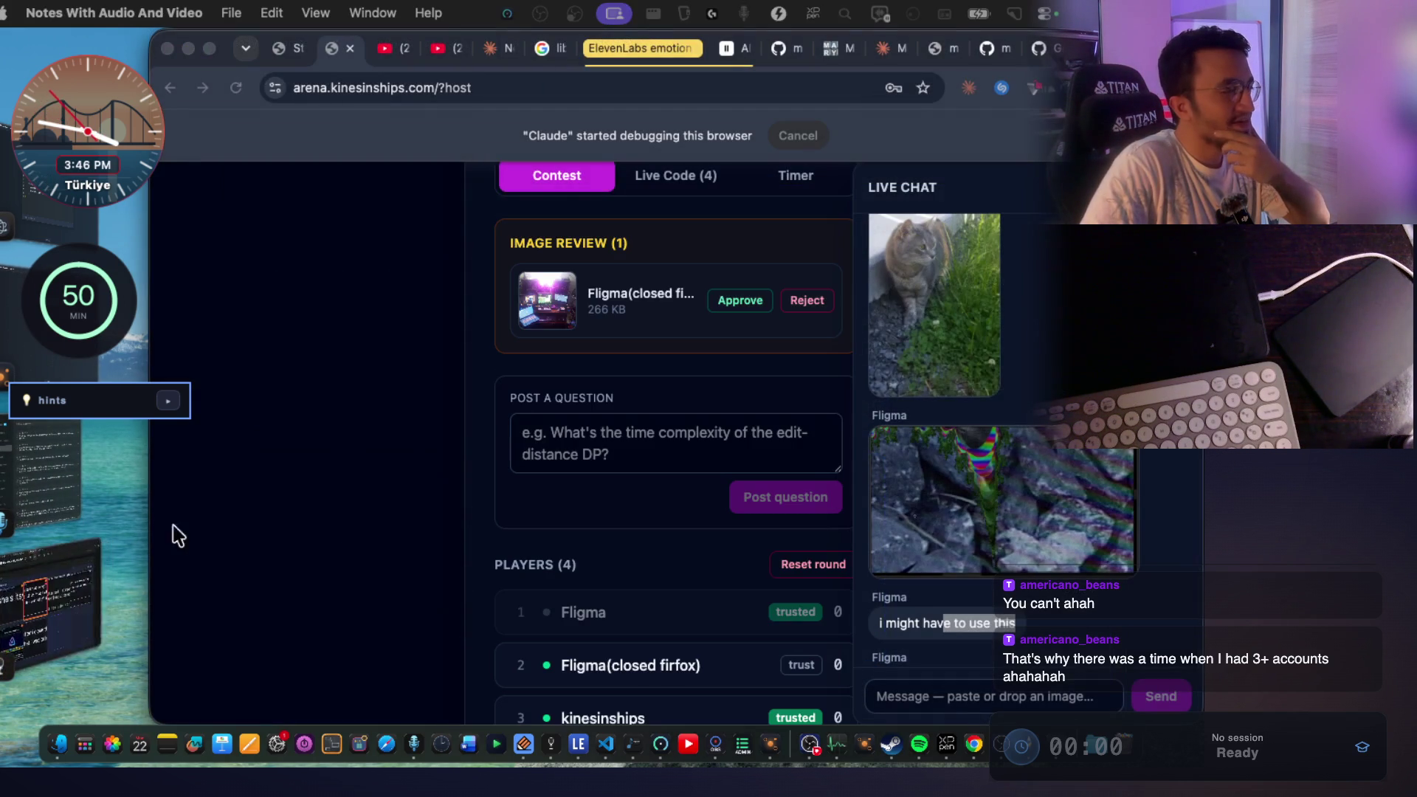
Approve the pending player image and view the posted setup photo enlarged.
left_click(736, 303)
left_click(738, 302)
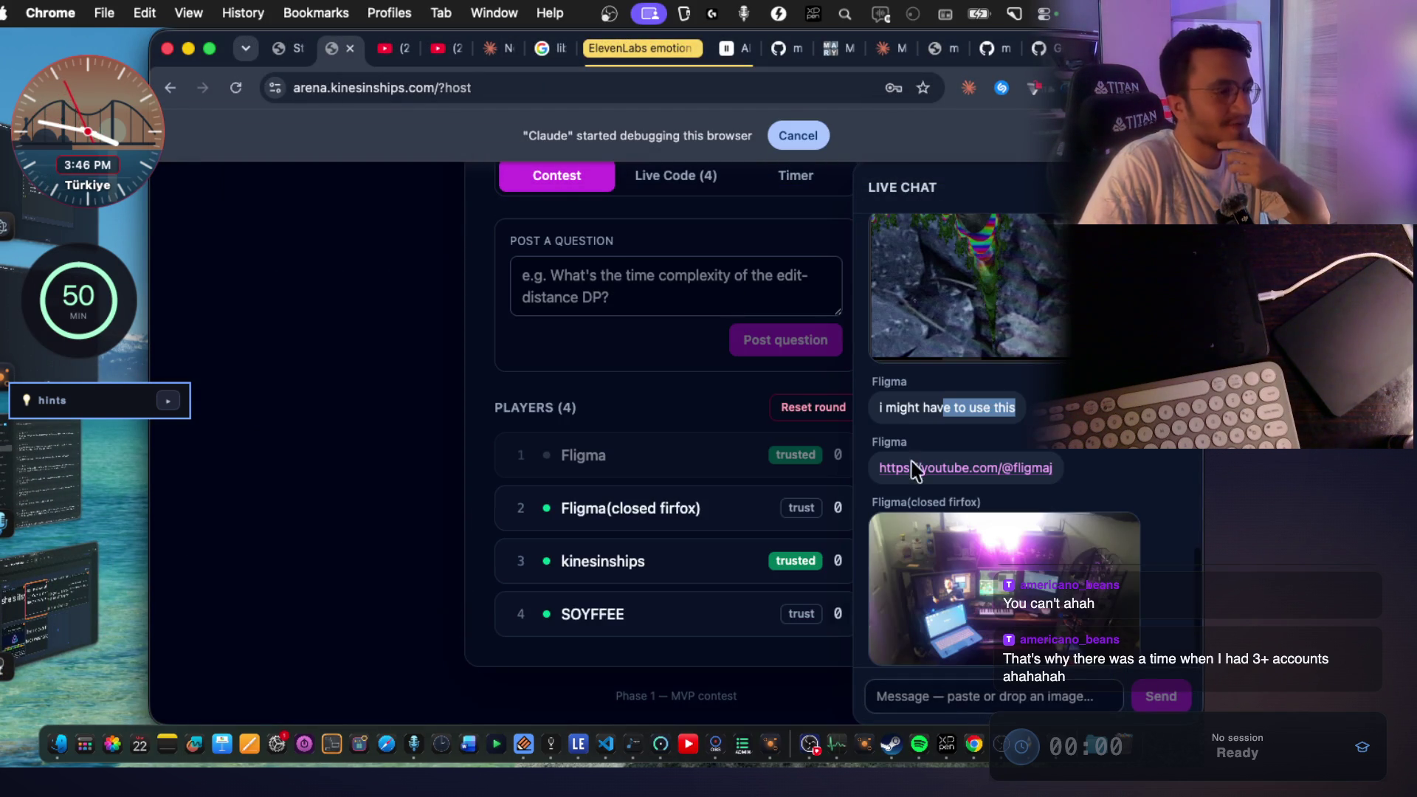
left_click(904, 494)
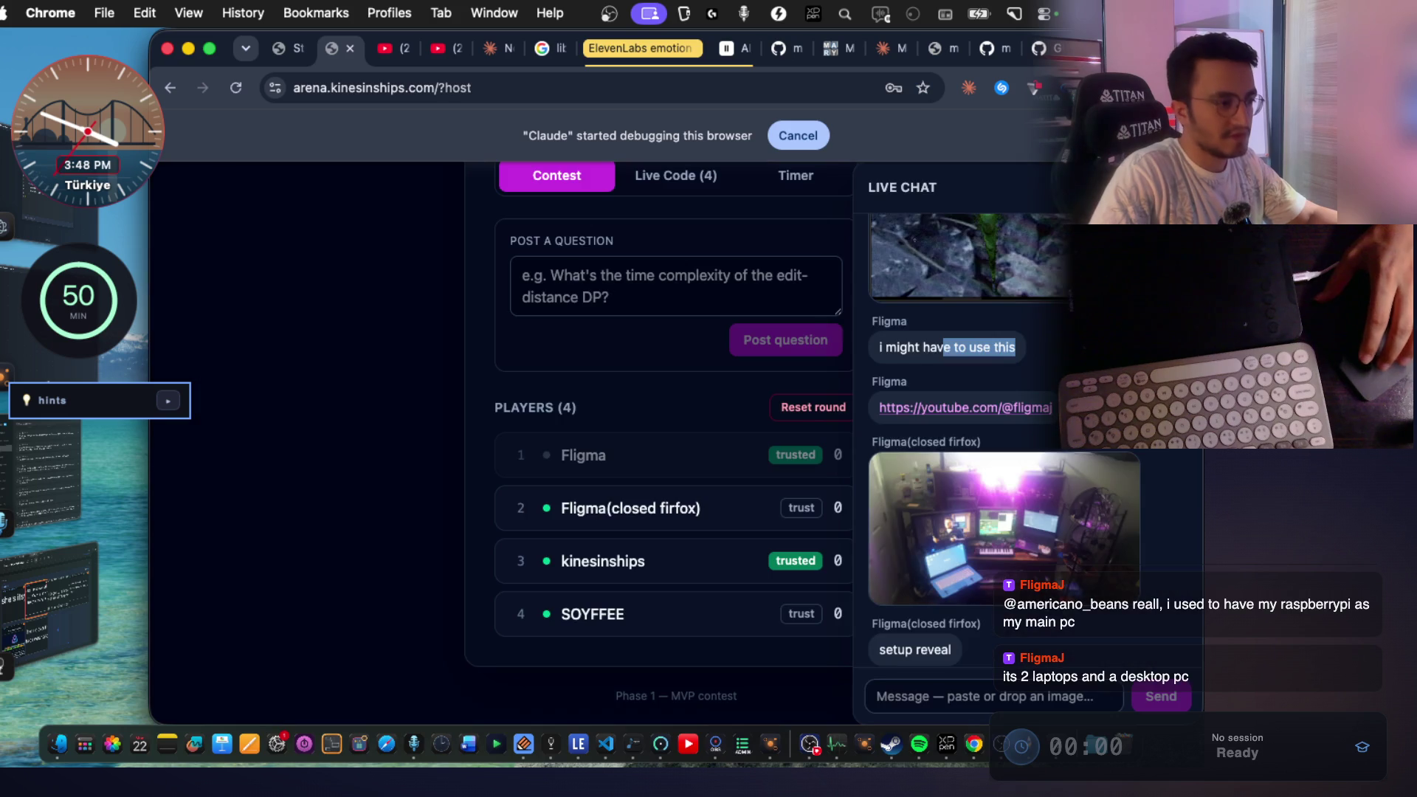
left_click(959, 687)
Reply 'nice!!!' in the StreamArena live chat.
left_click(959, 686)
type("nice!!!")
key("Return")
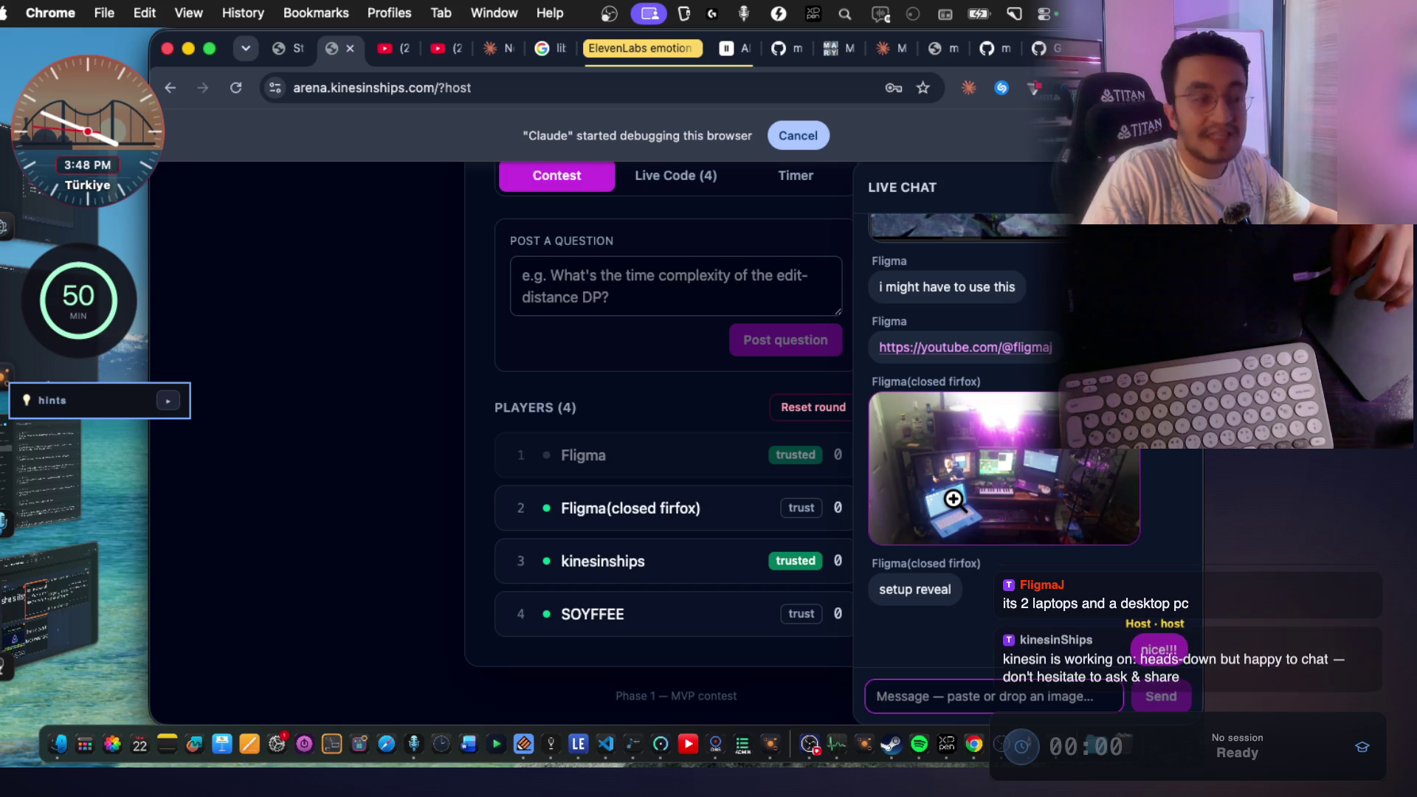
Look at the setup photo enlarged again, then scroll back to the host page header.
left_click(955, 498)
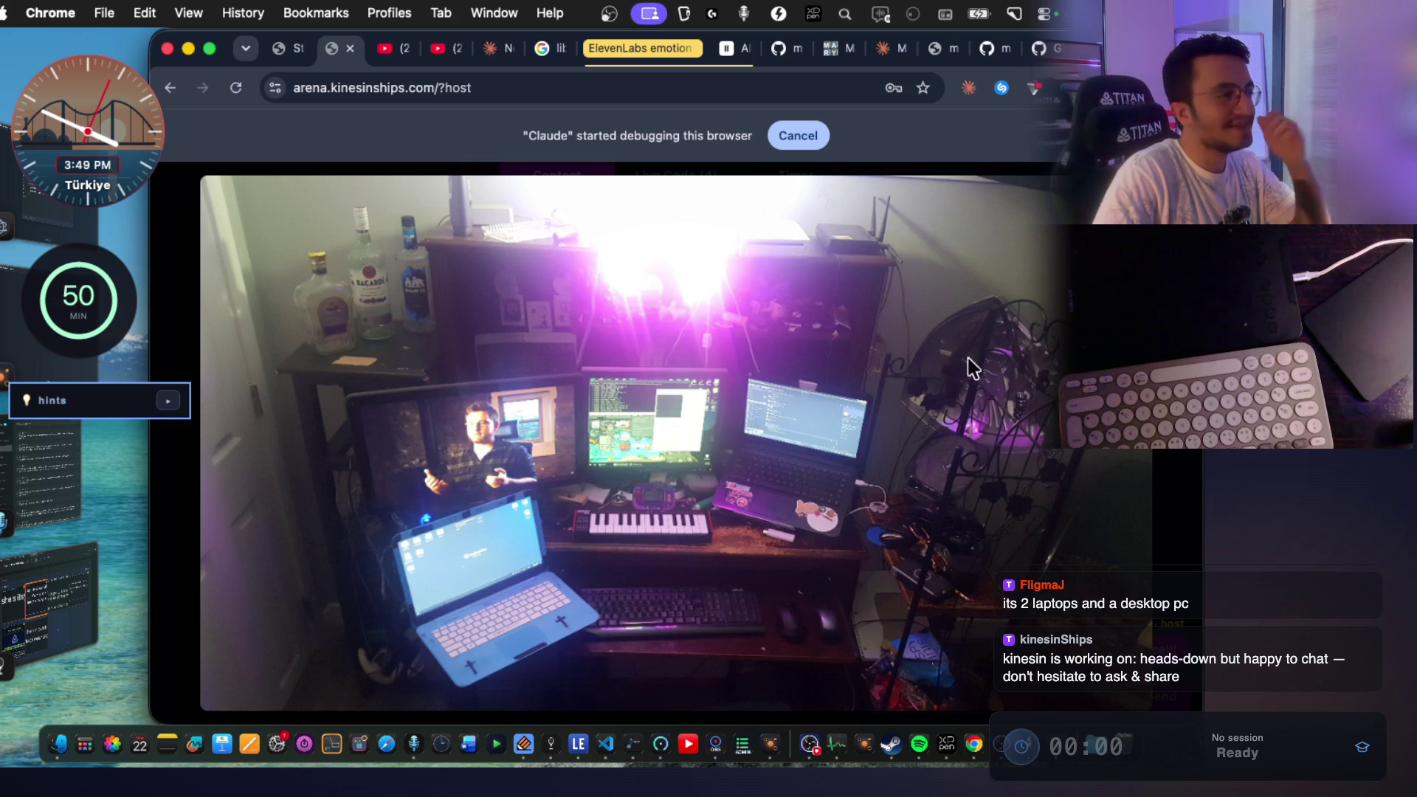
key("Escape")
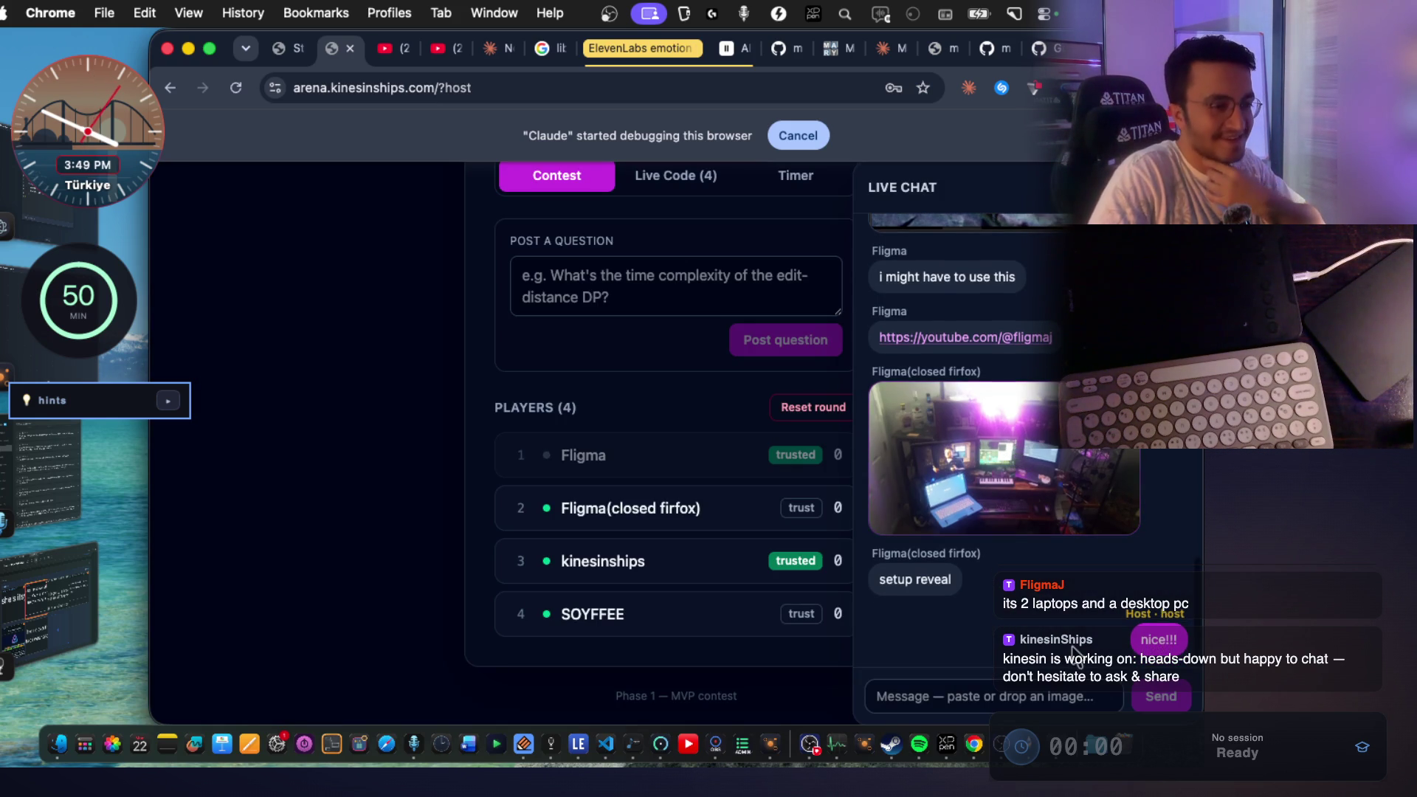
scroll(635, 317, "up", 5)
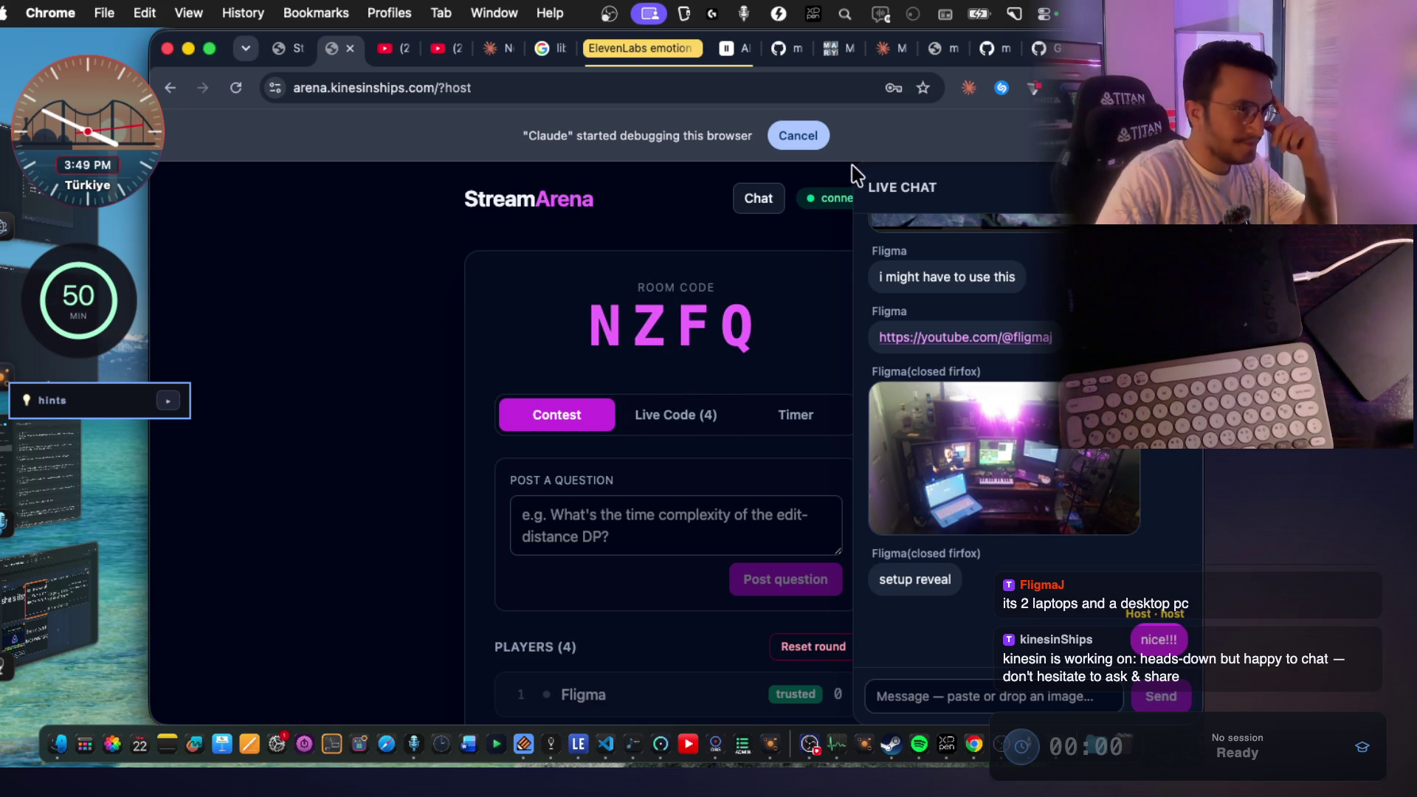
left_click(989, 49)
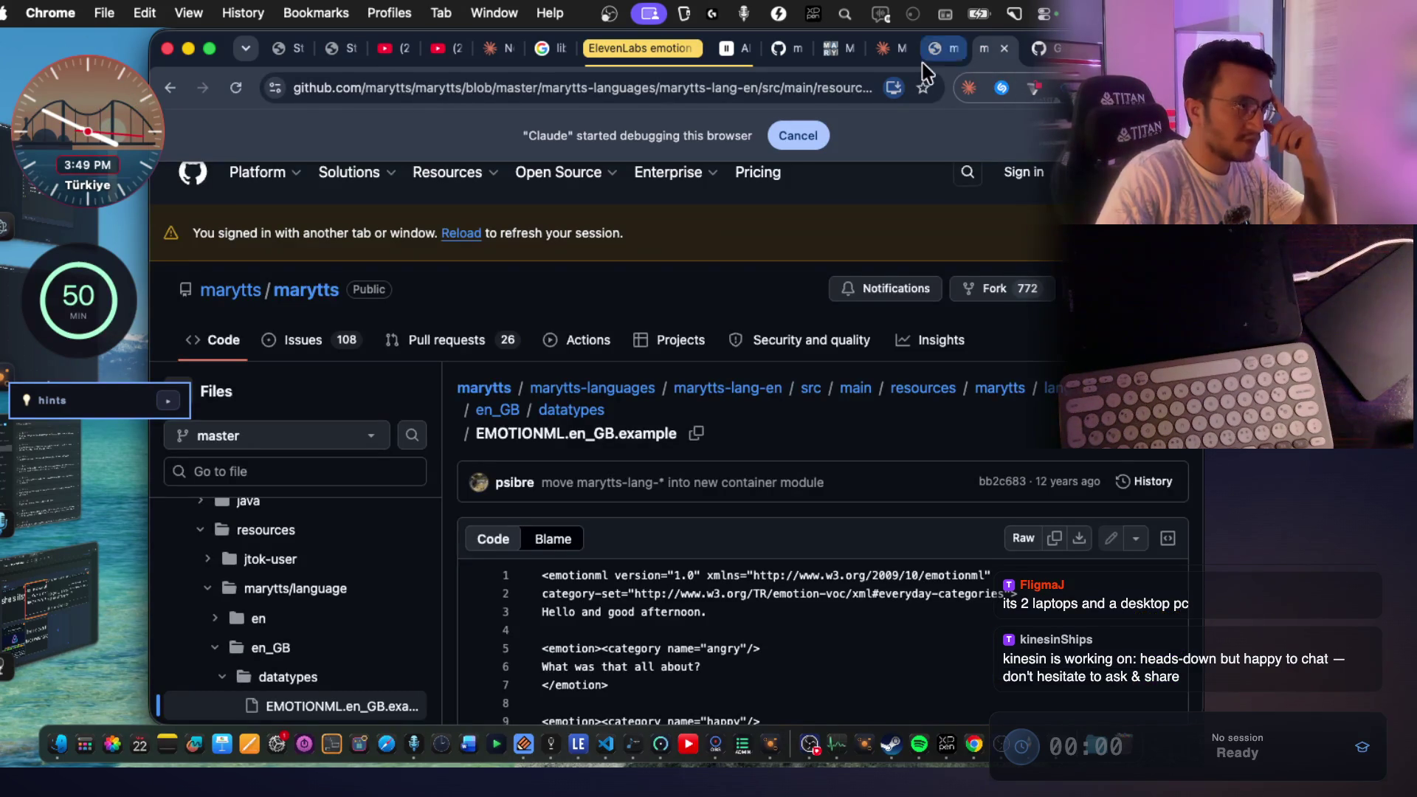
Open ThinkCanvas from your GitHub repositories list and star it.
left_click(783, 48)
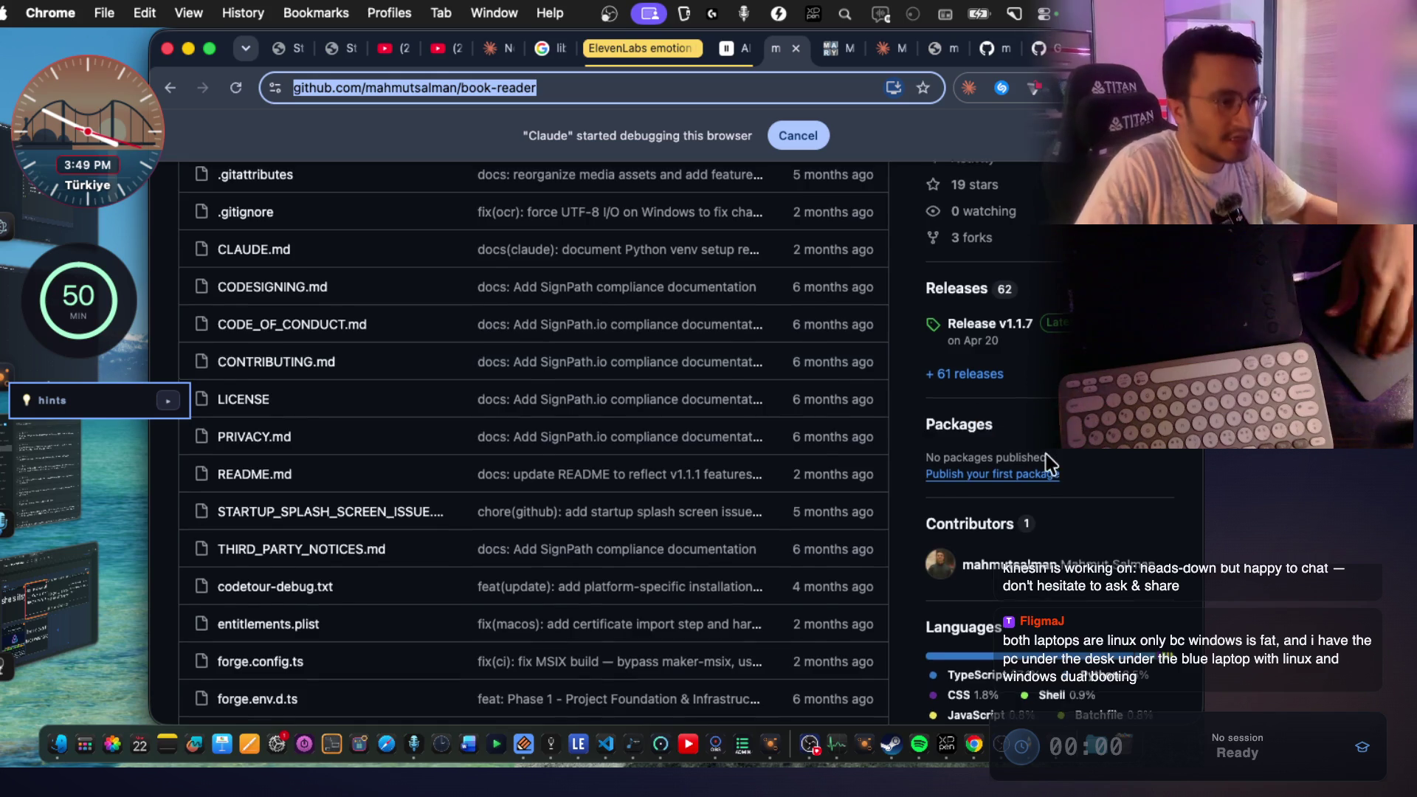
scroll(1048, 465, "up", 10)
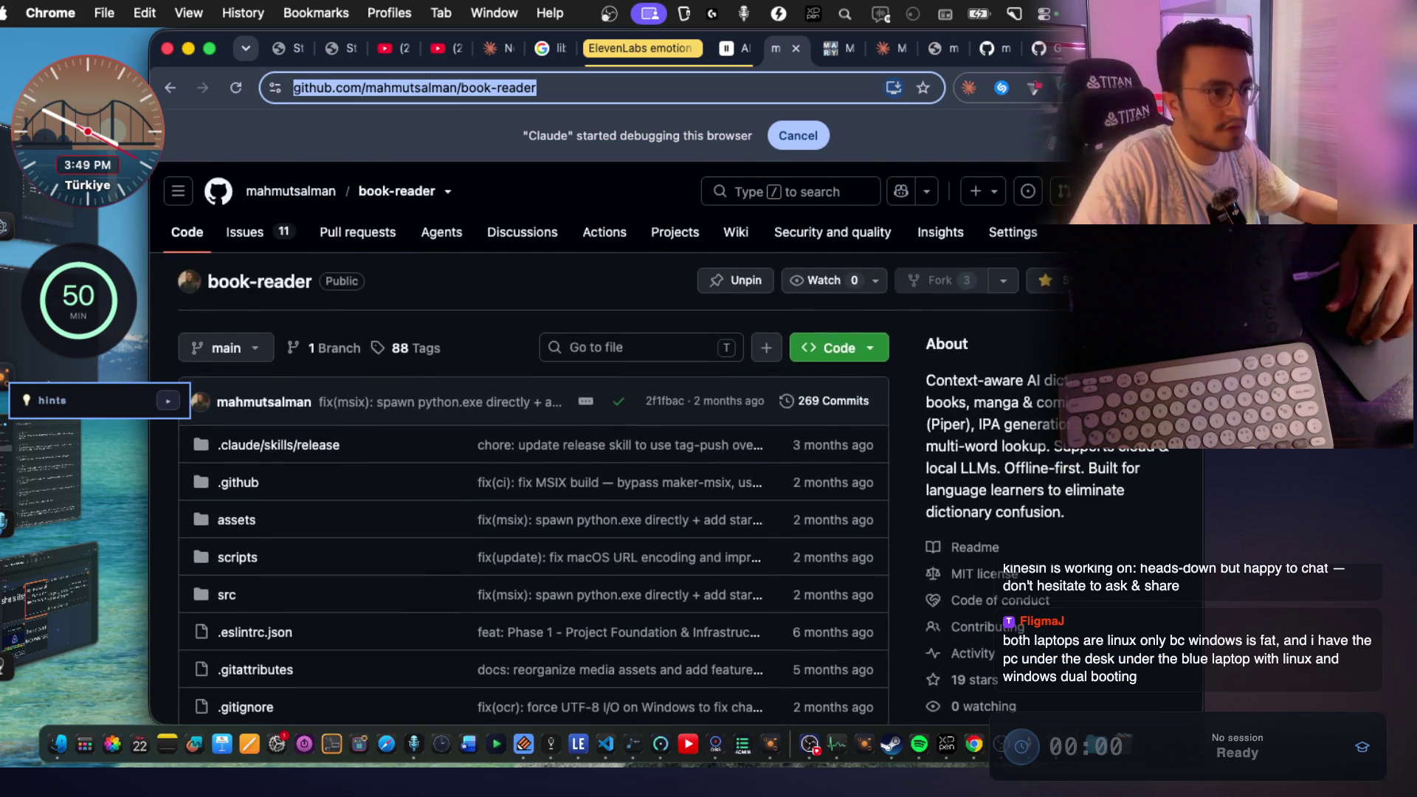
left_click(1181, 191)
left_click(1029, 344)
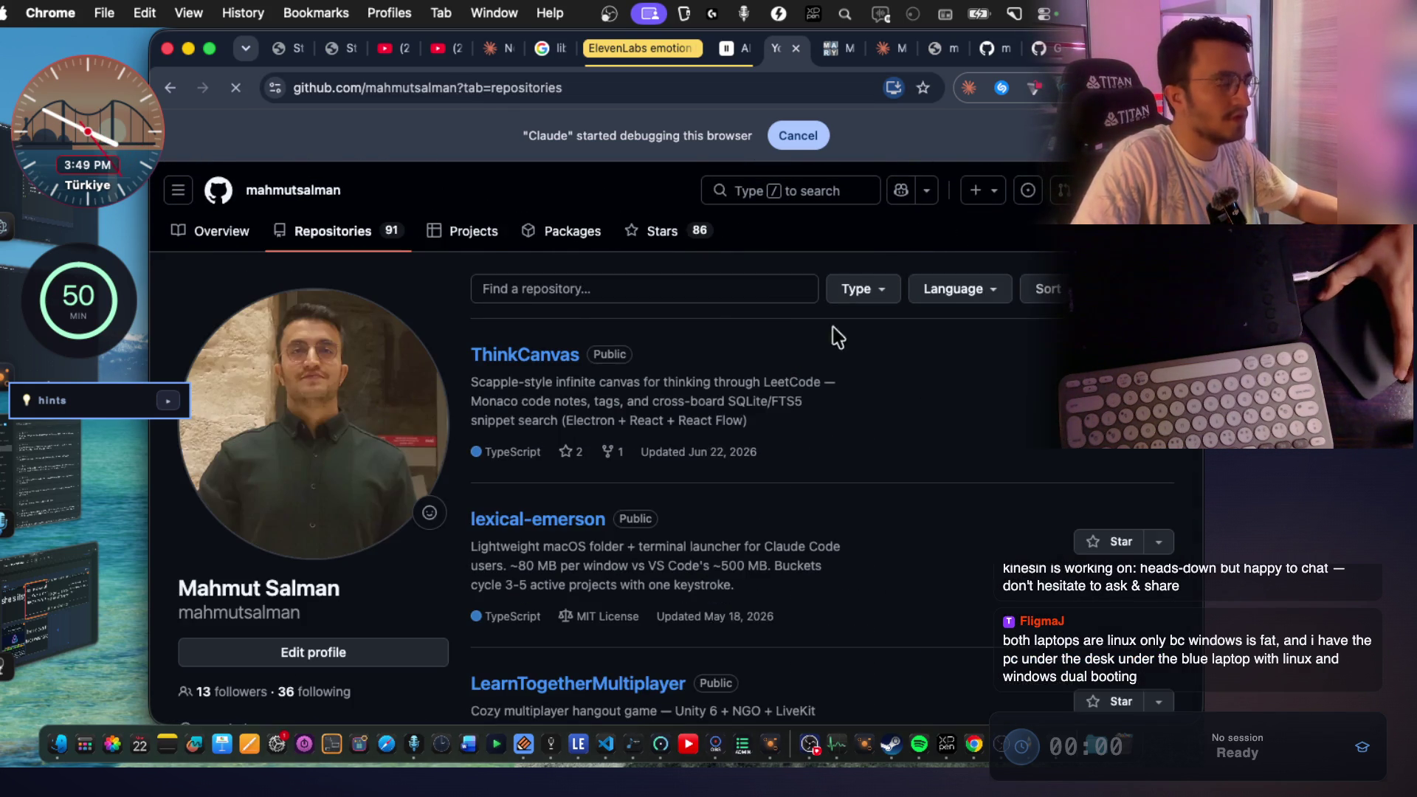
left_click(555, 357)
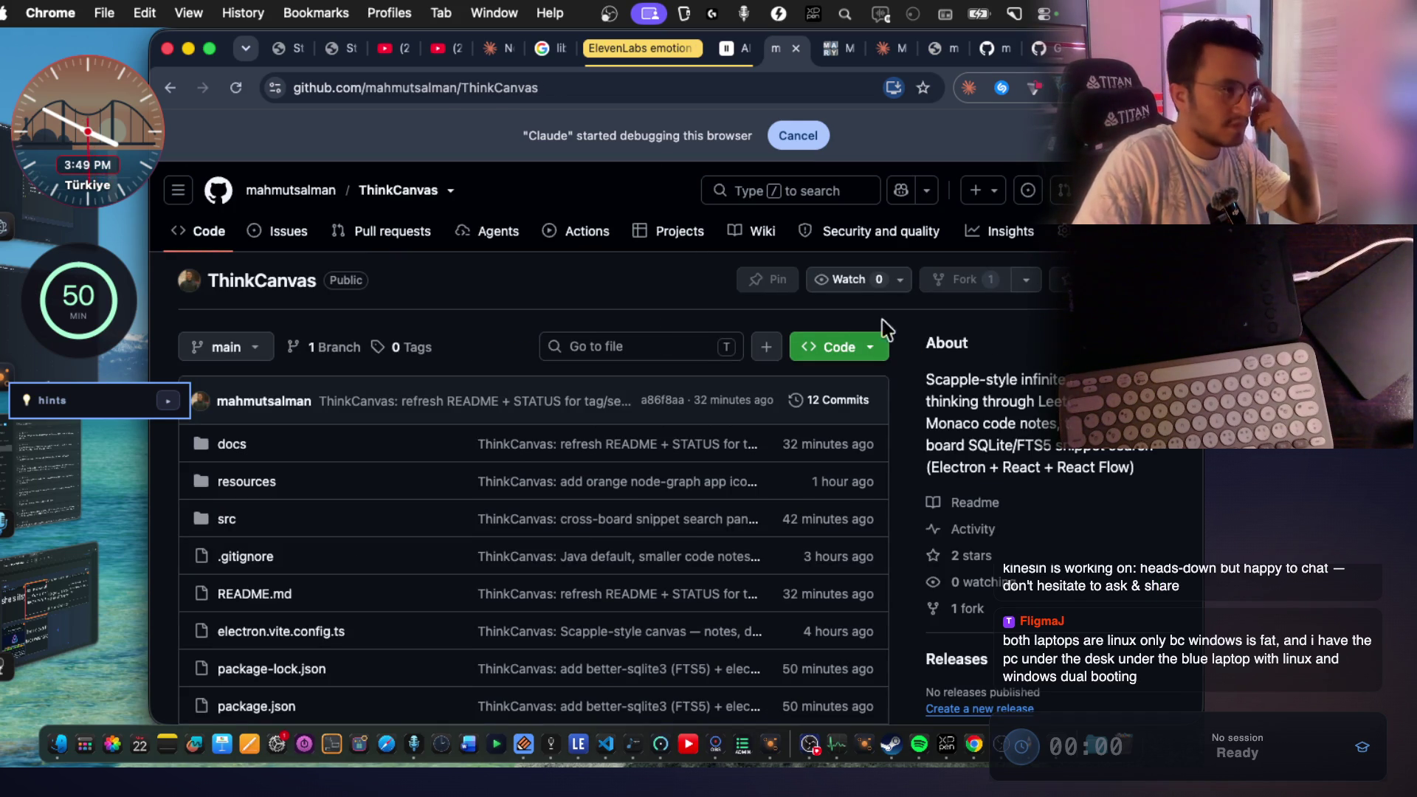
left_click(1054, 290)
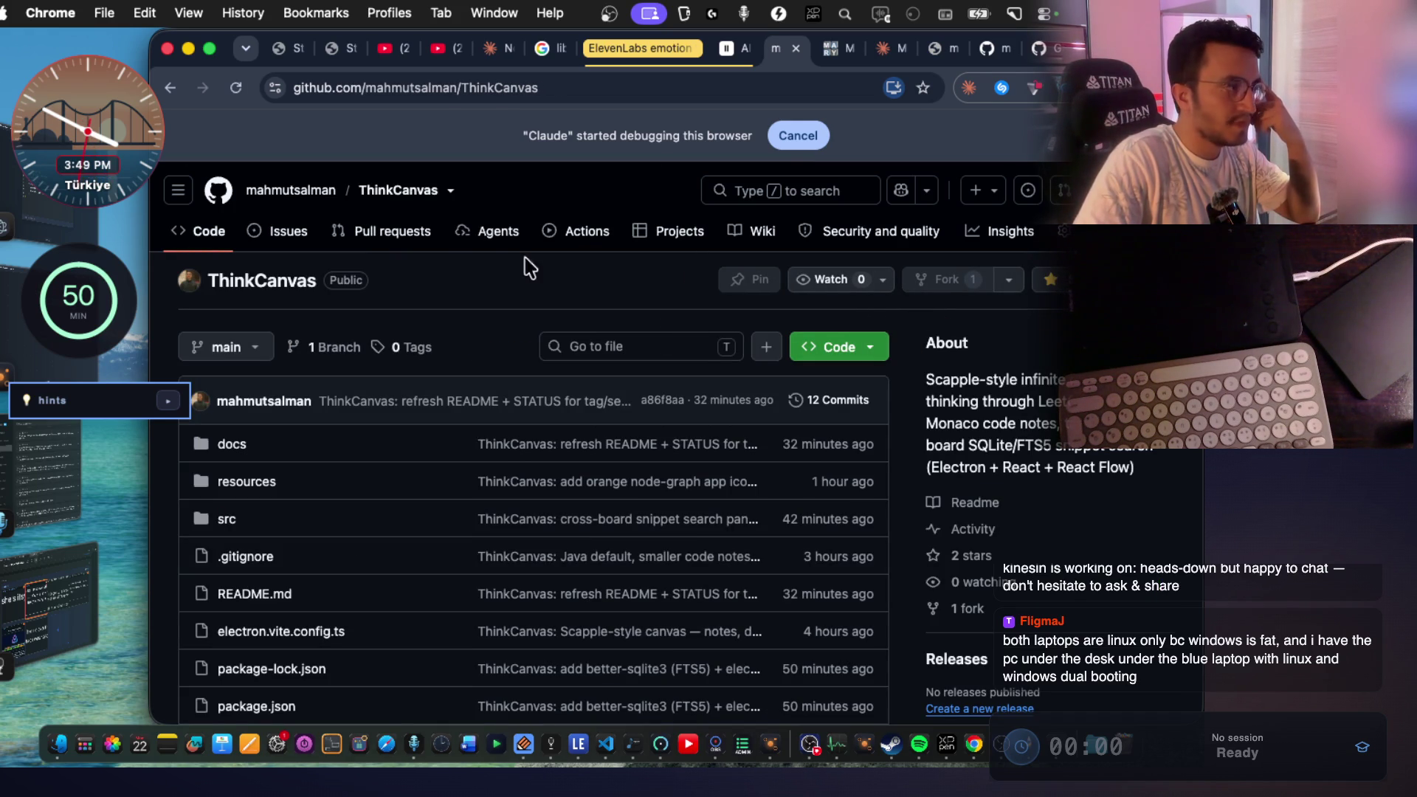
Check the ThinkCanvas pull requests, then return to its Code page.
left_click(385, 248)
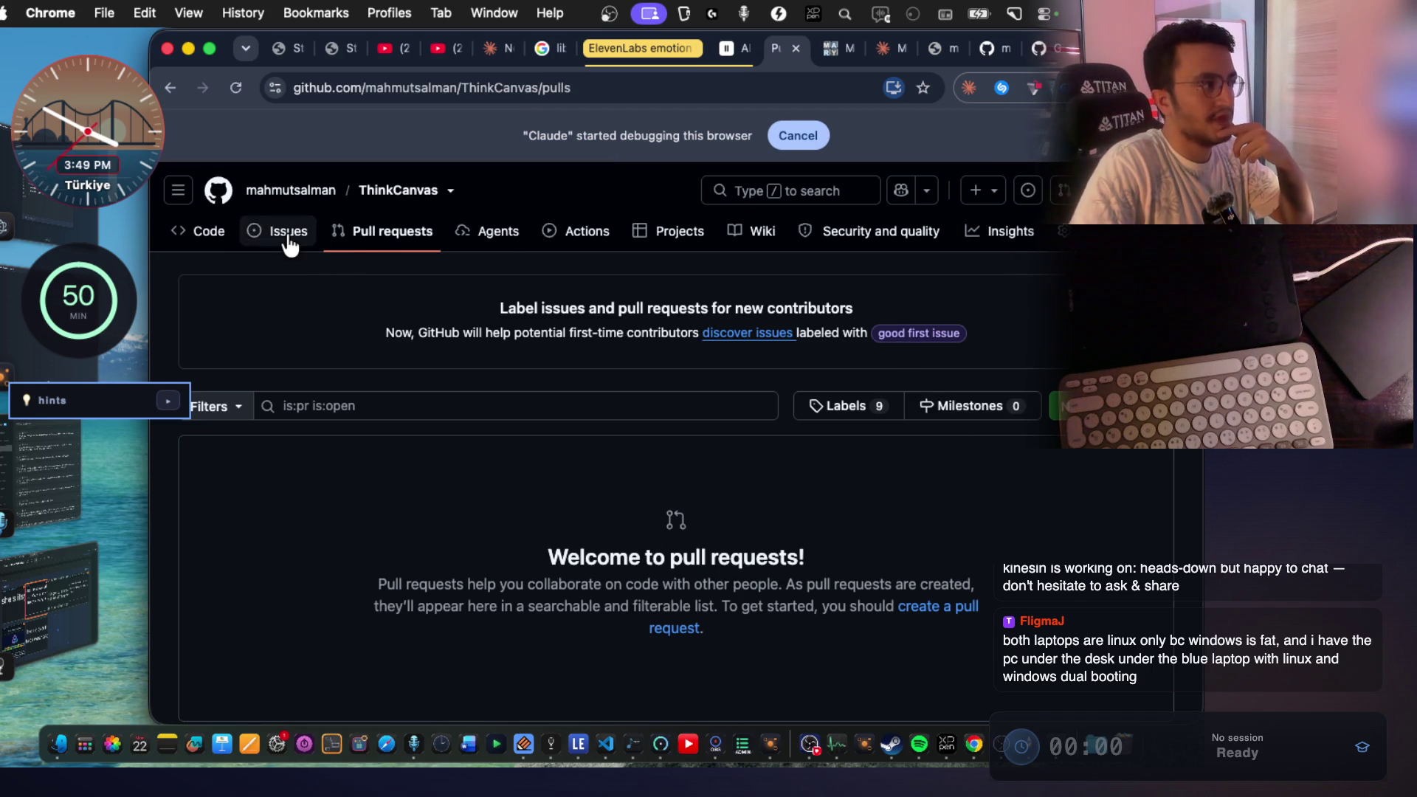
left_click(204, 243)
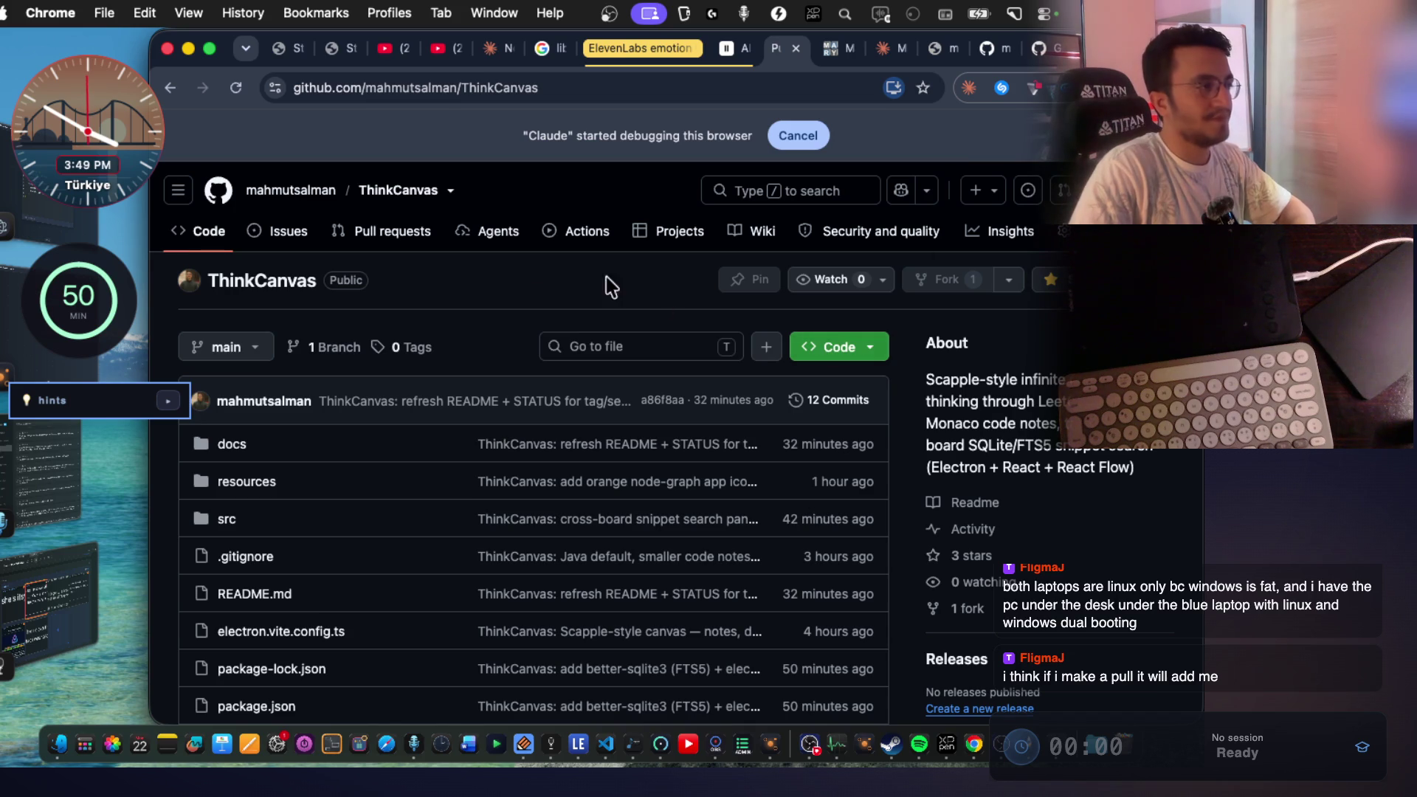
left_click(1063, 232)
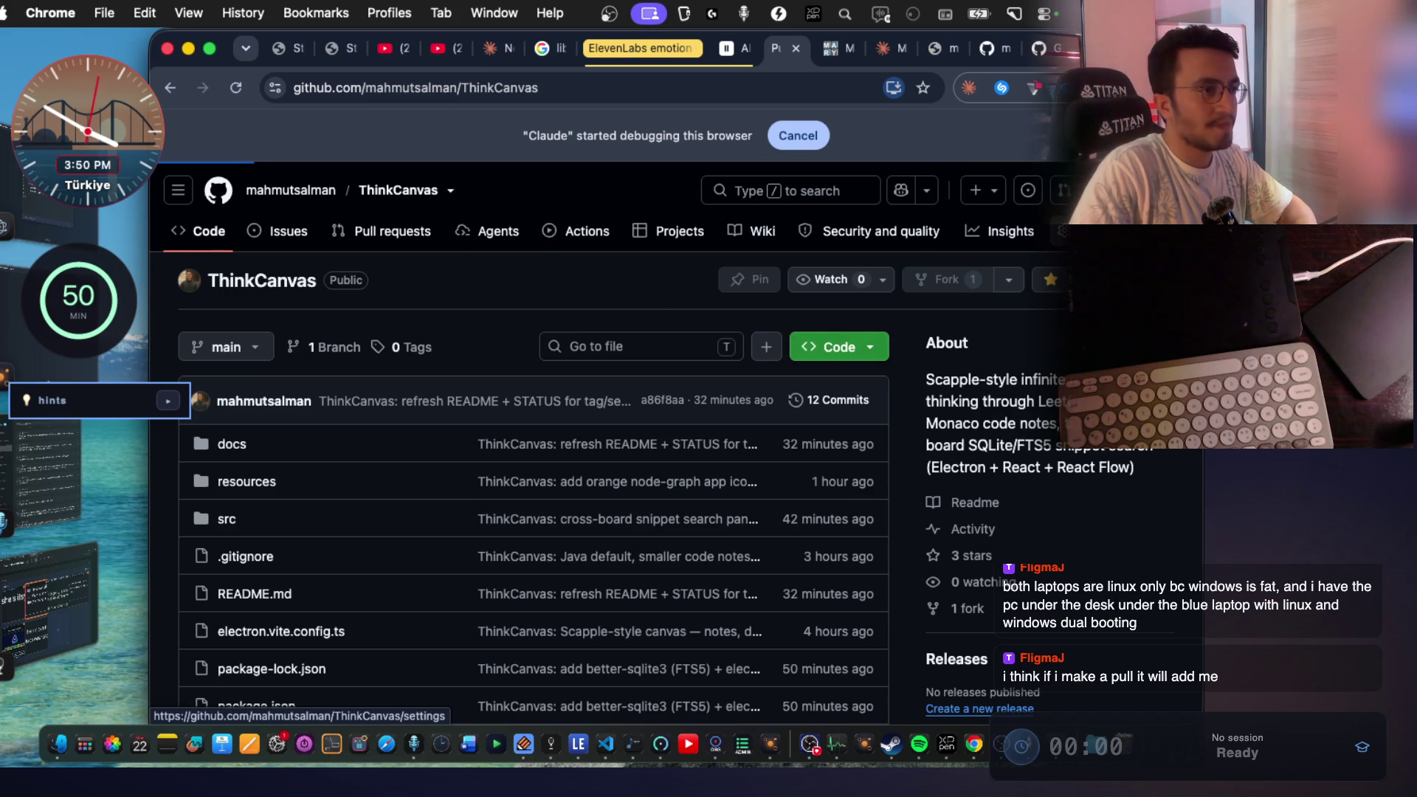
Scroll through the ThinkCanvas repository Settings page.
scroll(764, 411, "down", 10)
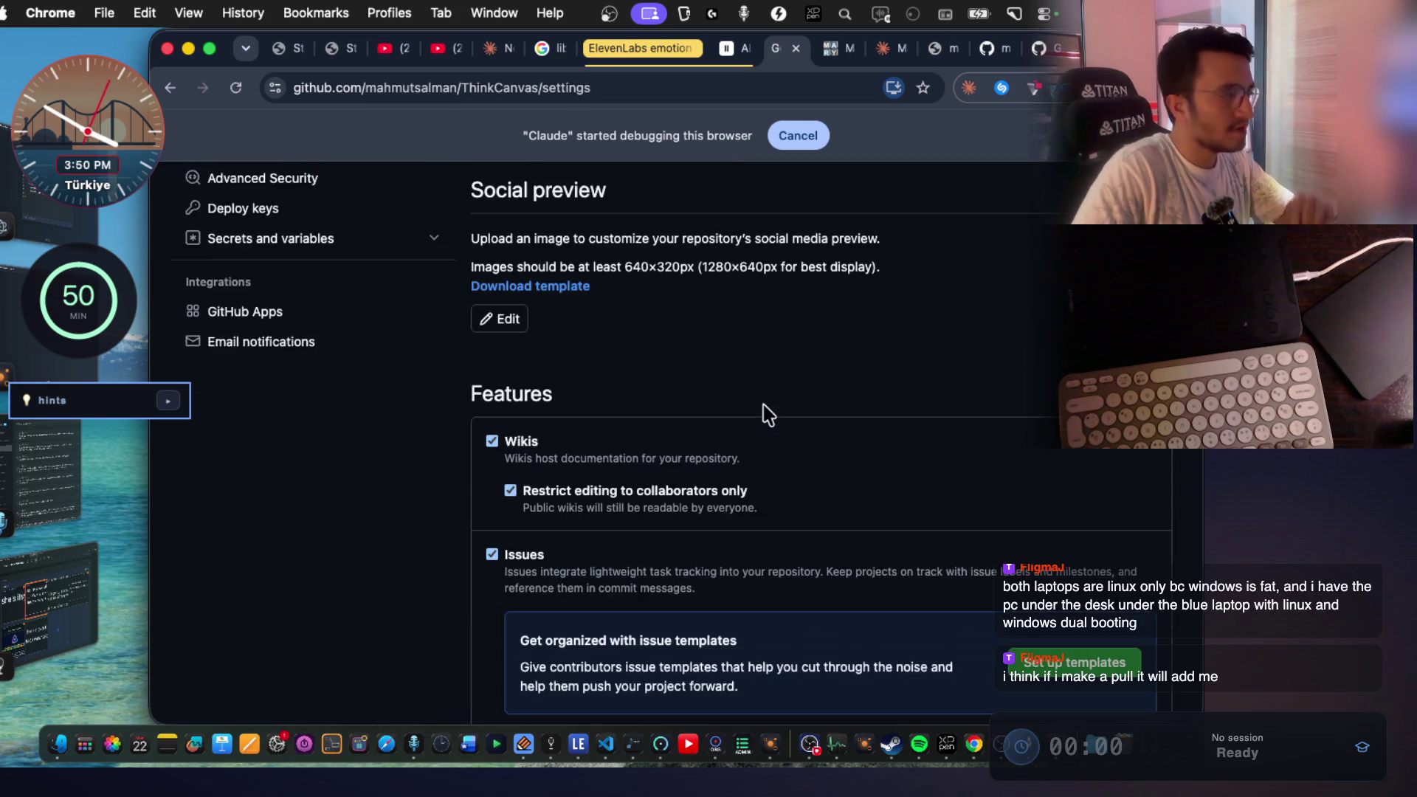
scroll(768, 413, "down", 15)
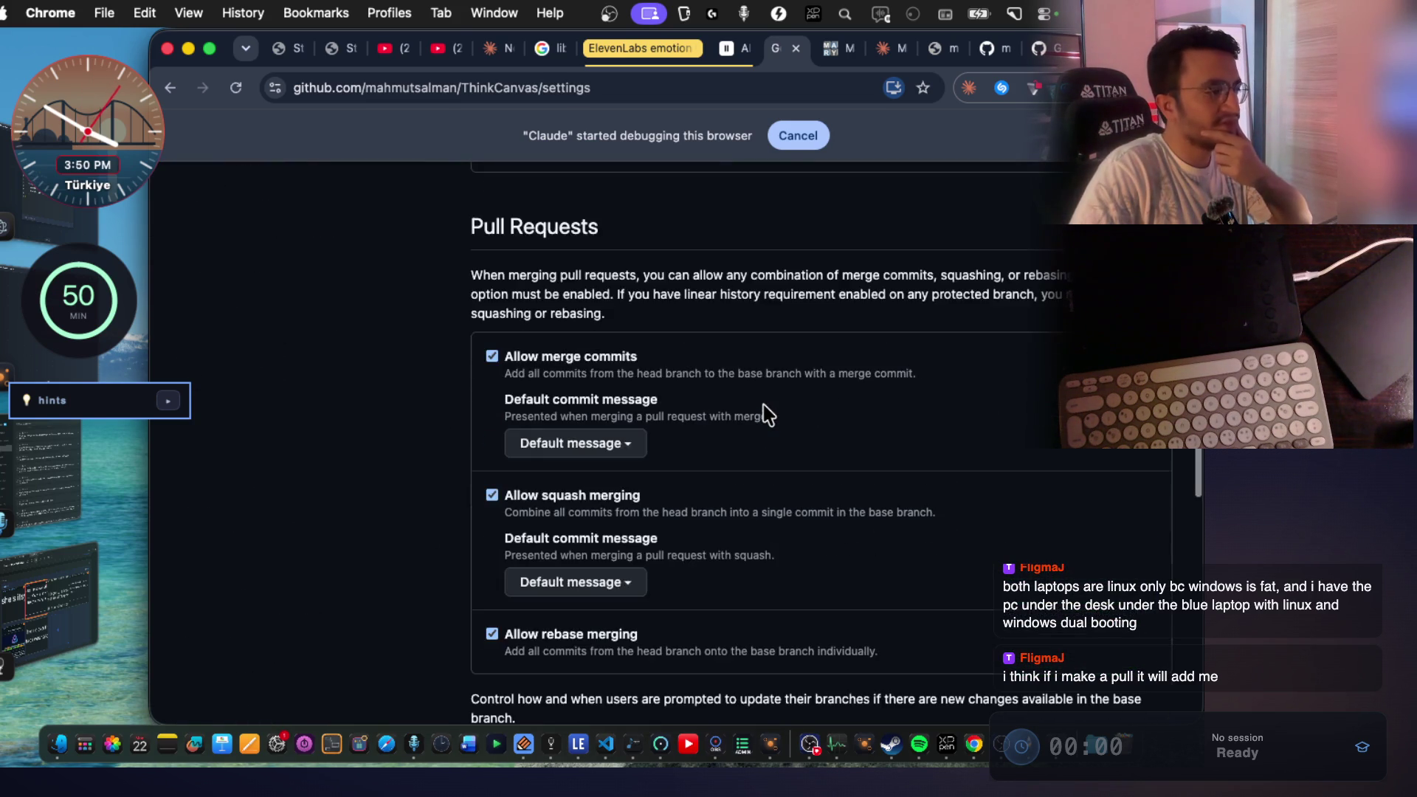
scroll(768, 414, "down", 10)
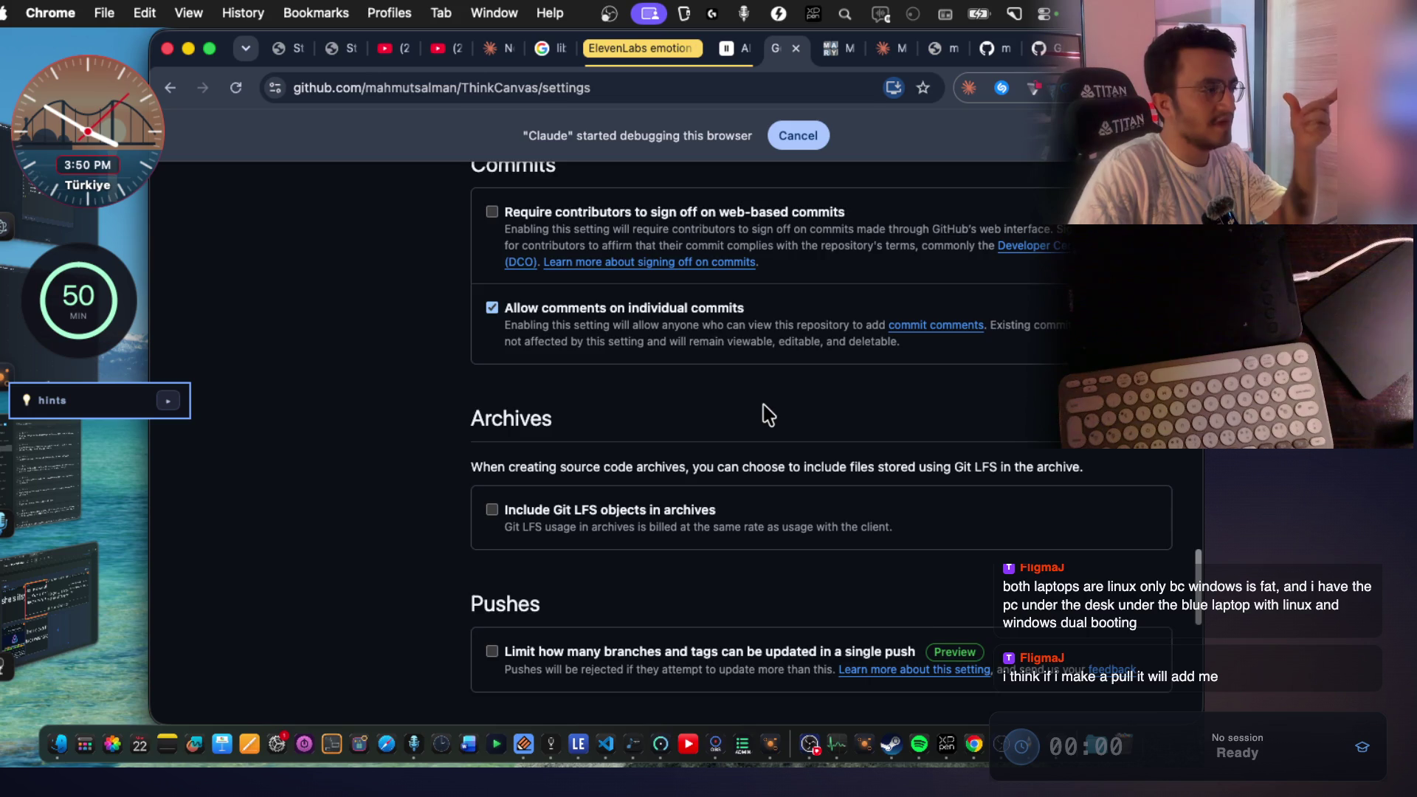
scroll(767, 415, "down", 8)
scroll(767, 415, "up", 20)
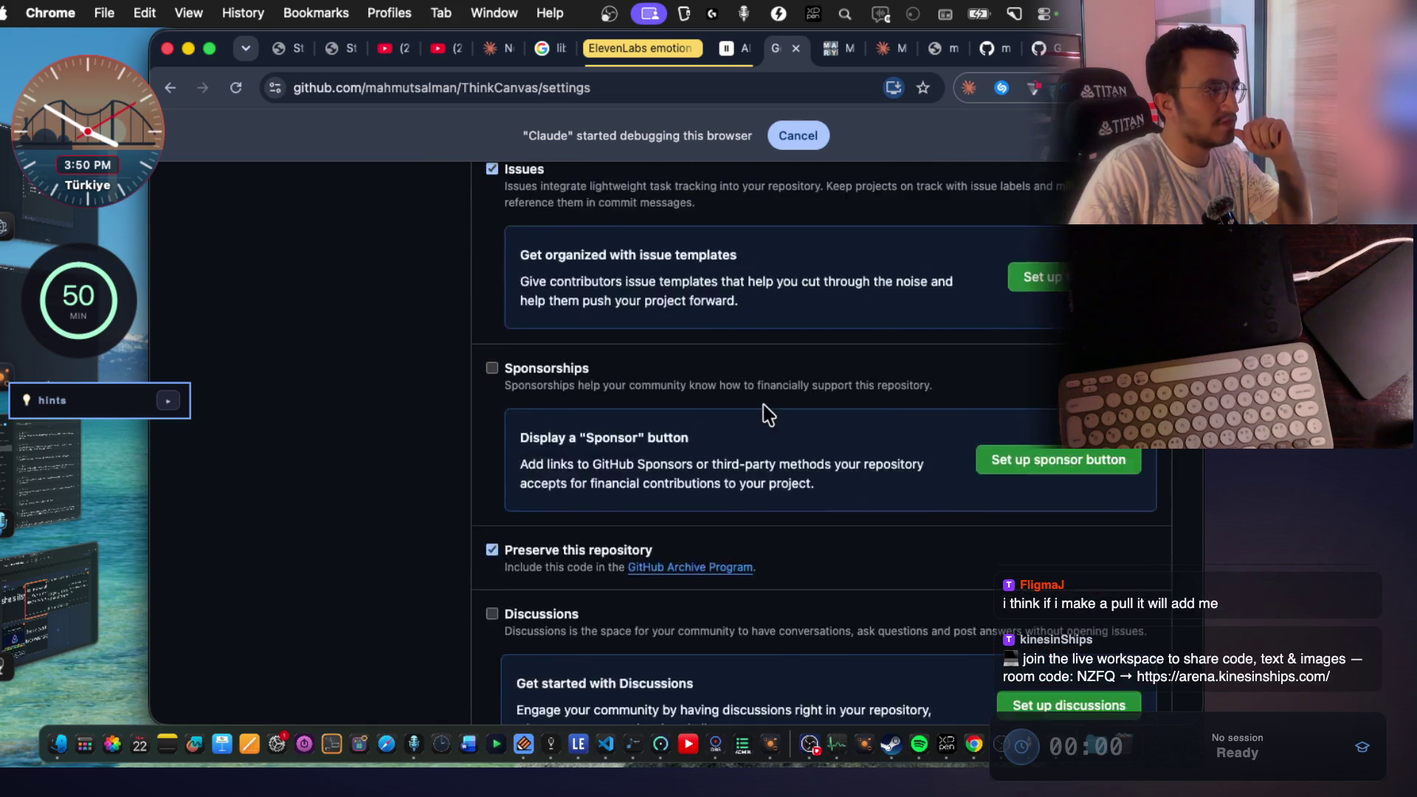
scroll(768, 413, "up", 10)
Review the Collaborators access settings, then view the empty Pull requests tab.
left_click(277, 376)
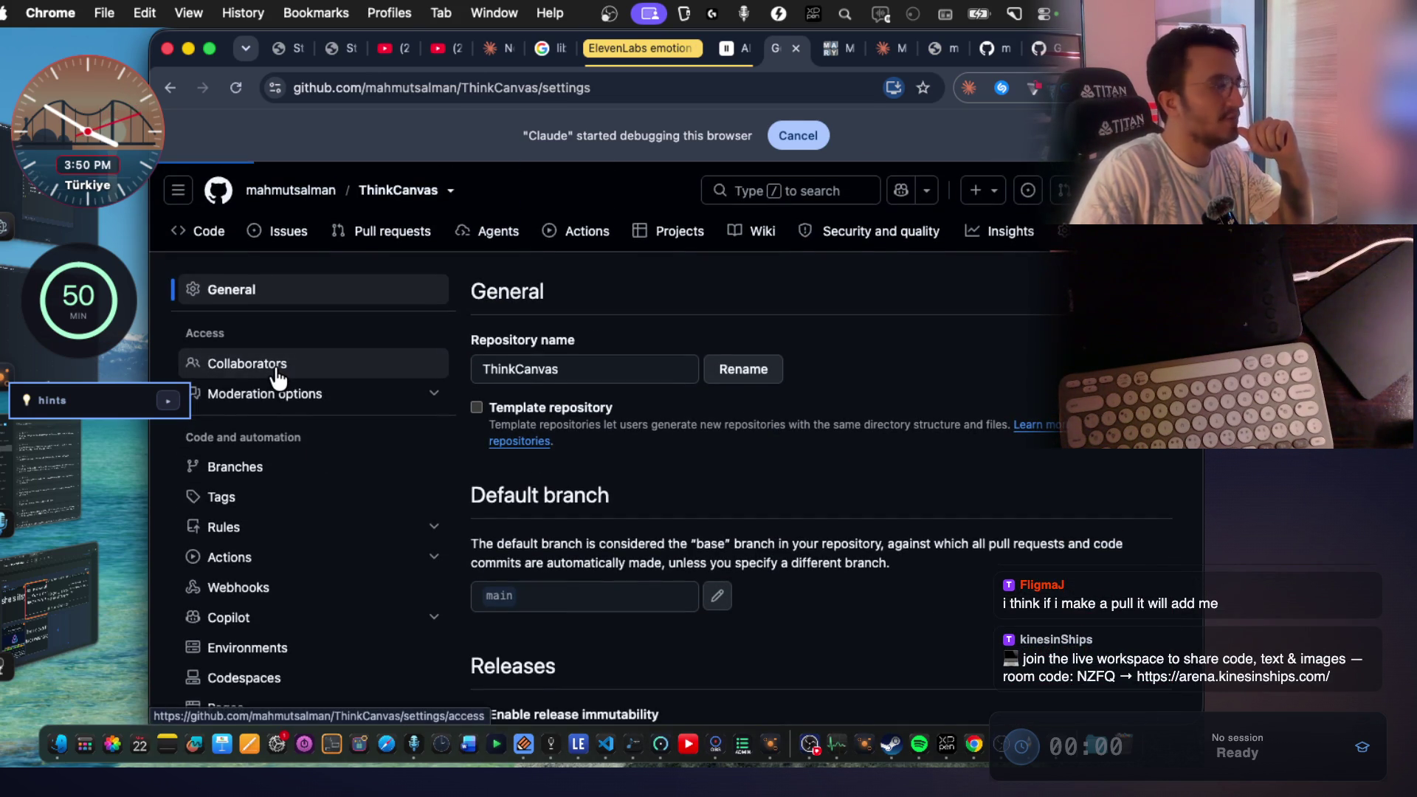
scroll(934, 547, "down", 5)
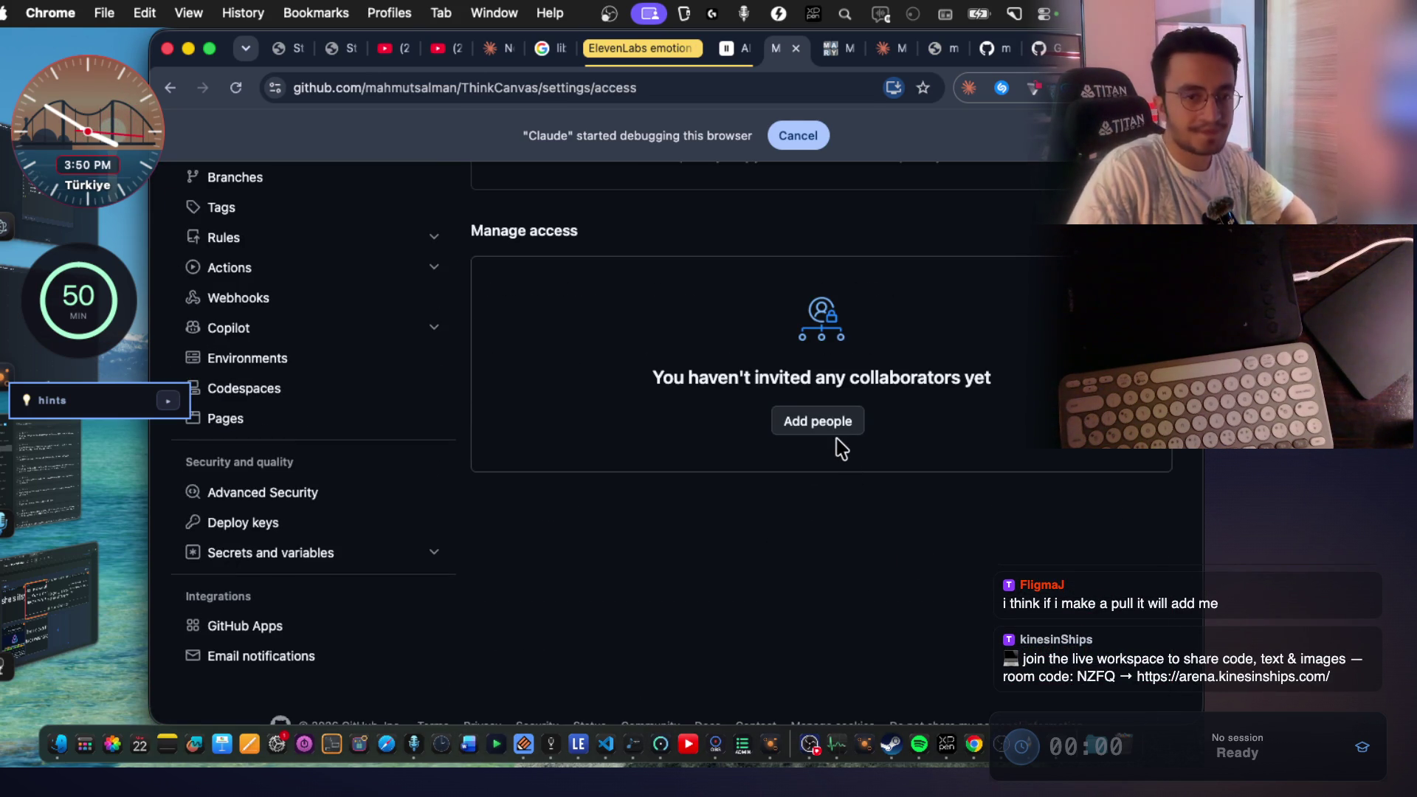
scroll(834, 413, "up", 5)
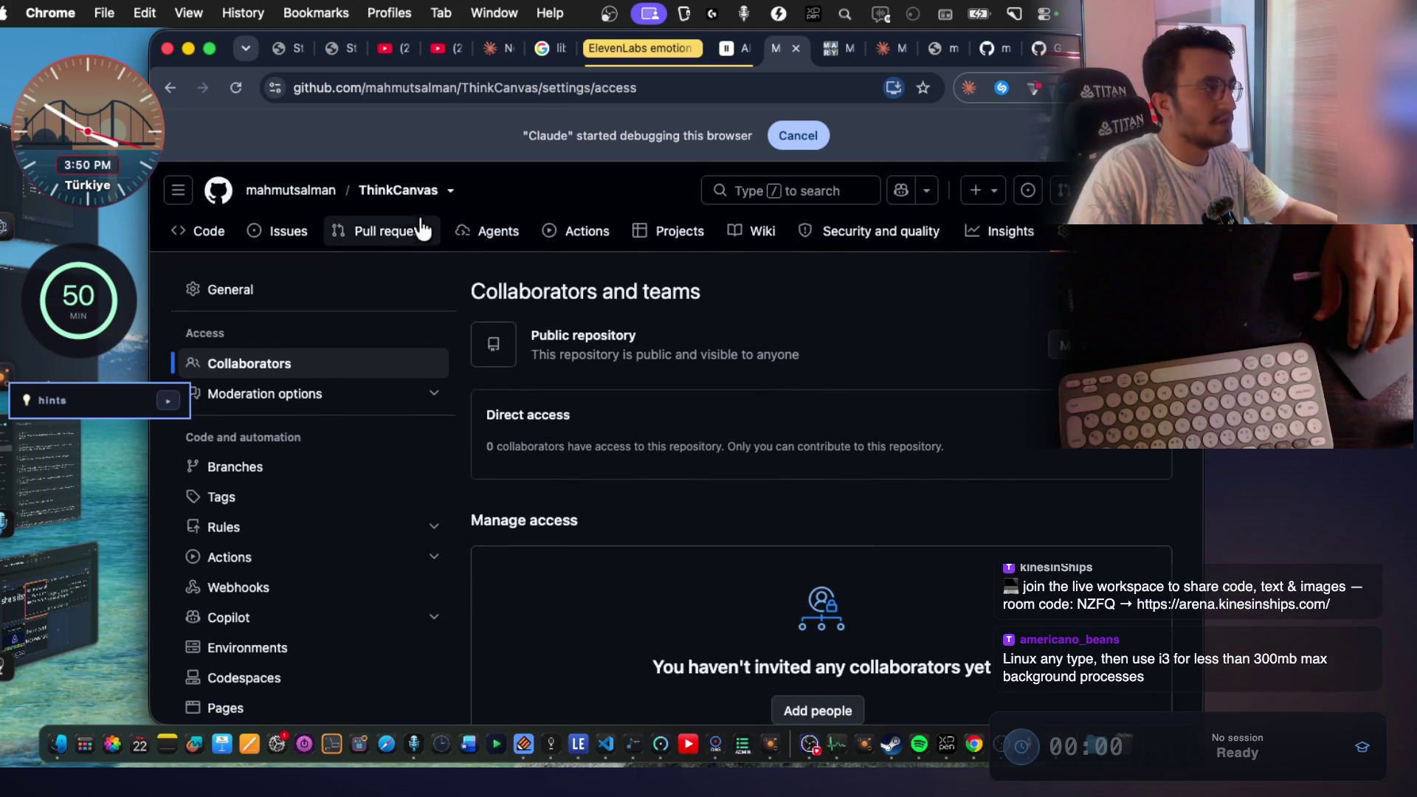
left_click(344, 235)
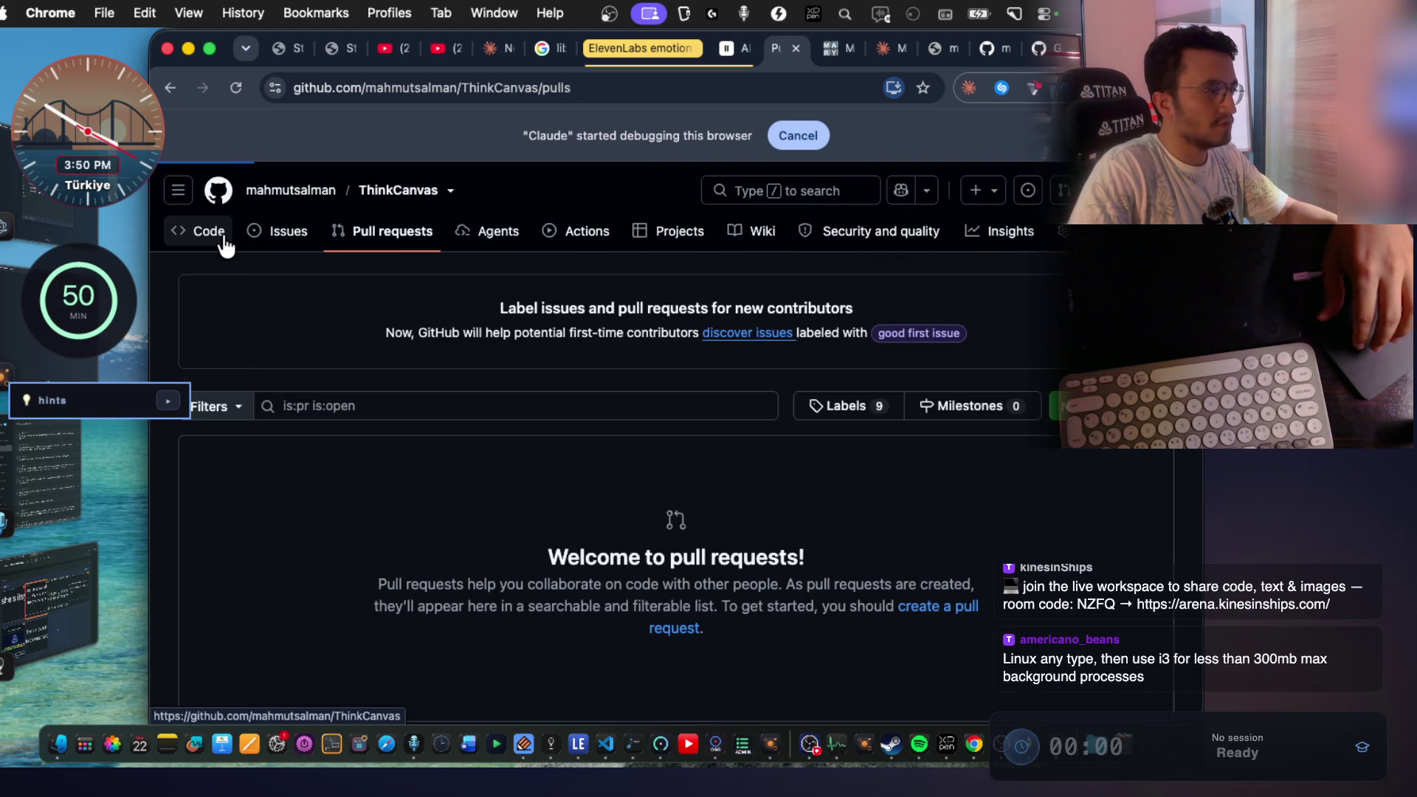
key("super+Tab")
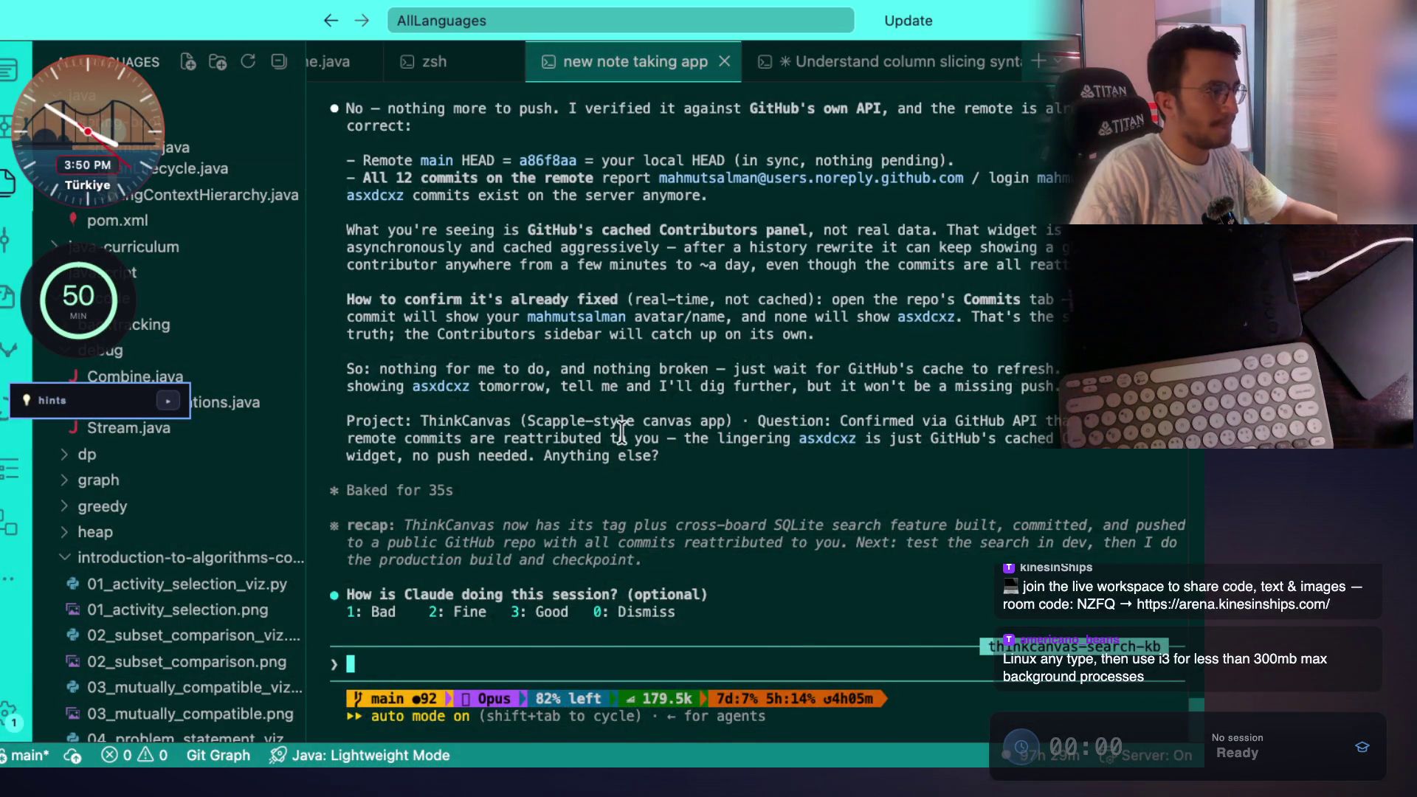
Reread Claude's reply about the cached contributors panel and how to confirm the push.
scroll(621, 431, "up", 3)
mouse_move(445, 299)
left_mouse_down()
mouse_move(650, 437)
mouse_move(646, 457)
mouse_move(934, 450)
left_mouse_up()
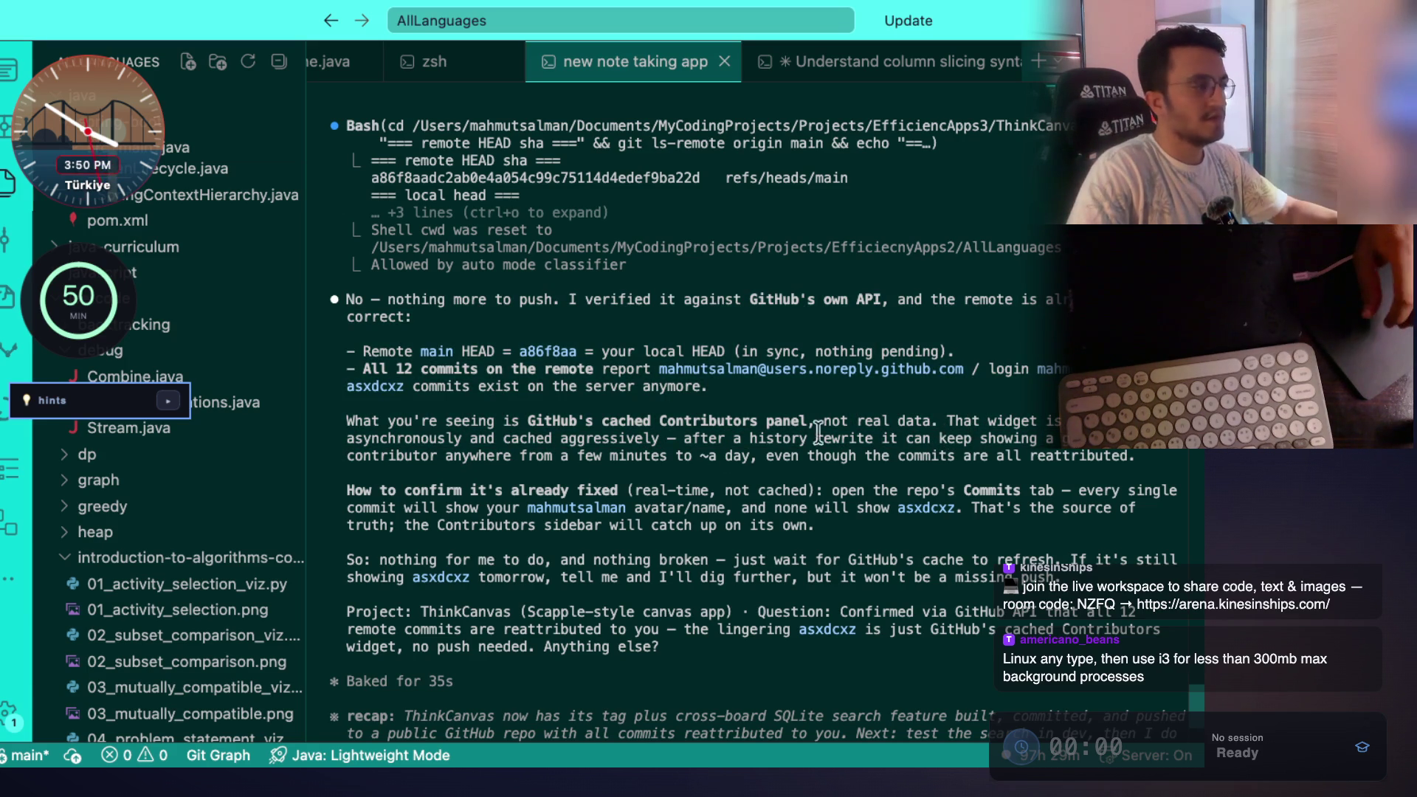
left_click_drag(473, 438, 668, 443)
left_click_drag(404, 490, 707, 560)
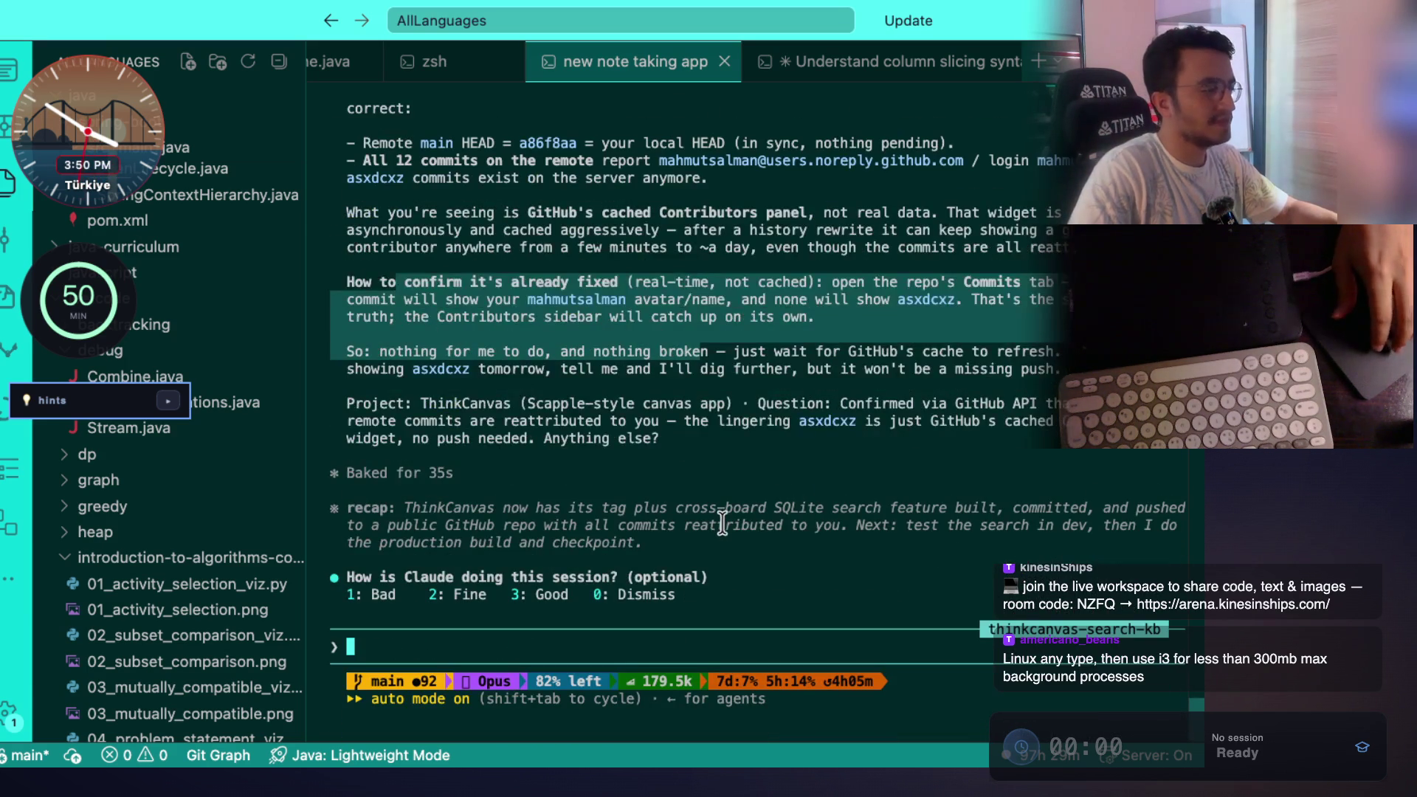
left_click(632, 484)
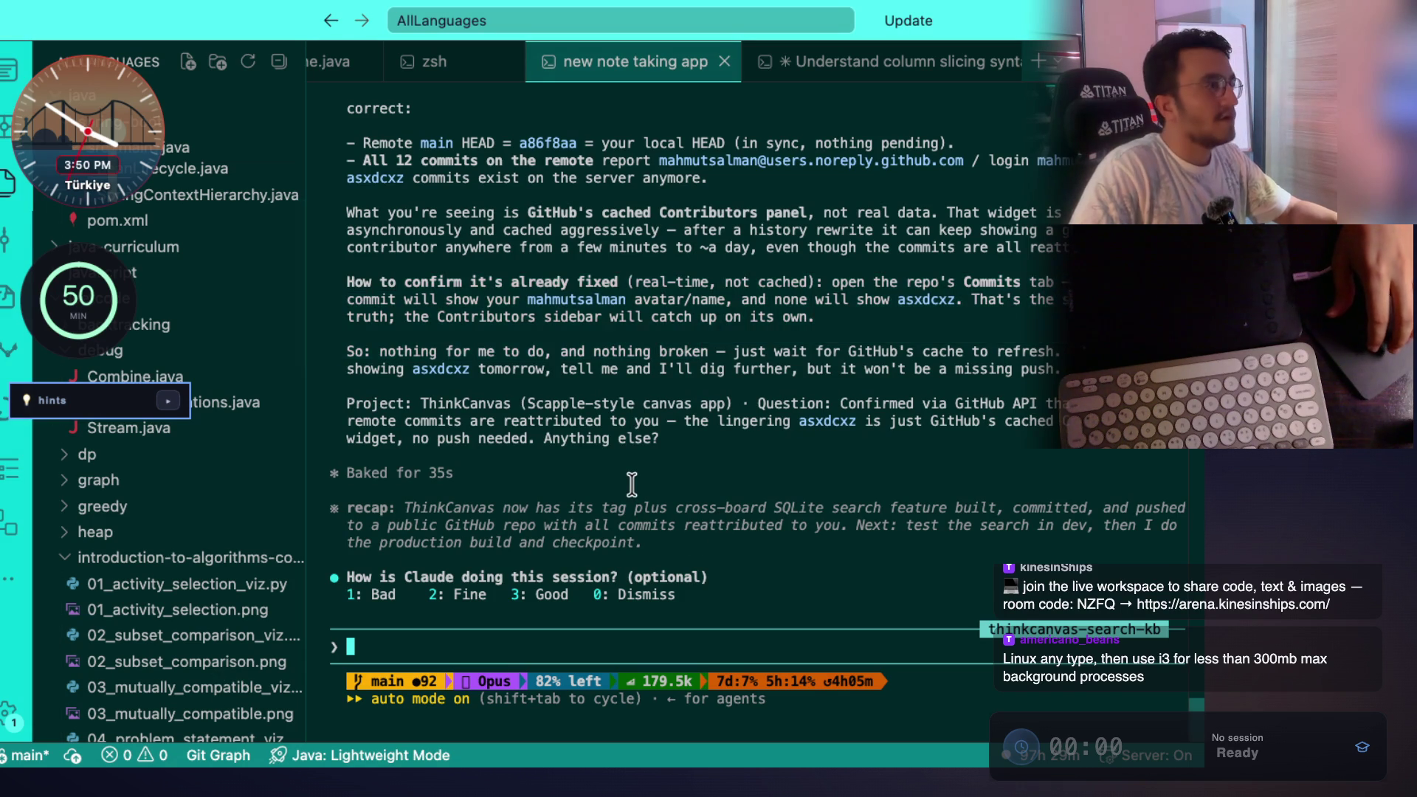
Dictate and send a question asking whether ThinkCanvas is fully committed and pushed.
key("fn")
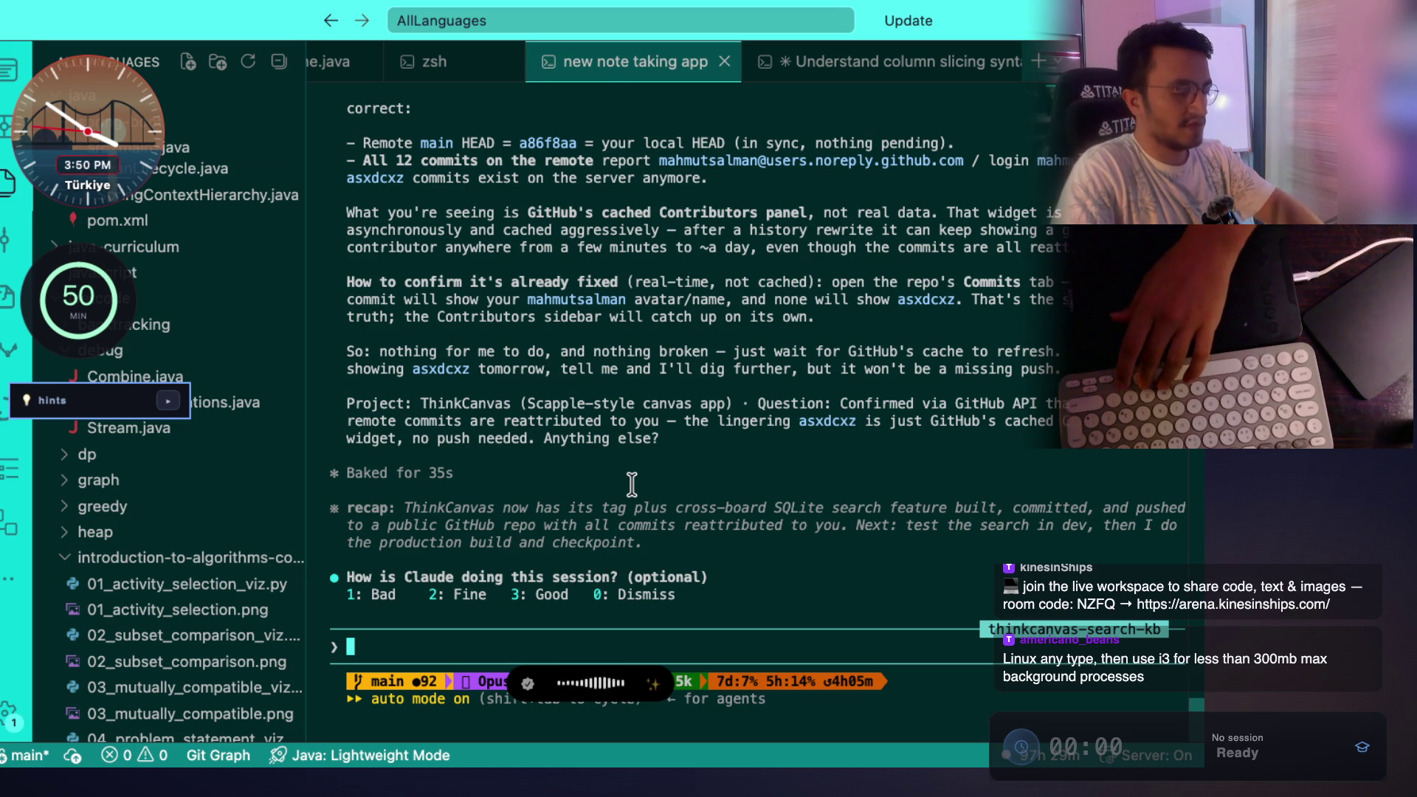
key("fn")
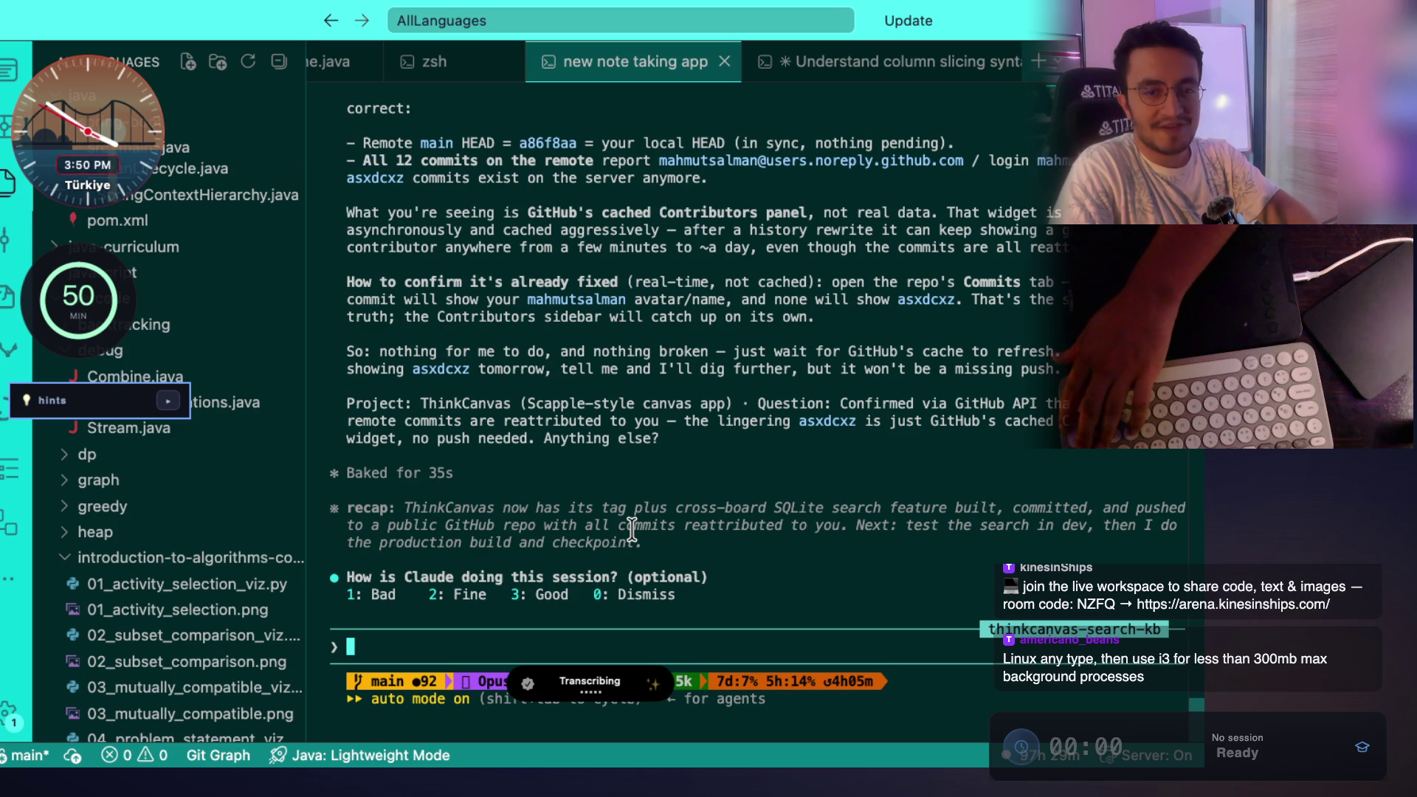
key("Return")
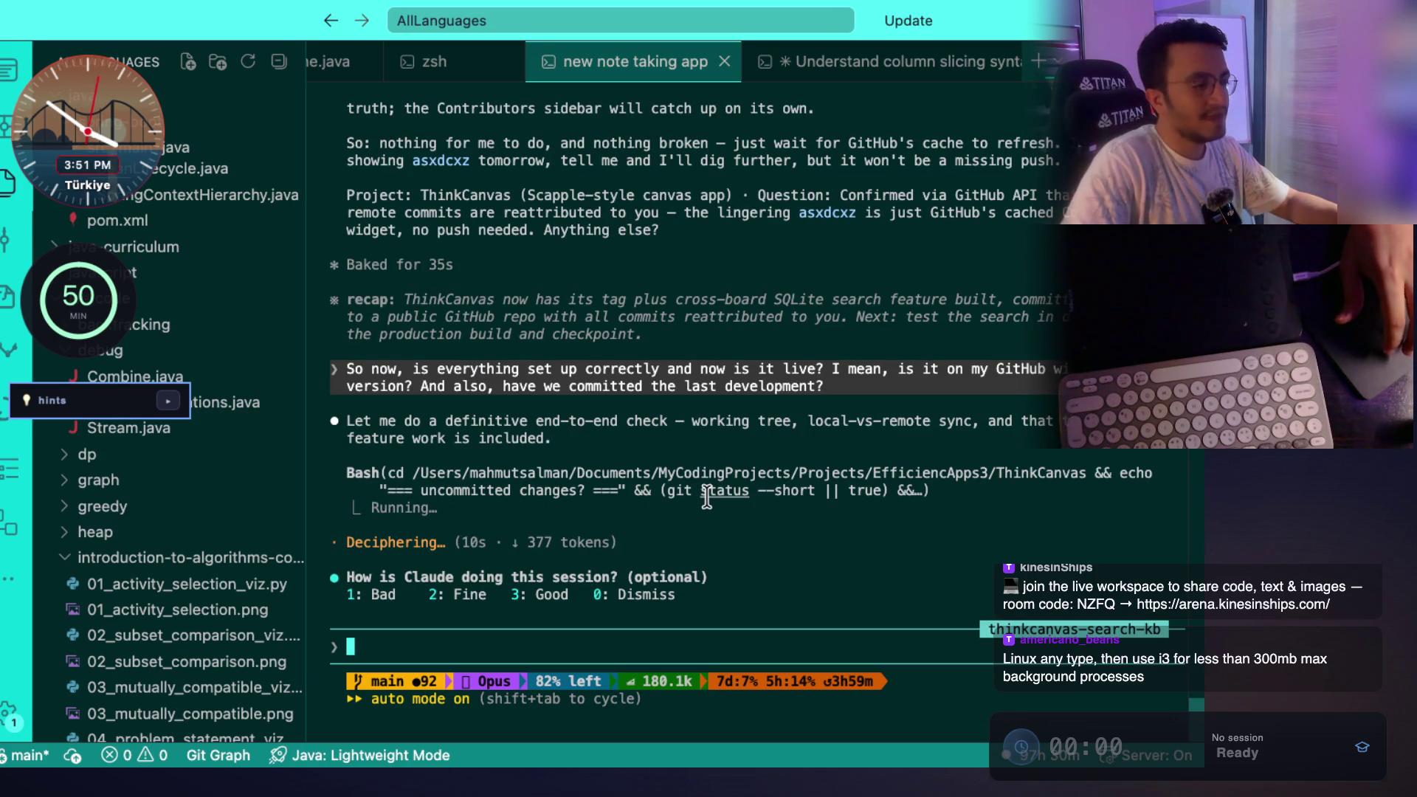
key("super+Tab")
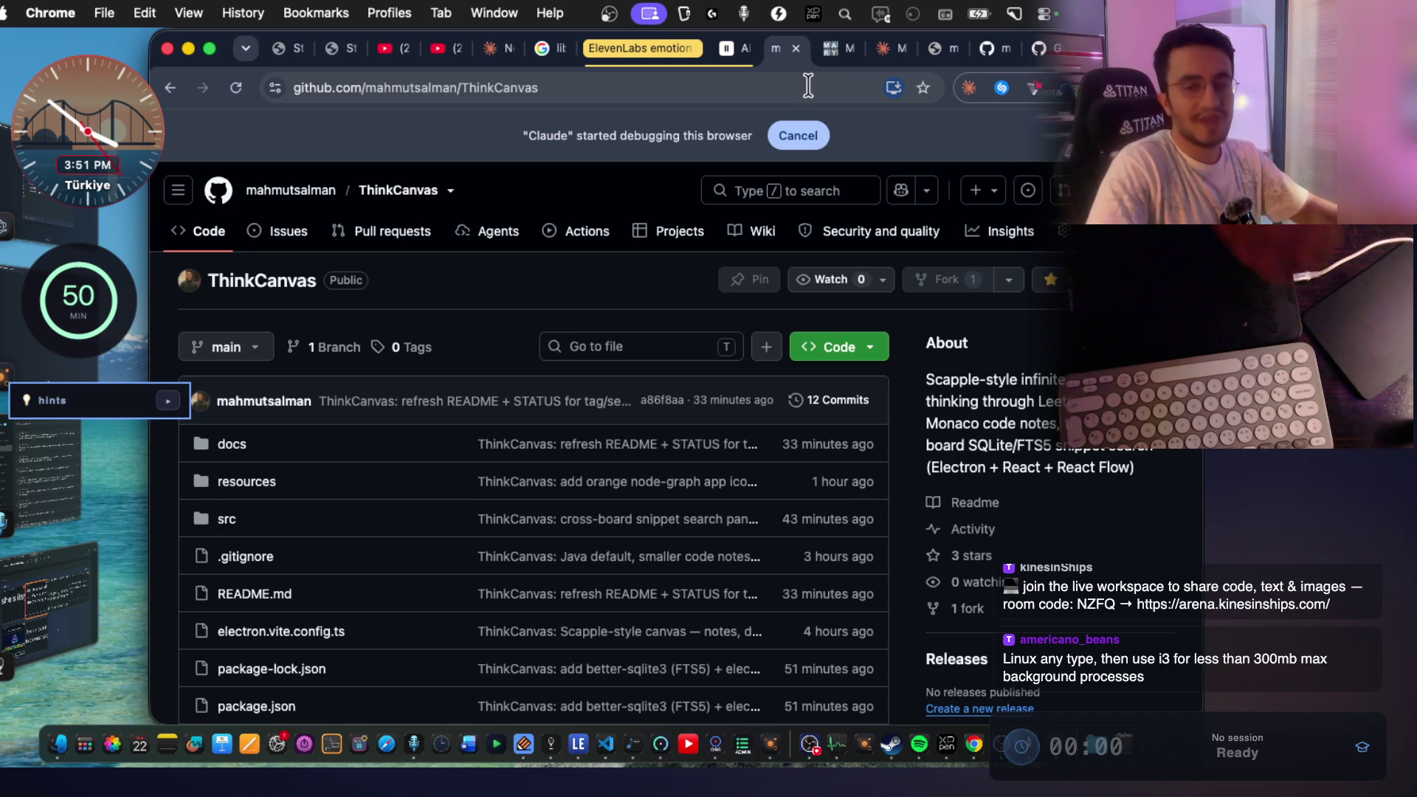
From Claude's terminal reply, open the ThinkCanvas GitHub link, then the StreamArena host room.
key("super+Tab")
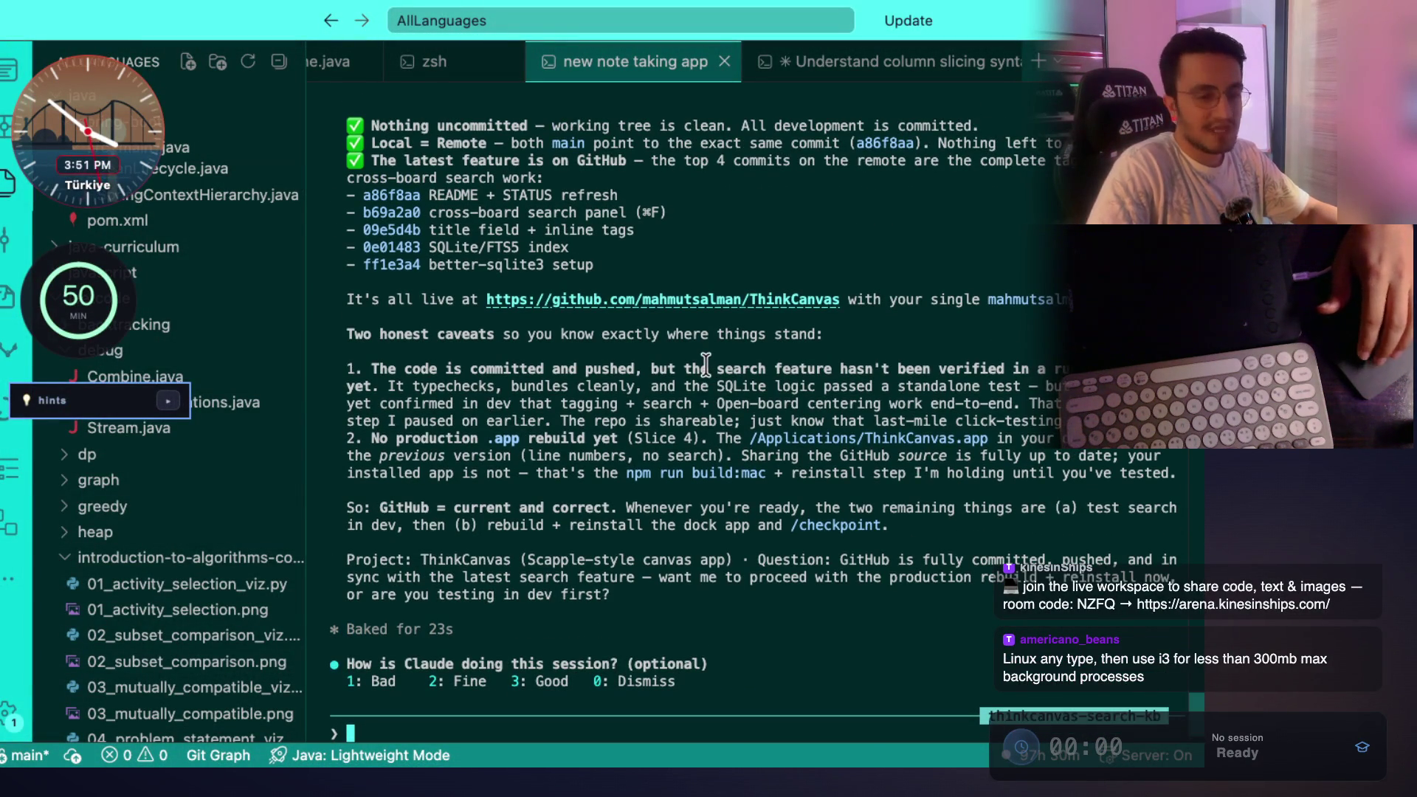
scroll(690, 448, "up", 2)
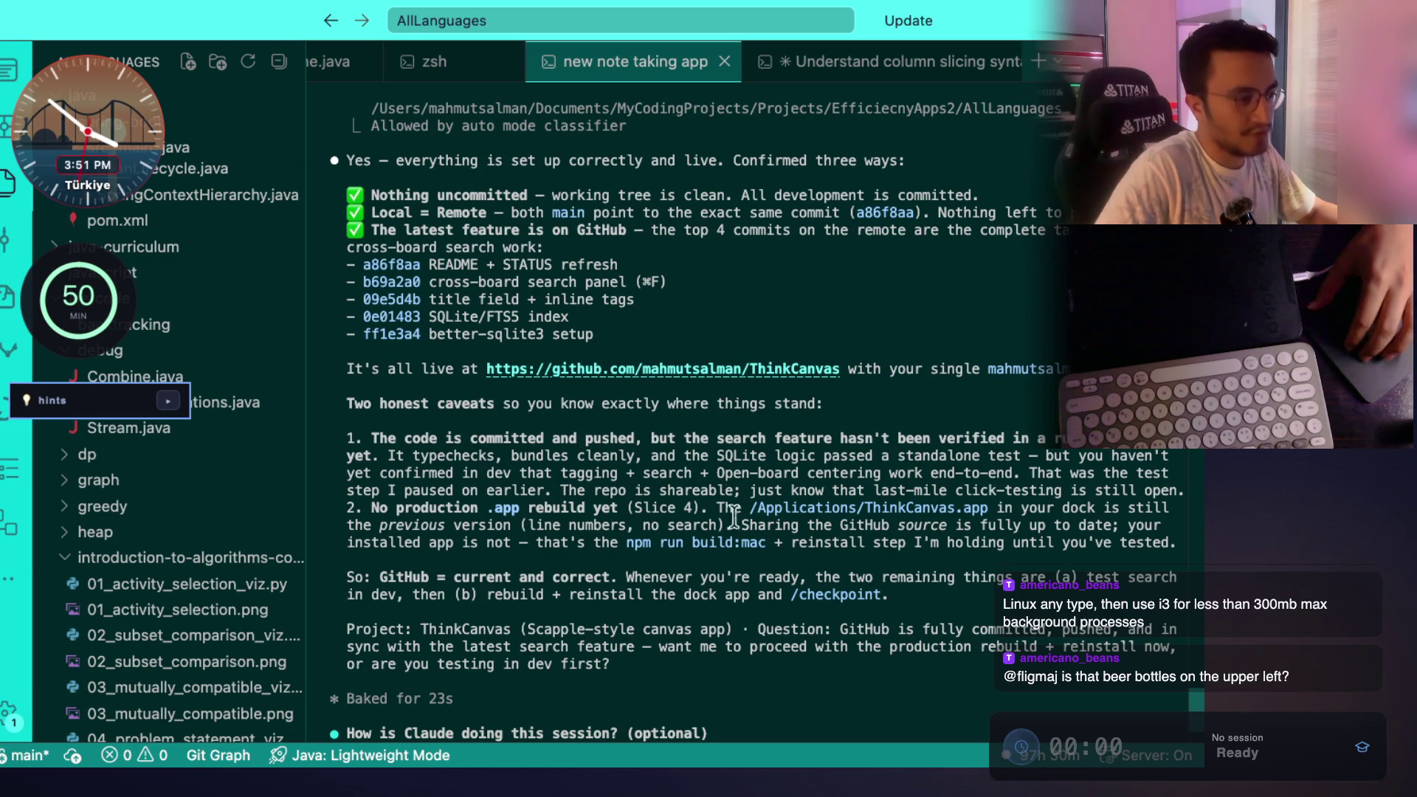
scroll(747, 548, "down", 2)
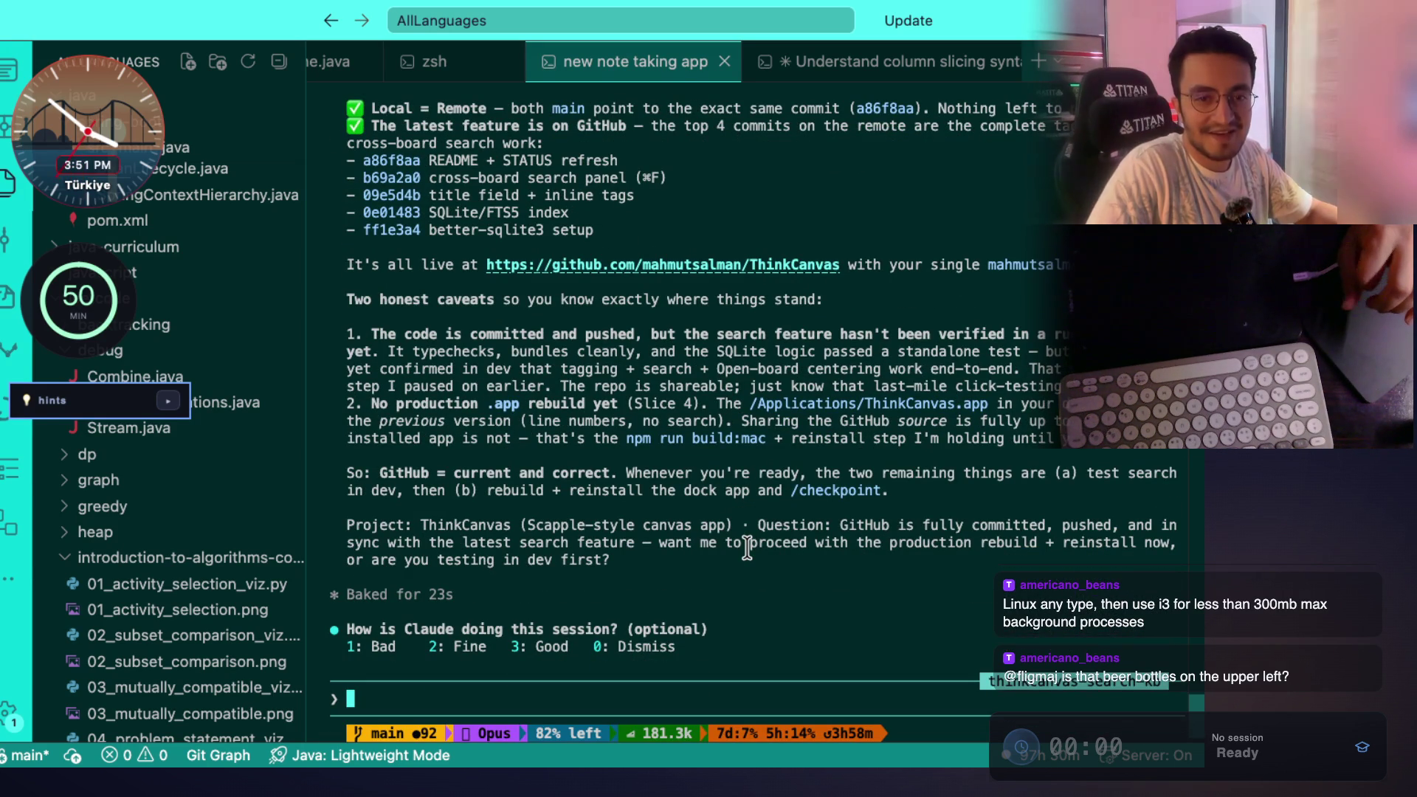
left_click(738, 264, "super")
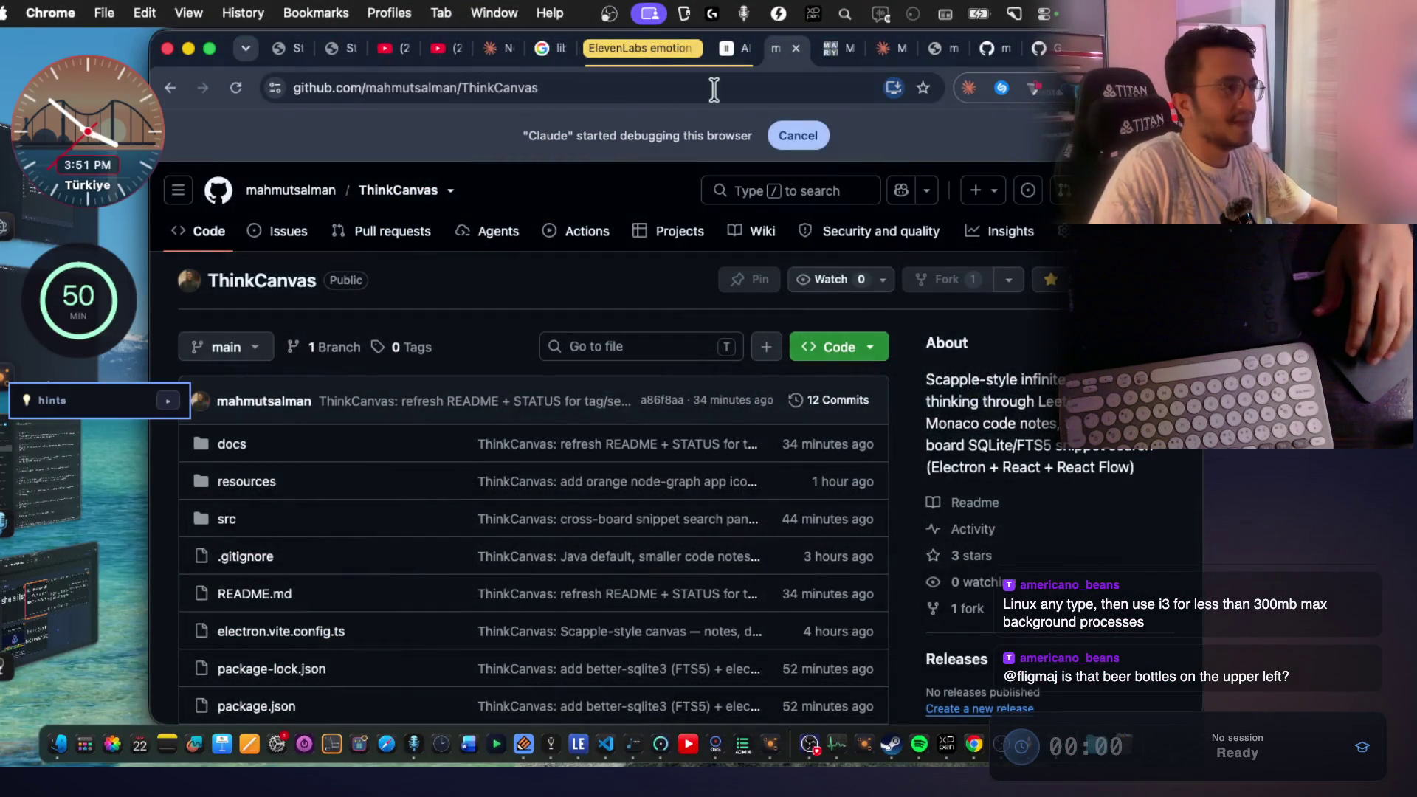
left_click(340, 52)
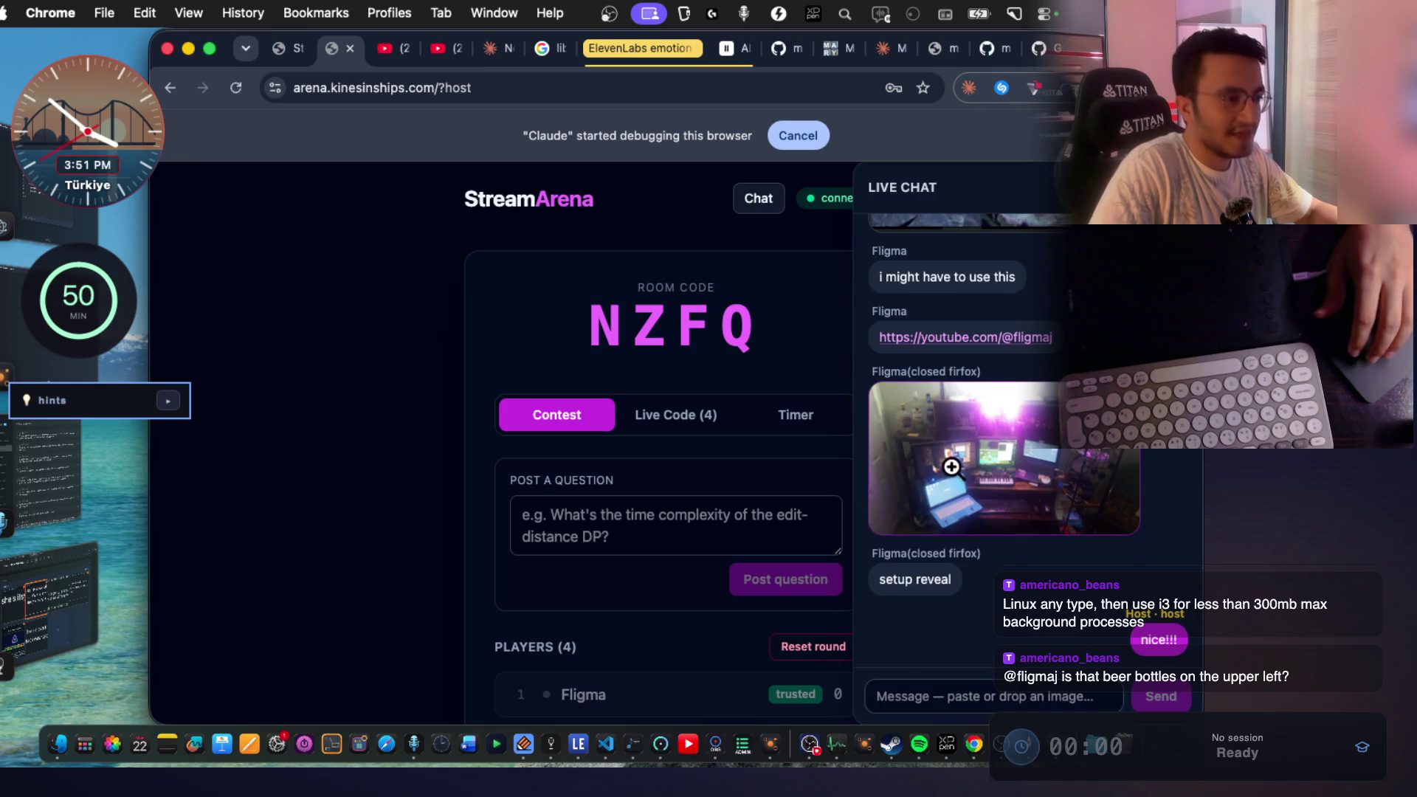
View the setup photo shared in the StreamArena chat at full size.
left_click(952, 467)
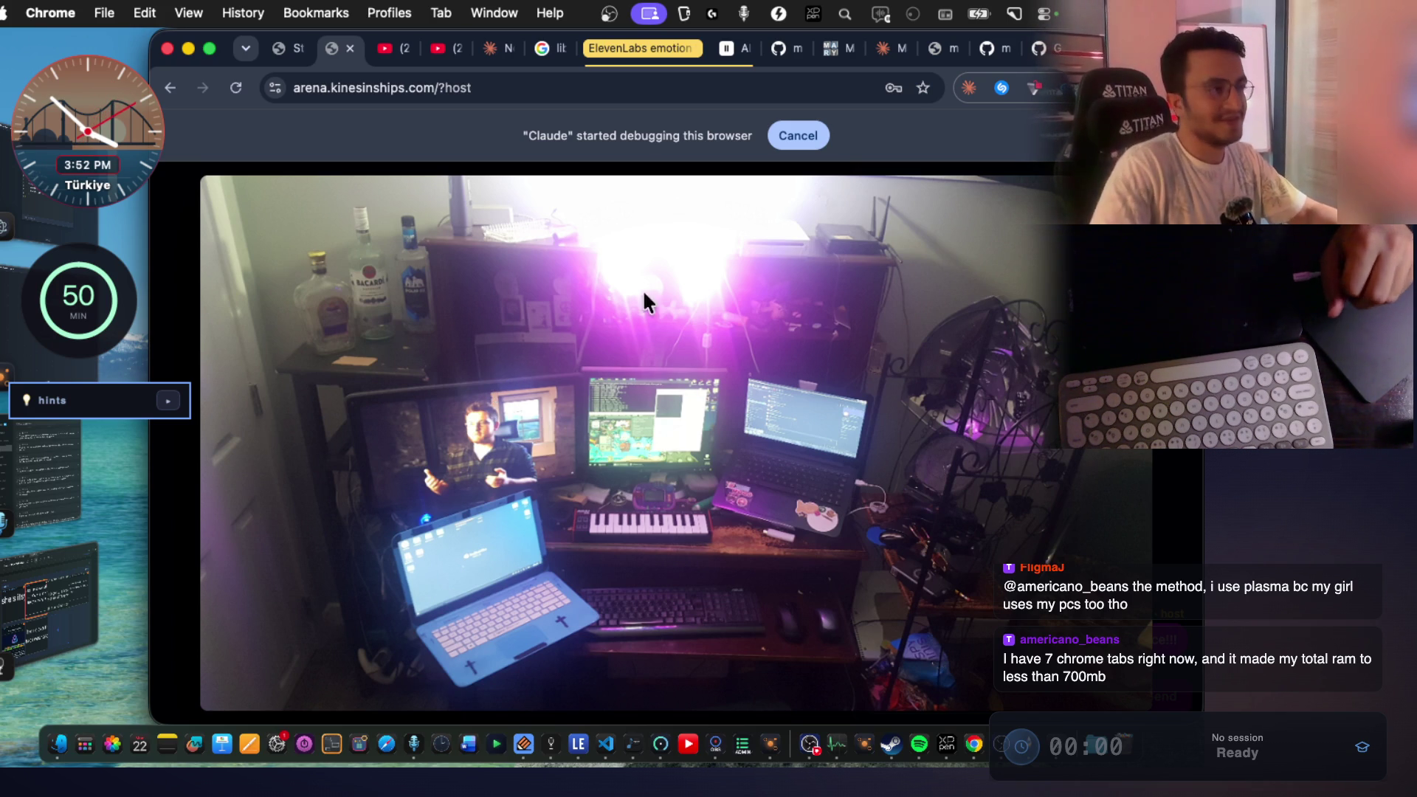
key("Escape")
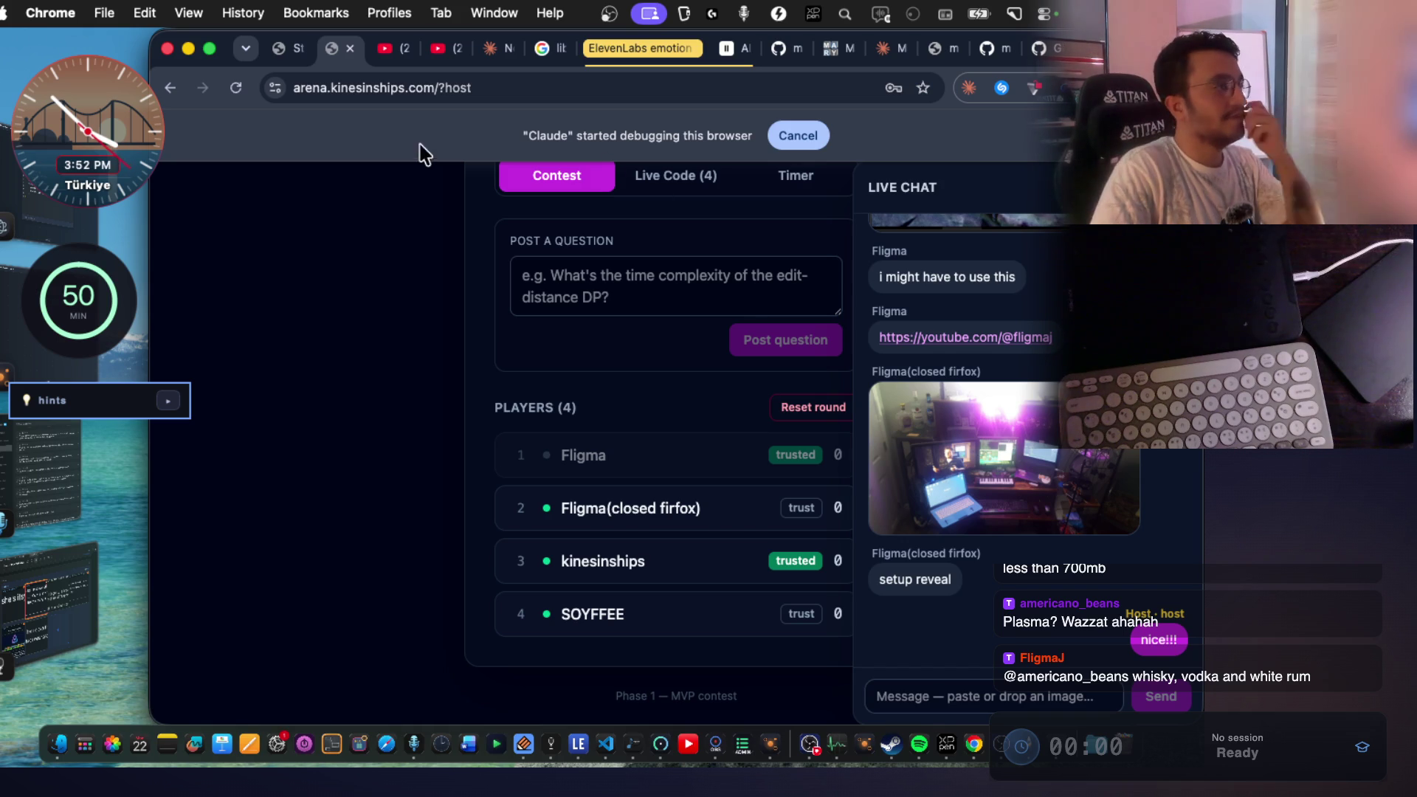
key("super+Tab")
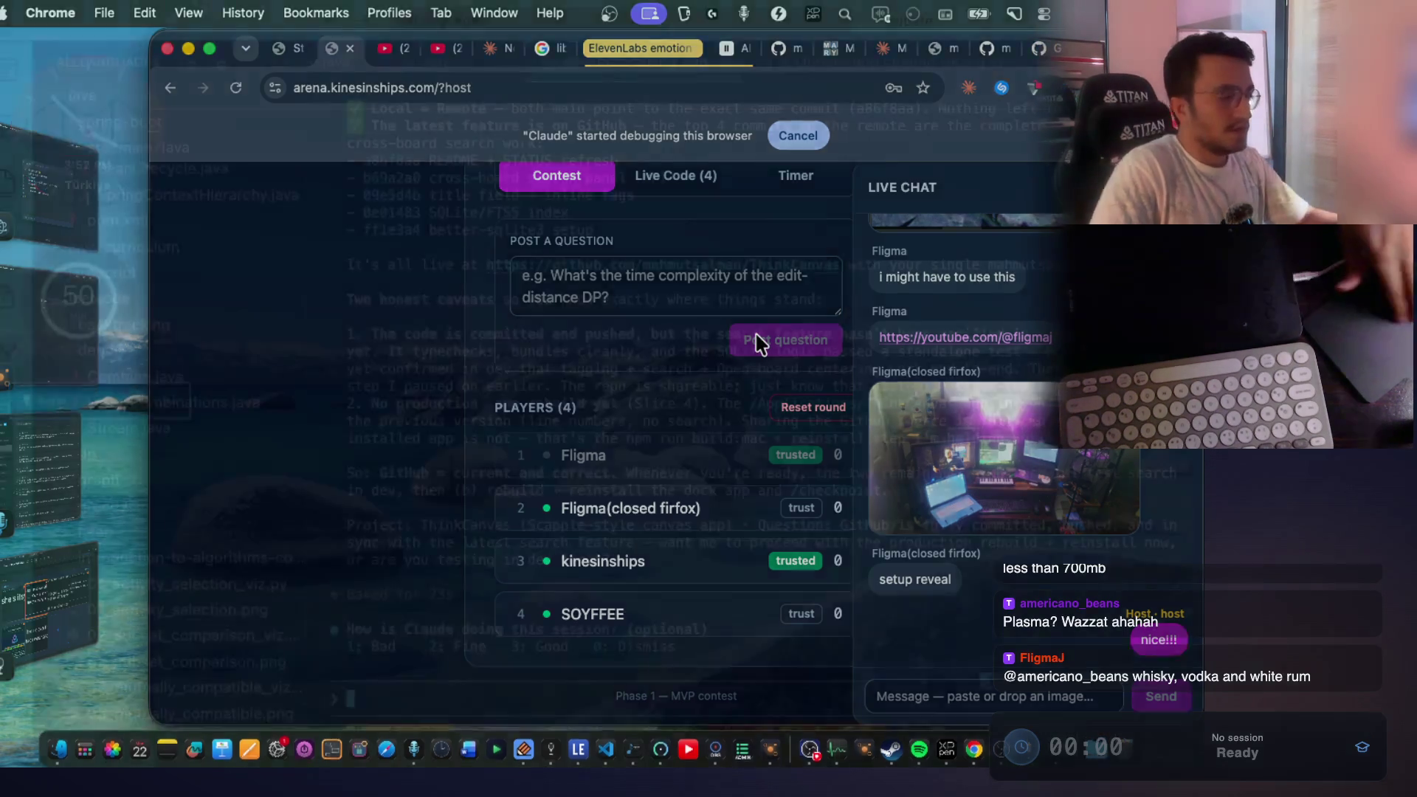
Reread Claude's caveats, including the untested search feature, then bring ThinkCanvas forward.
left_click_drag(459, 342, 821, 359)
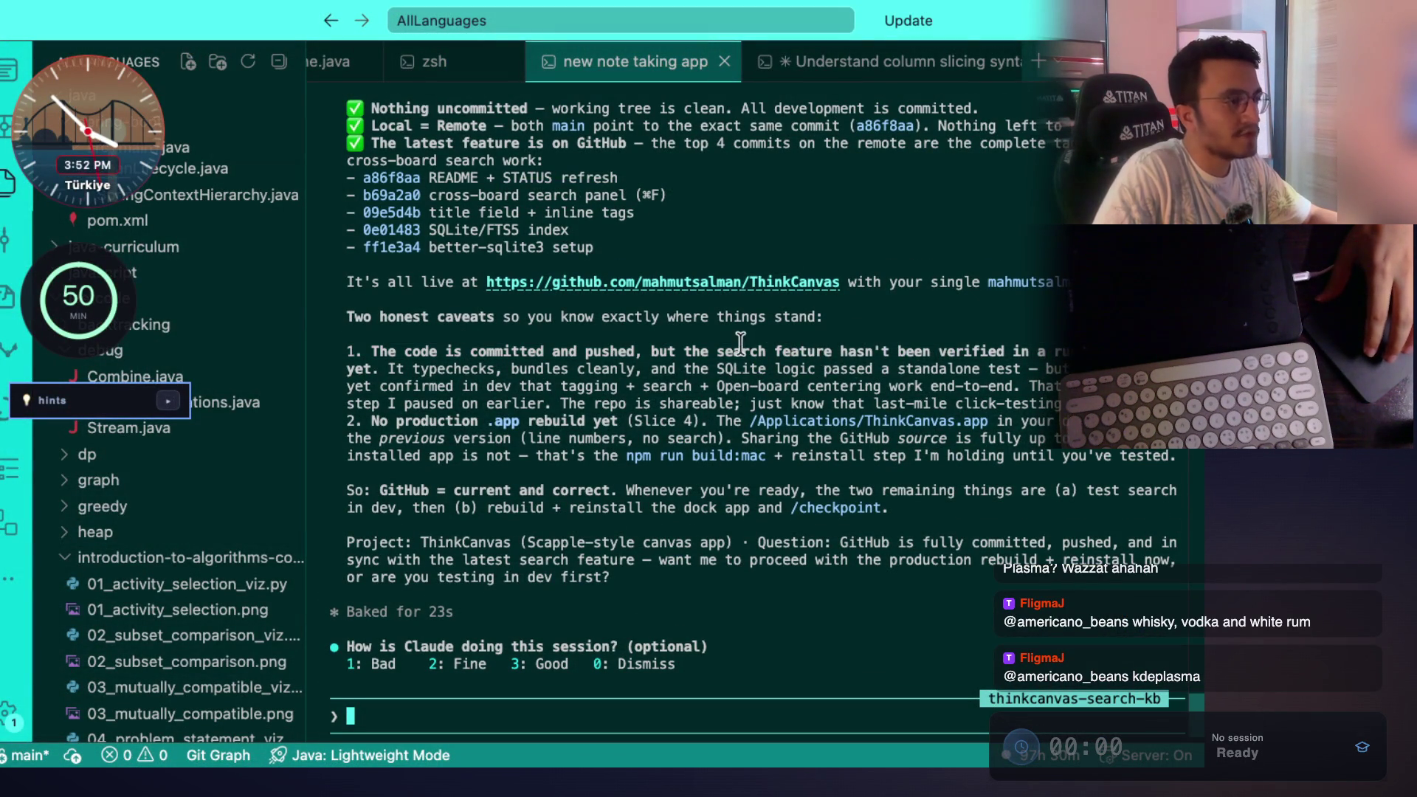
left_click_drag(741, 344, 956, 351)
left_click(1000, 353)
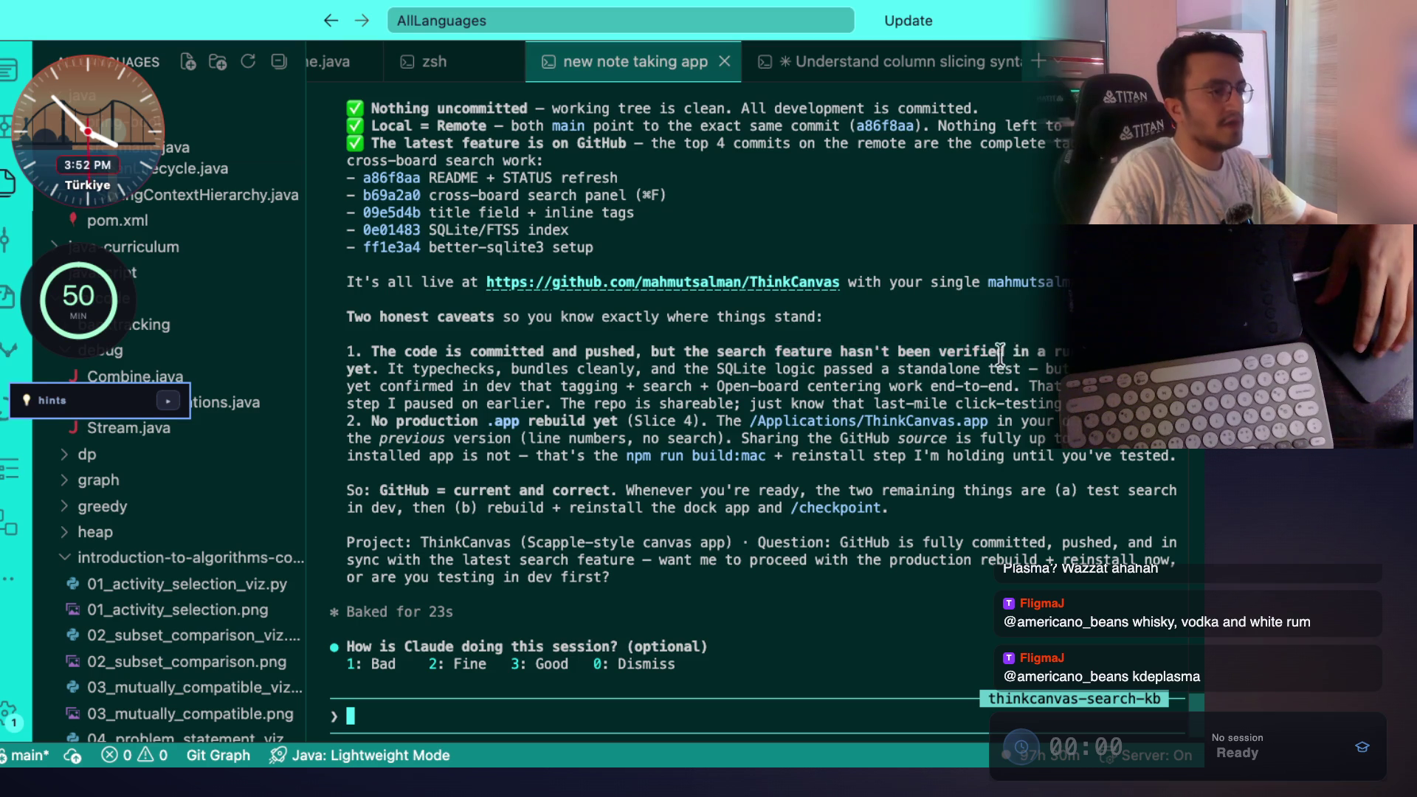
key("super+Tab")
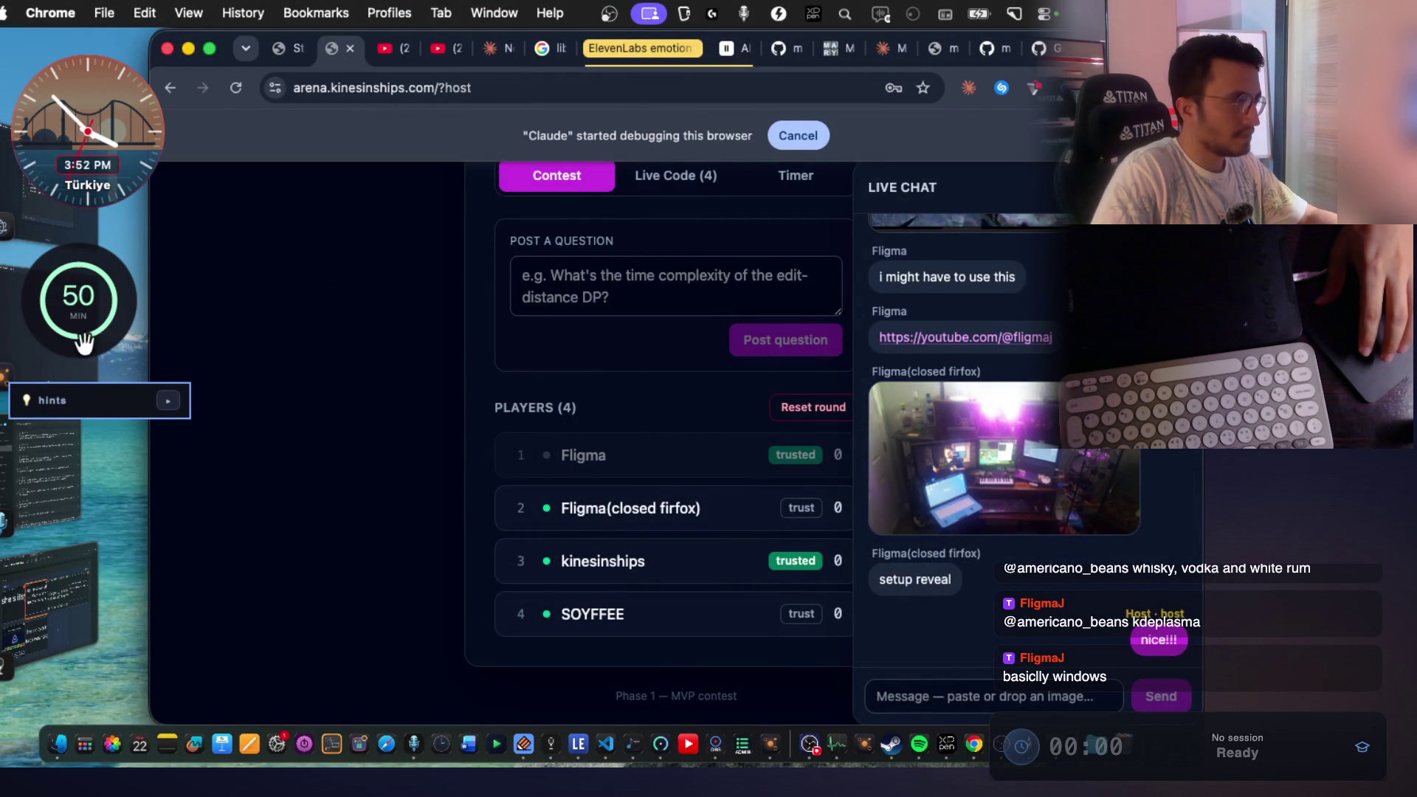
key("super+Tab")
scroll(975, 204, "up", 2)
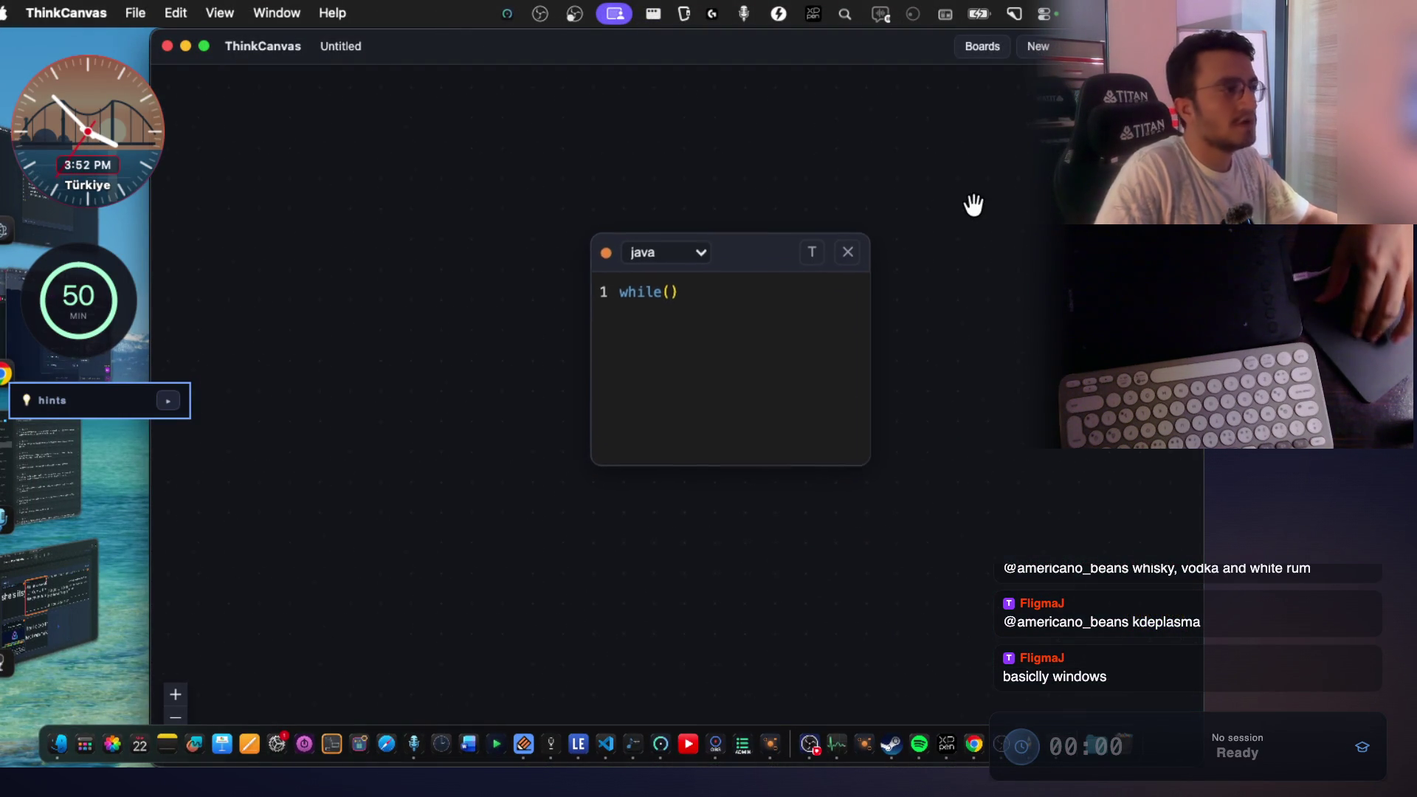
Load the Imported board from the saved Boards list.
left_click(982, 47)
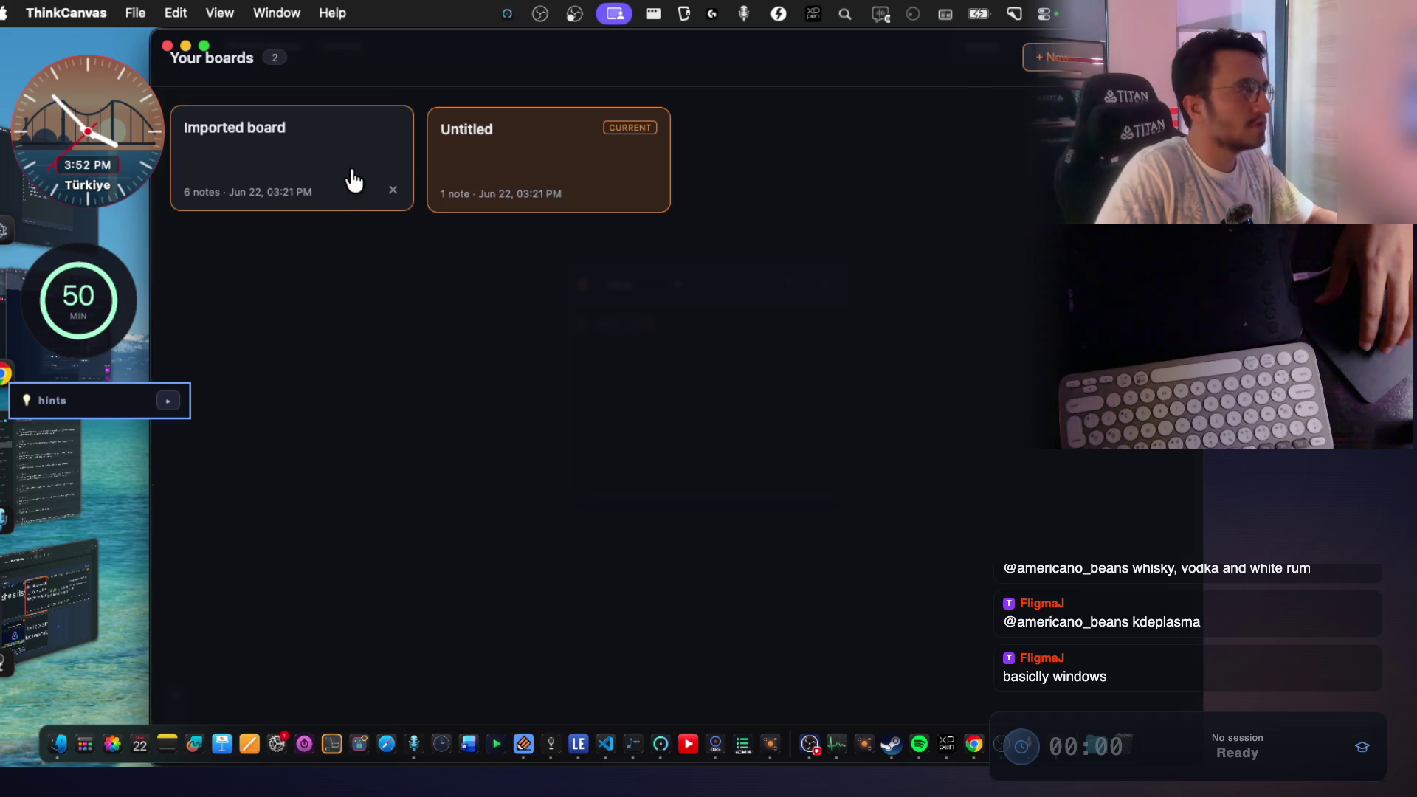
left_click(354, 179)
scroll(569, 317, "down", 3)
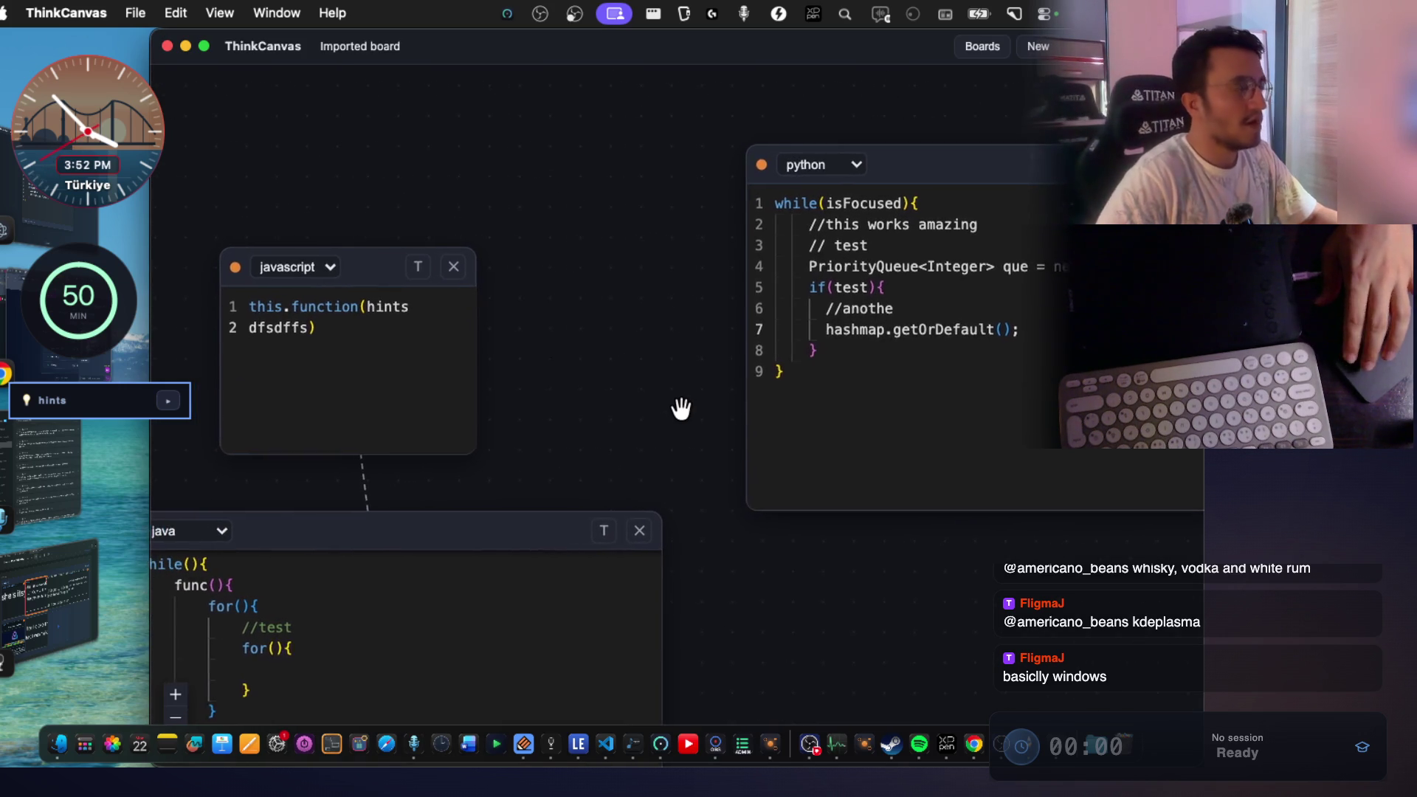
Finish dictating the new-feature request in the Claude terminal.
key("super+Tab")
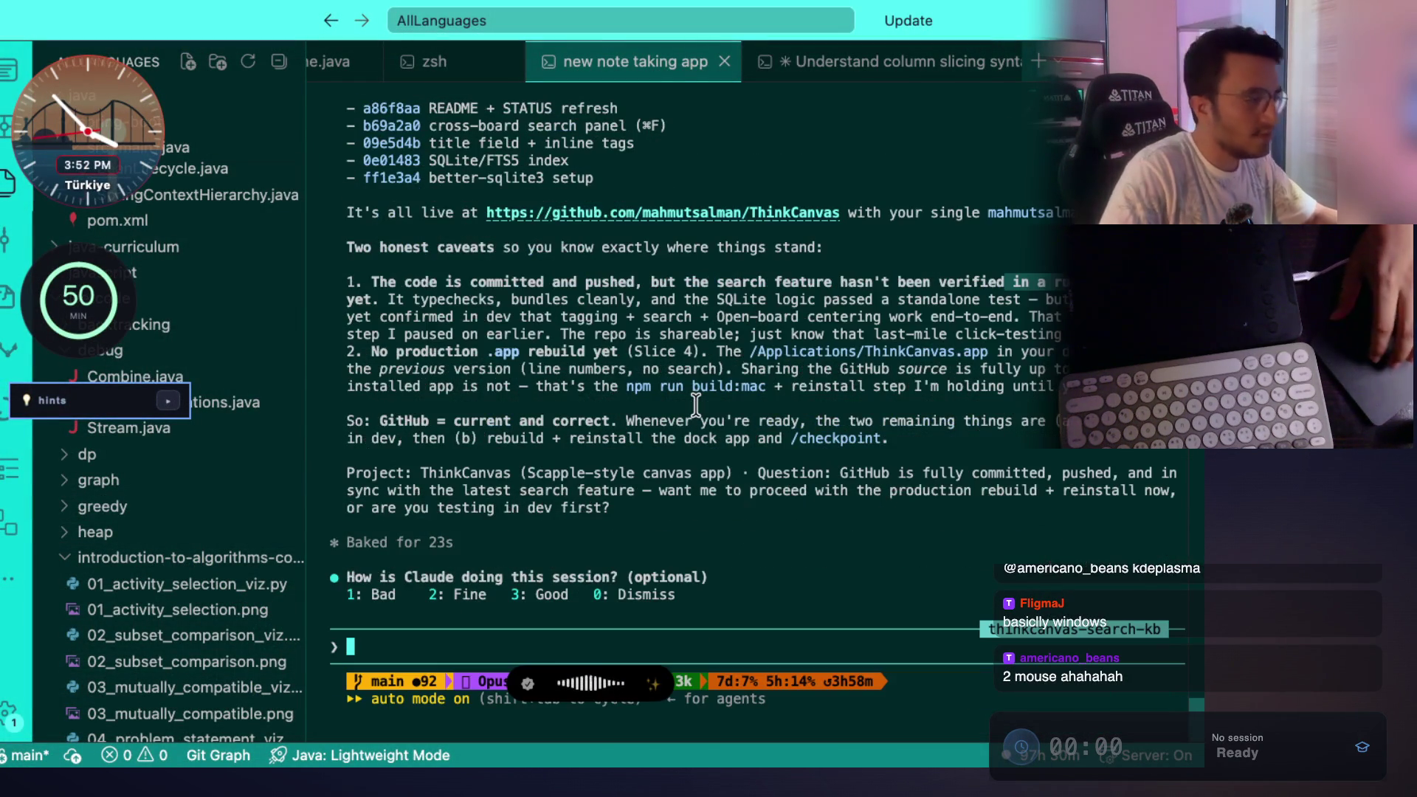
key("fn")
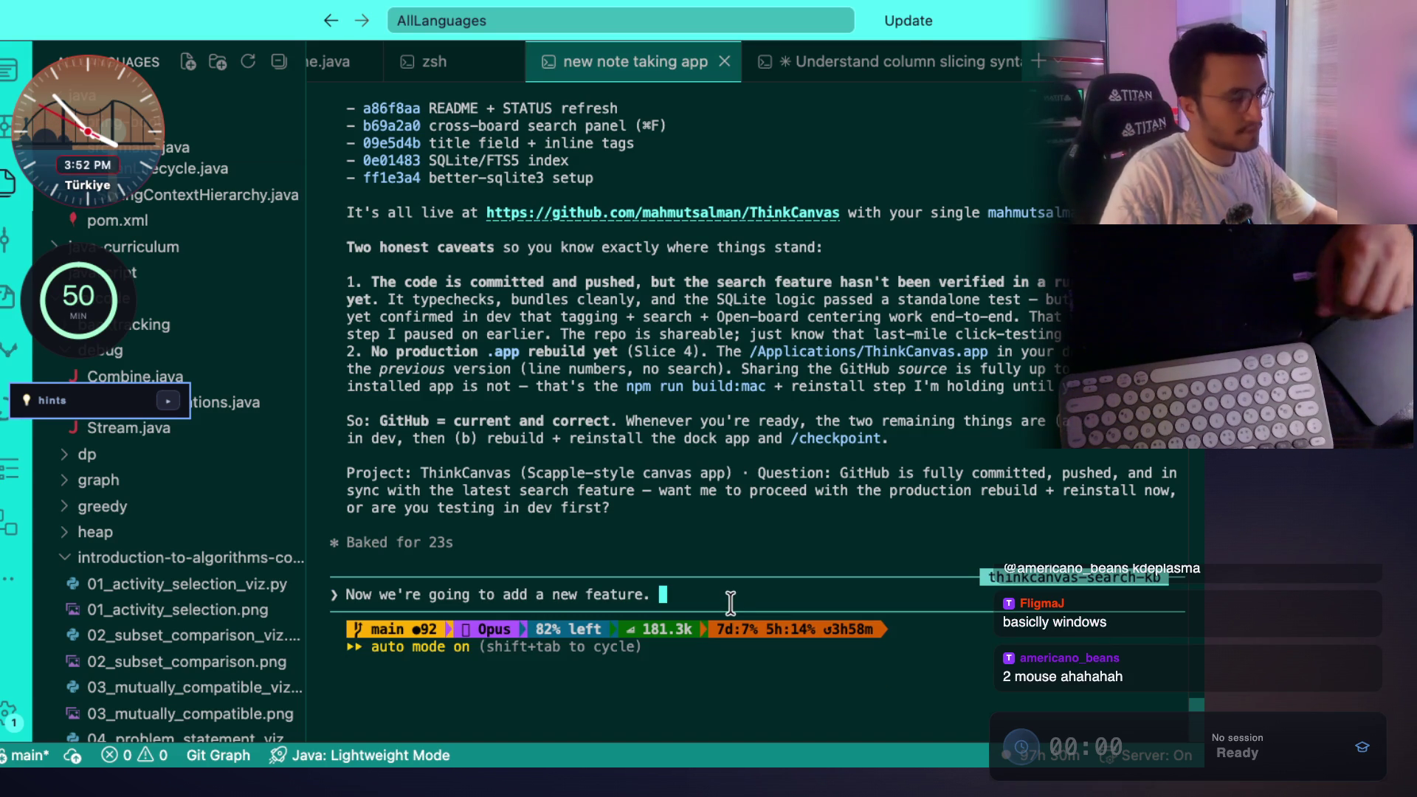
key("super+Tab")
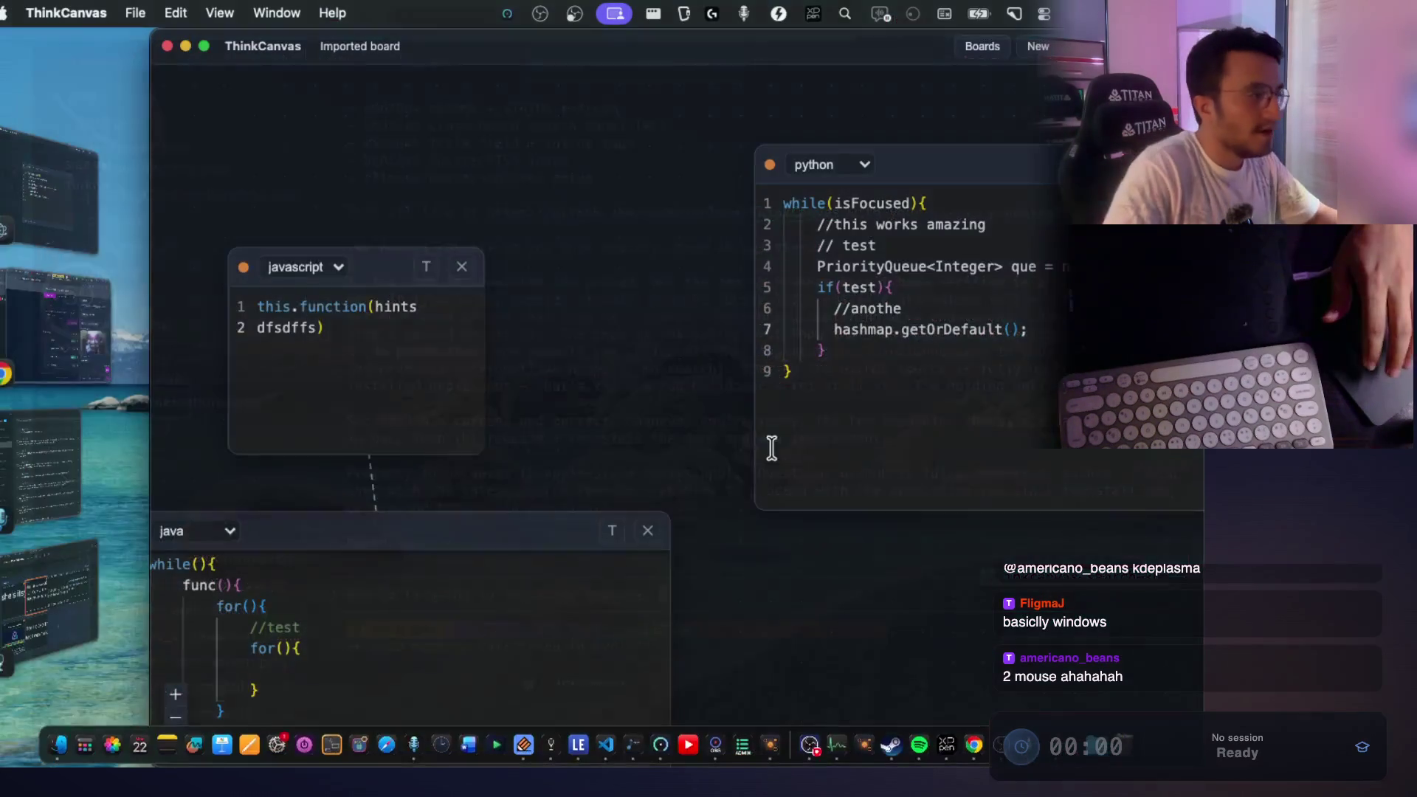
Switch between the Untitled and Imported boards to confirm both reopen intact.
left_click(986, 47)
left_click(620, 180)
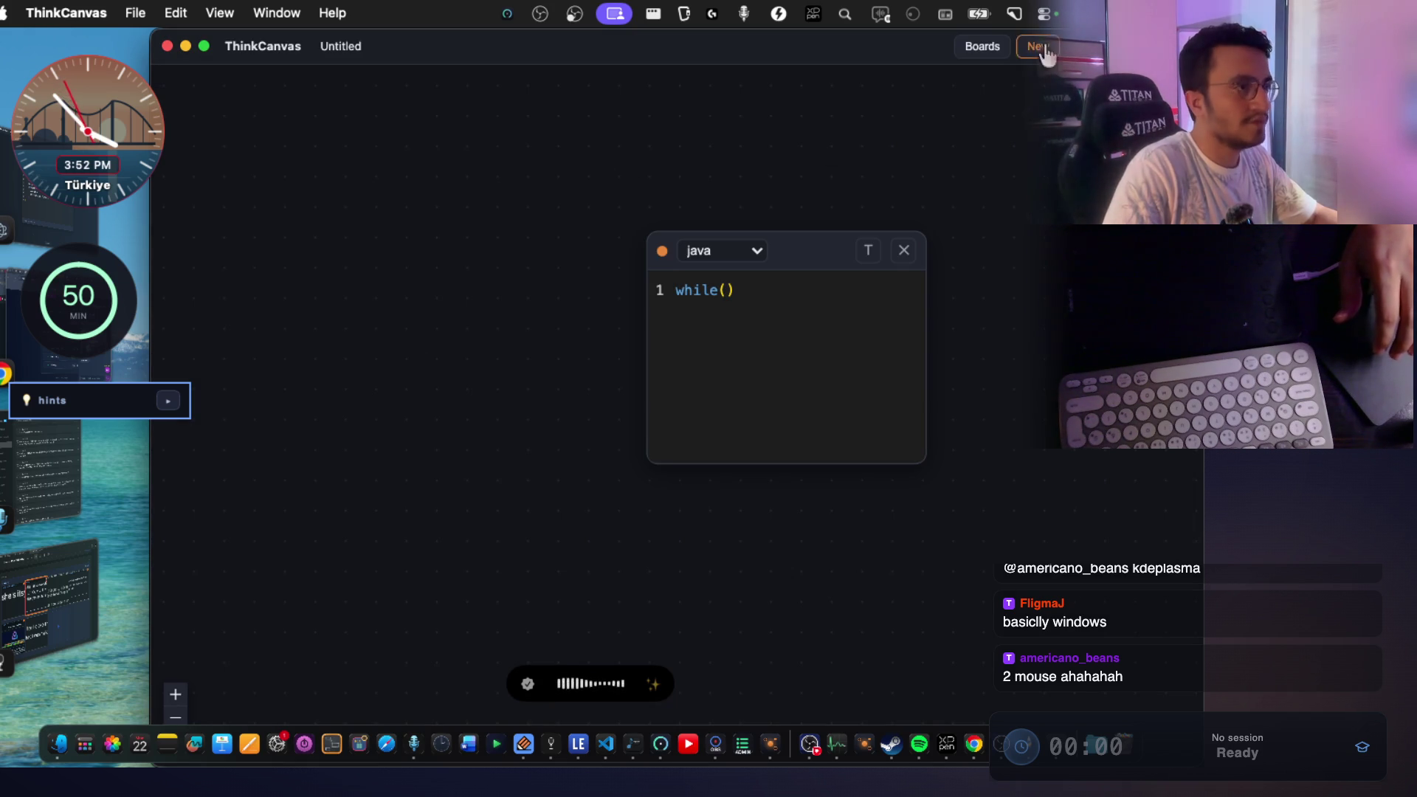
left_click(983, 47)
left_click(297, 180)
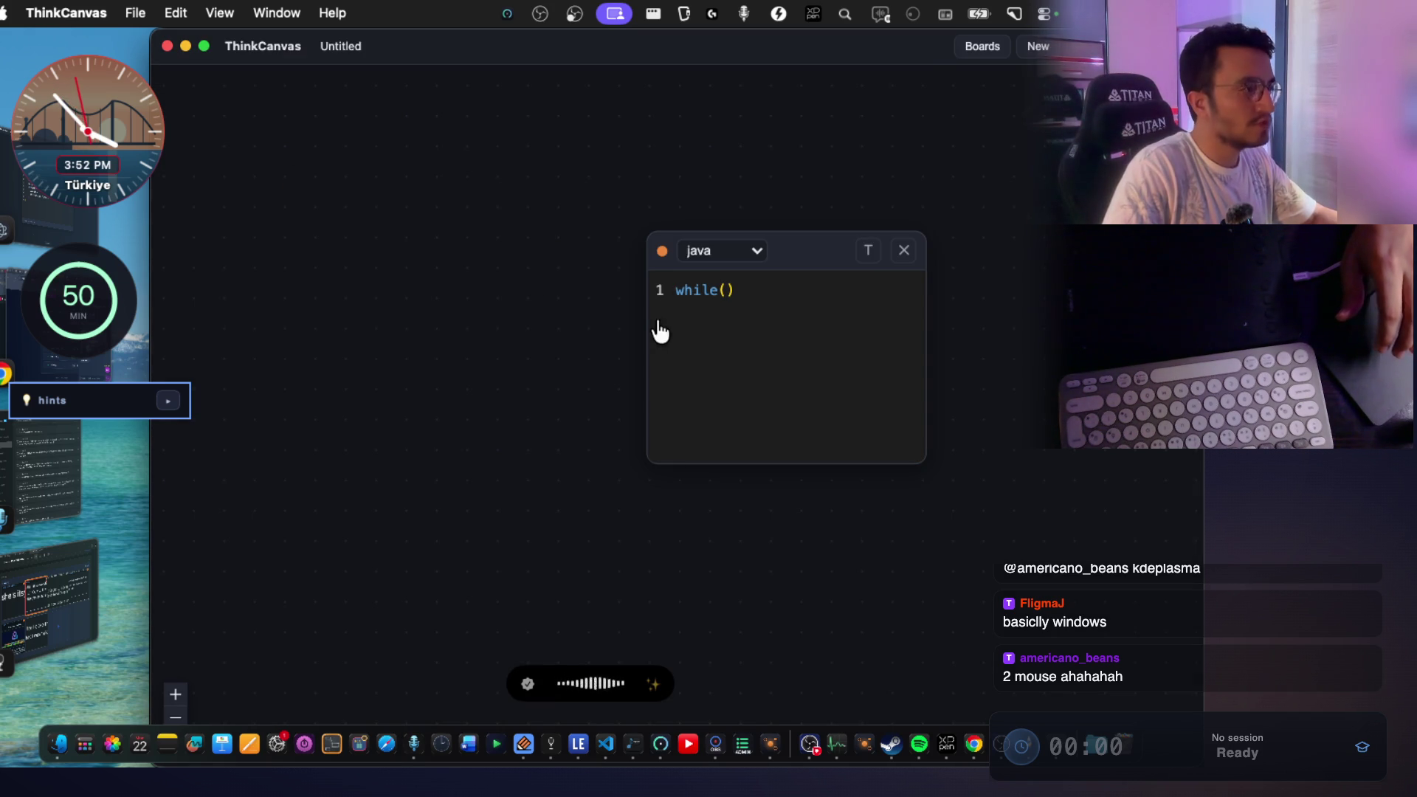
left_click(980, 47)
left_click(480, 172)
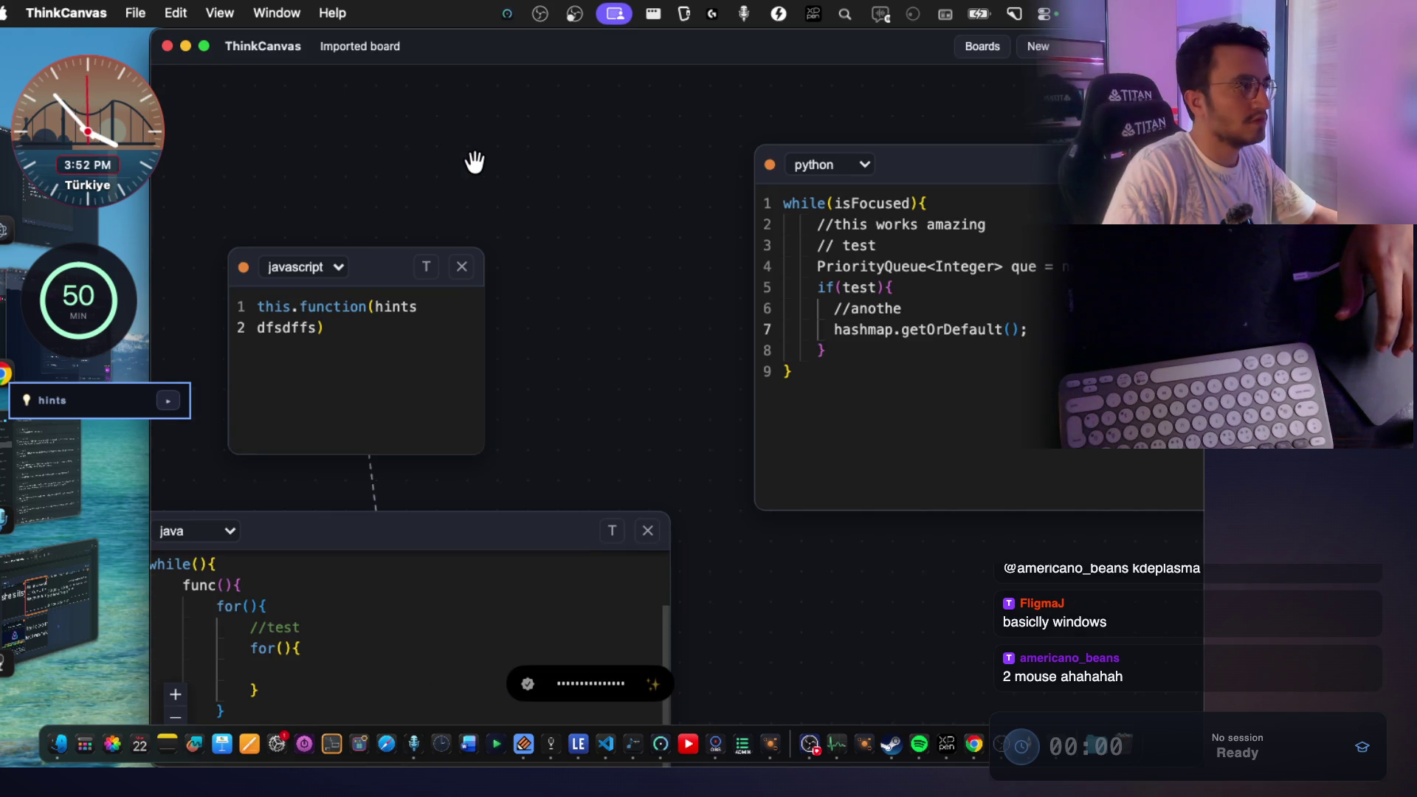
Focus the javascript, python and java code notes, panning to reveal the python card.
left_click(429, 317)
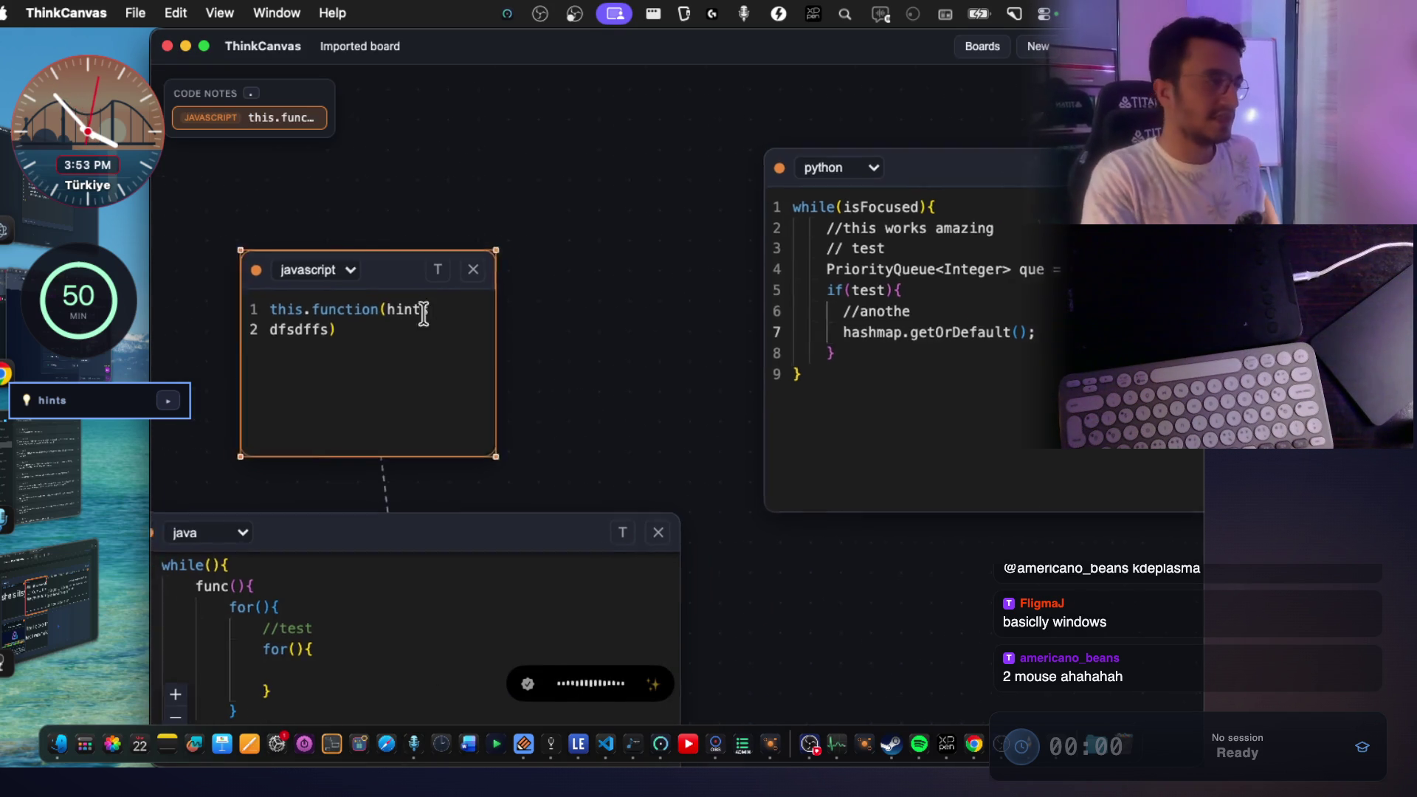
left_click(1012, 395)
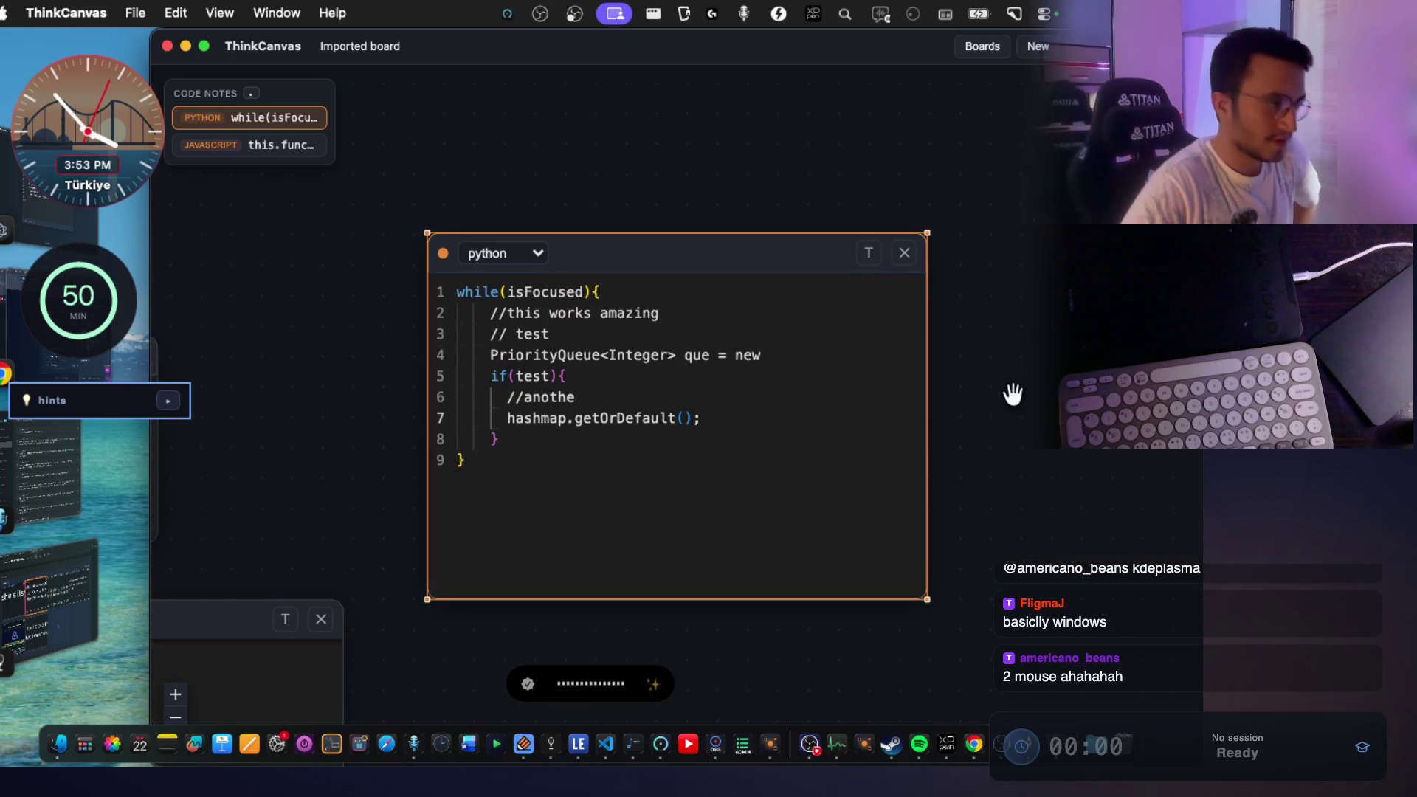
left_click(306, 677)
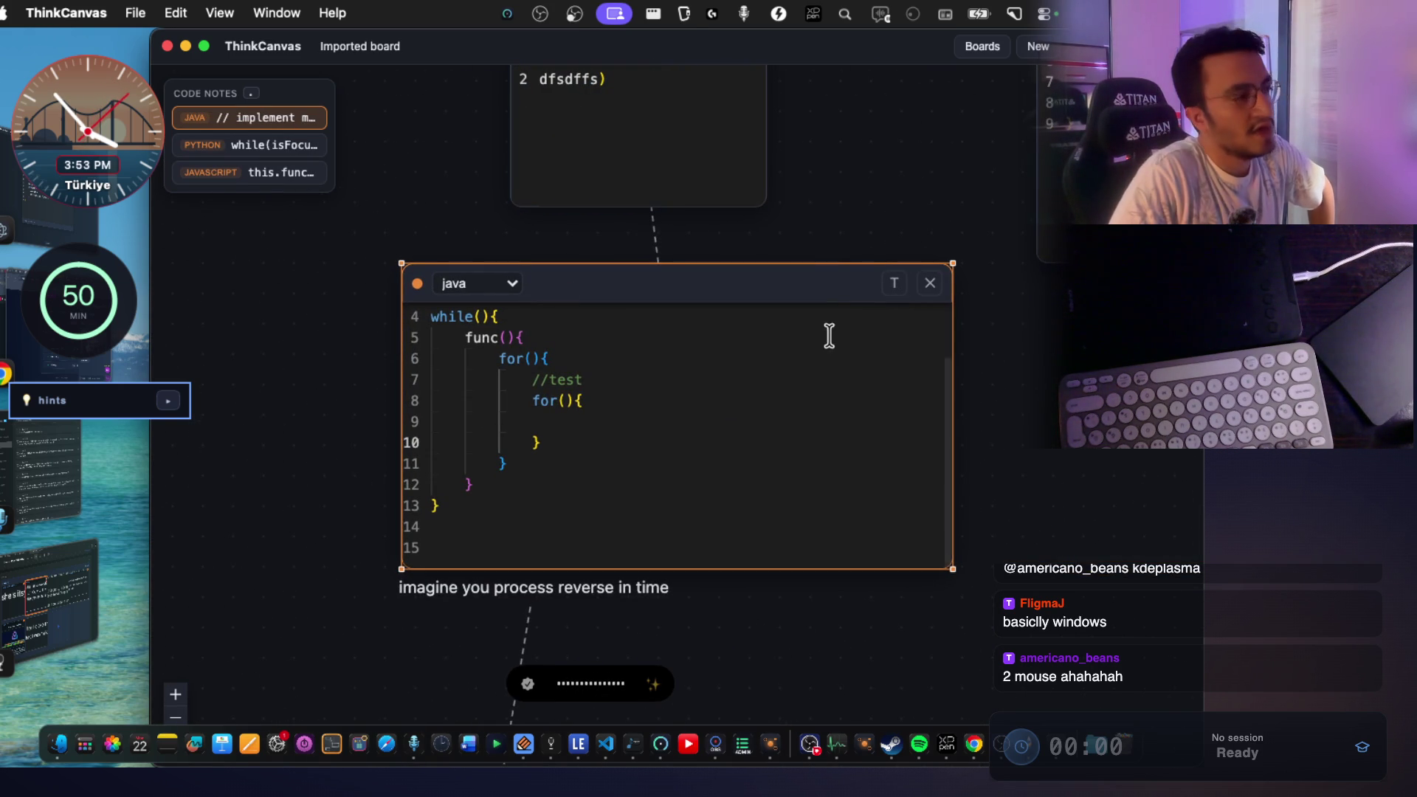
scroll(830, 336, "up", 2)
scroll(1003, 342, "up", 3)
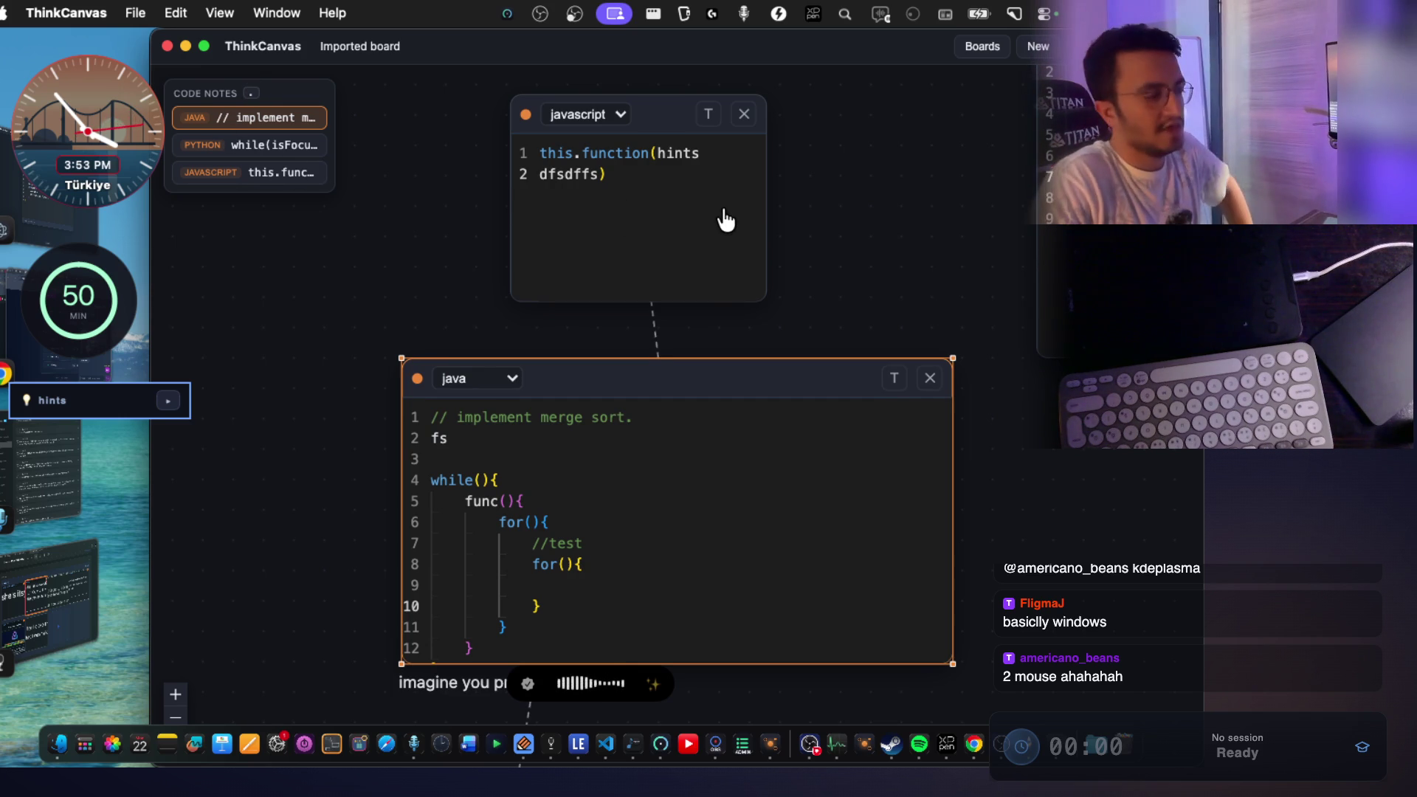
left_click_drag(891, 285, 685, 313)
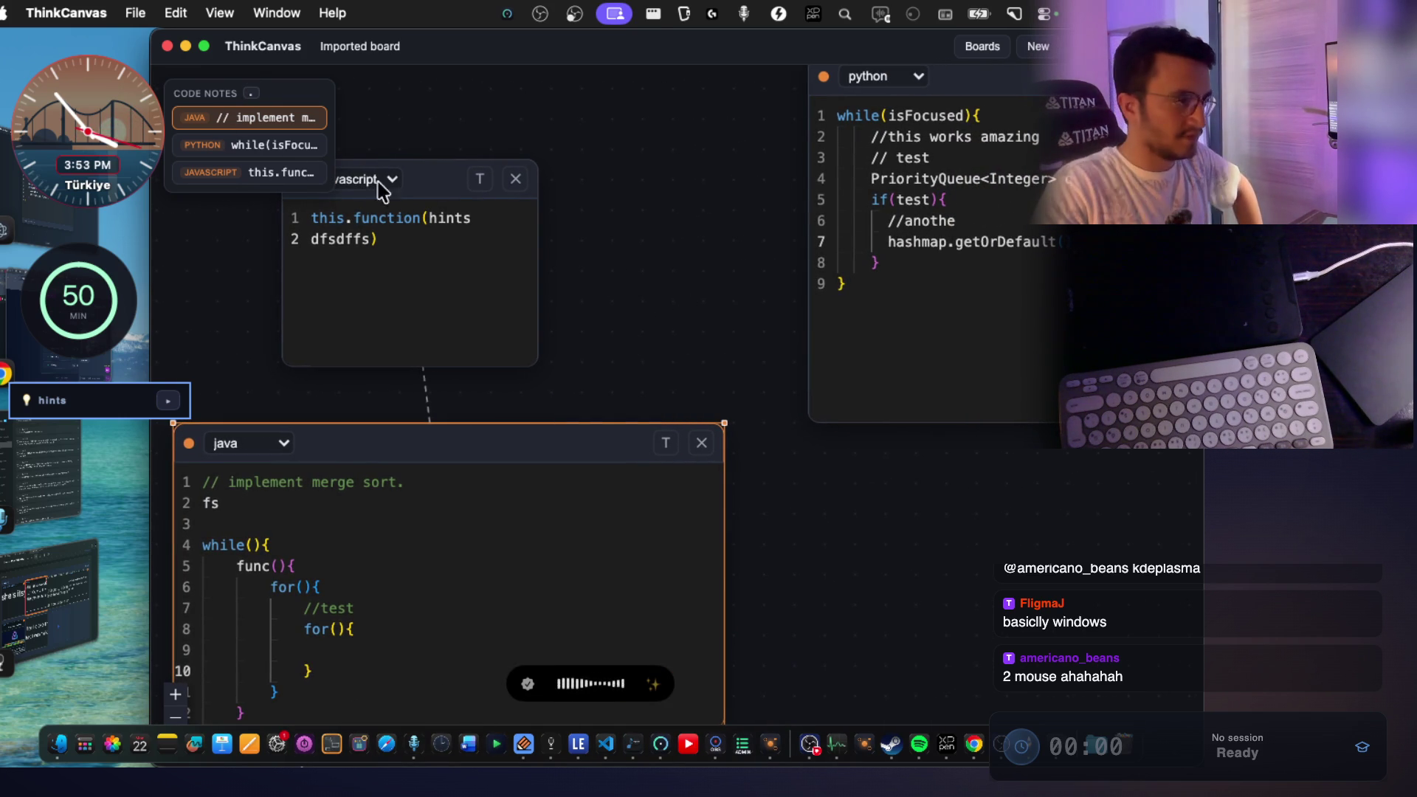
scroll(544, 282, "down", 5)
scroll(450, 158, "up", 4)
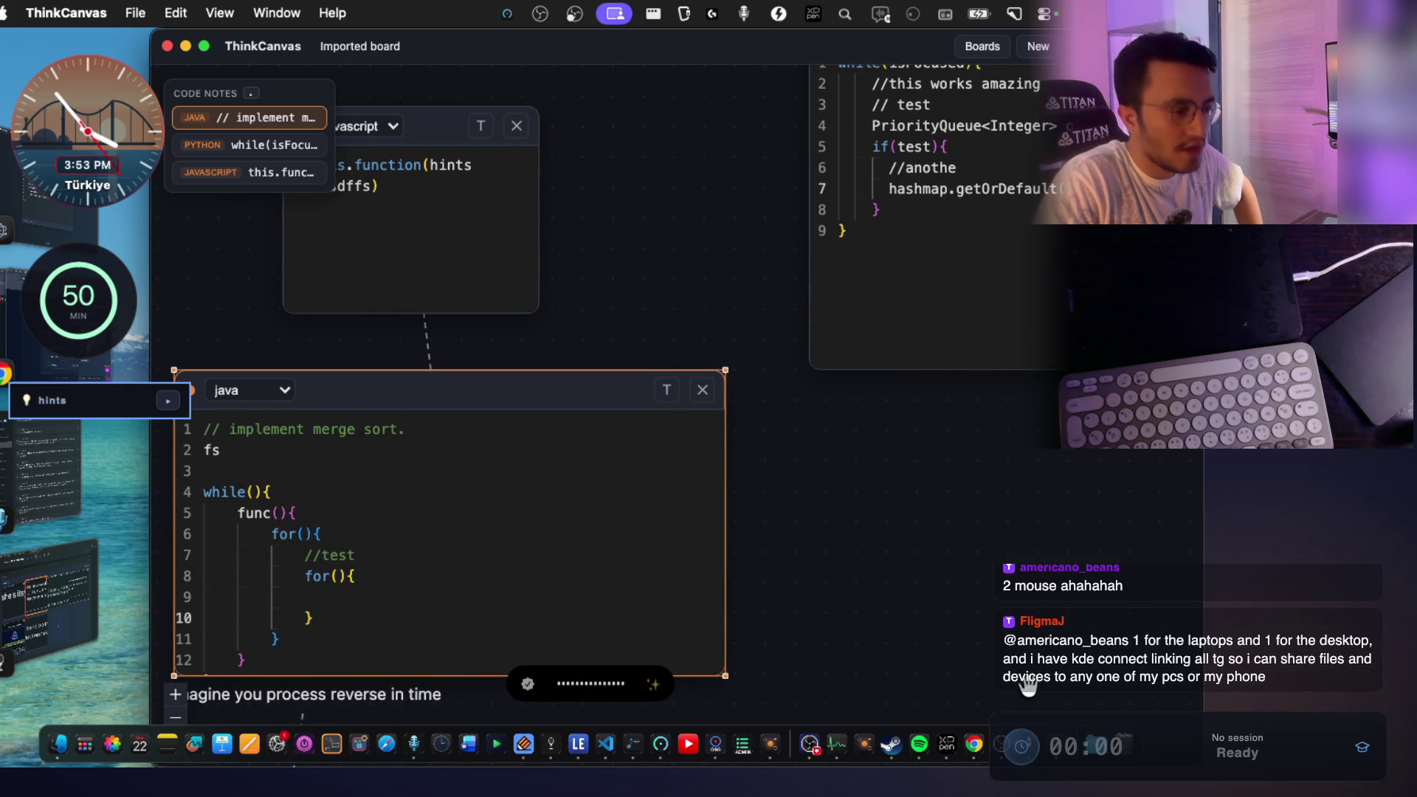
left_click(1058, 747)
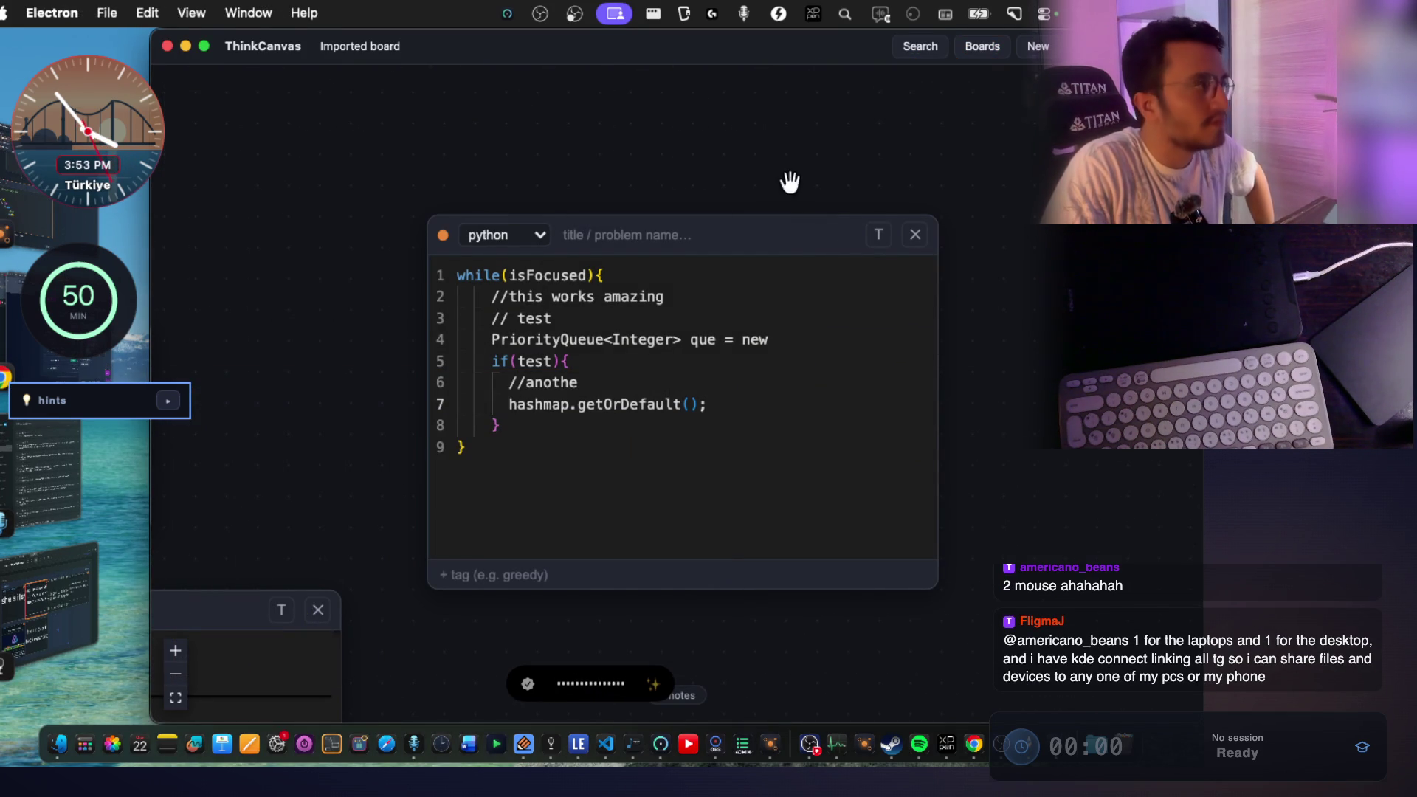
Alternate between the Untitled and Imported boards from the Boards list.
left_click(980, 53)
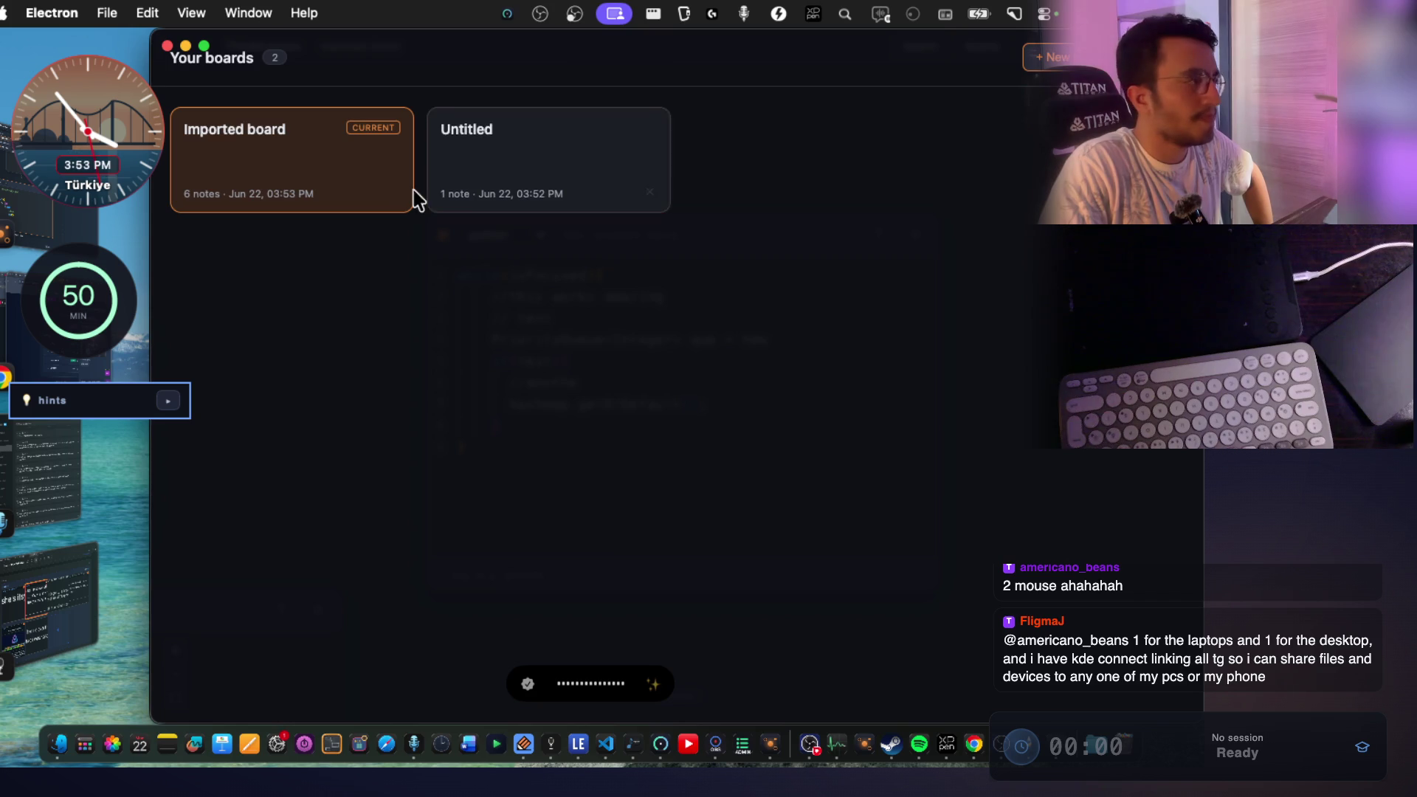
left_click(628, 175)
left_click(995, 60)
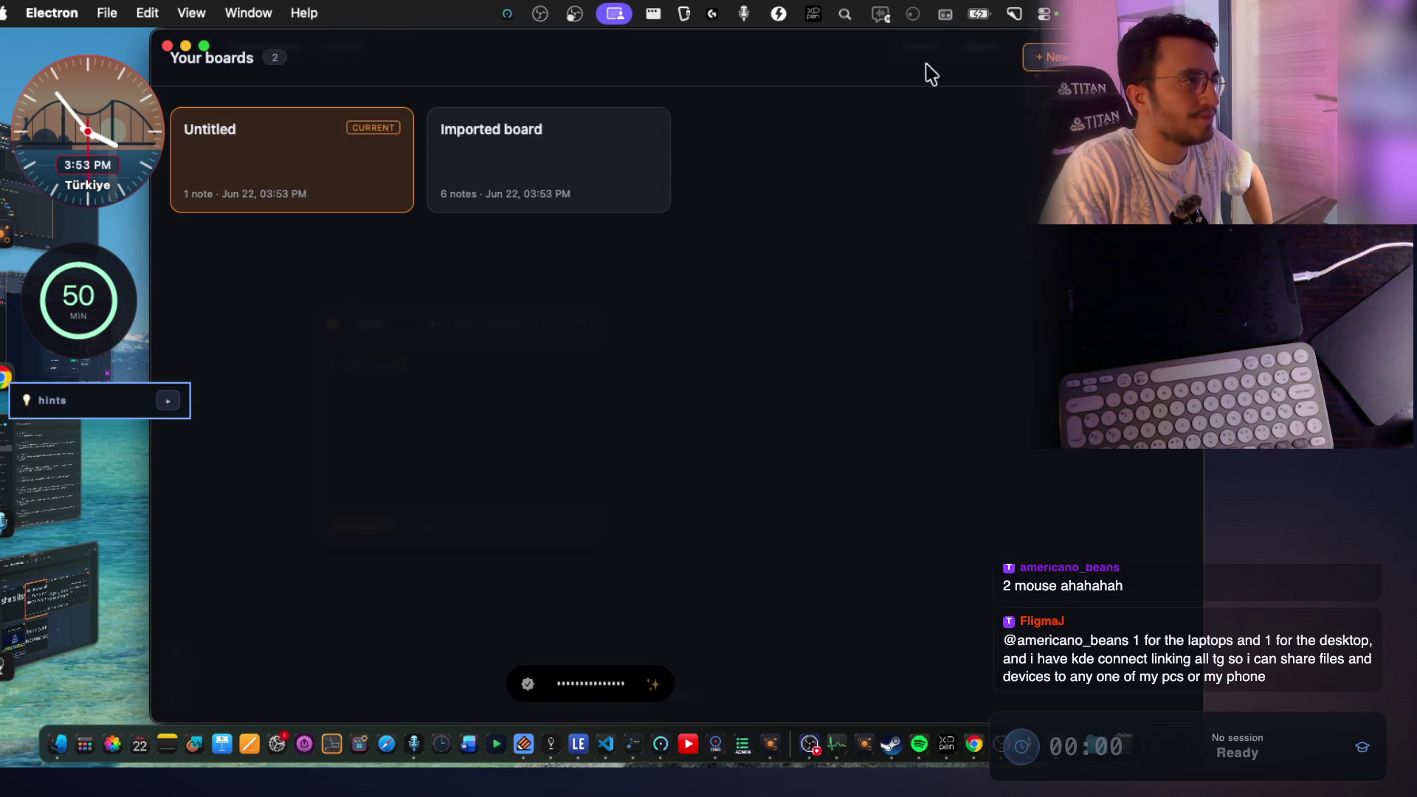
left_click(459, 168)
left_click(988, 52)
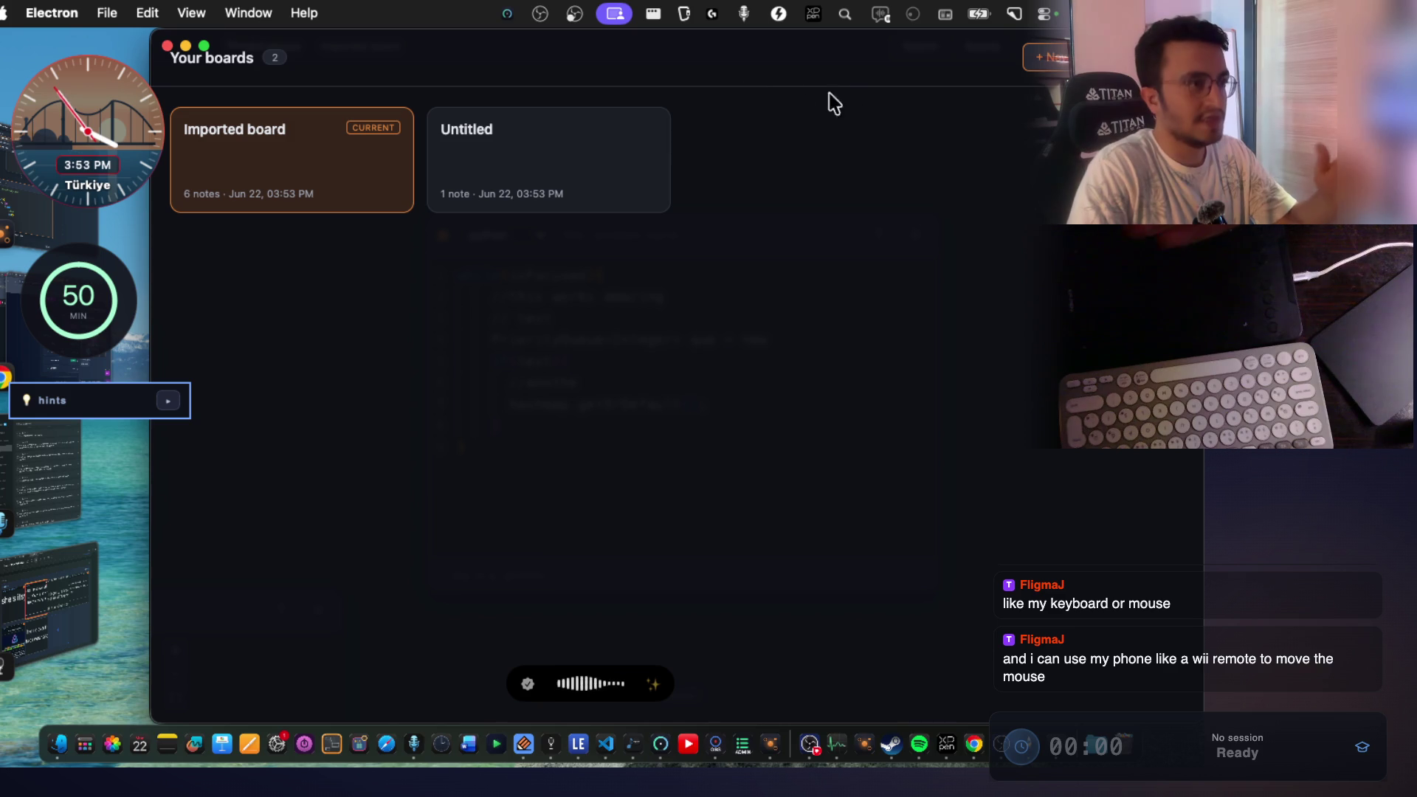
left_click(514, 183)
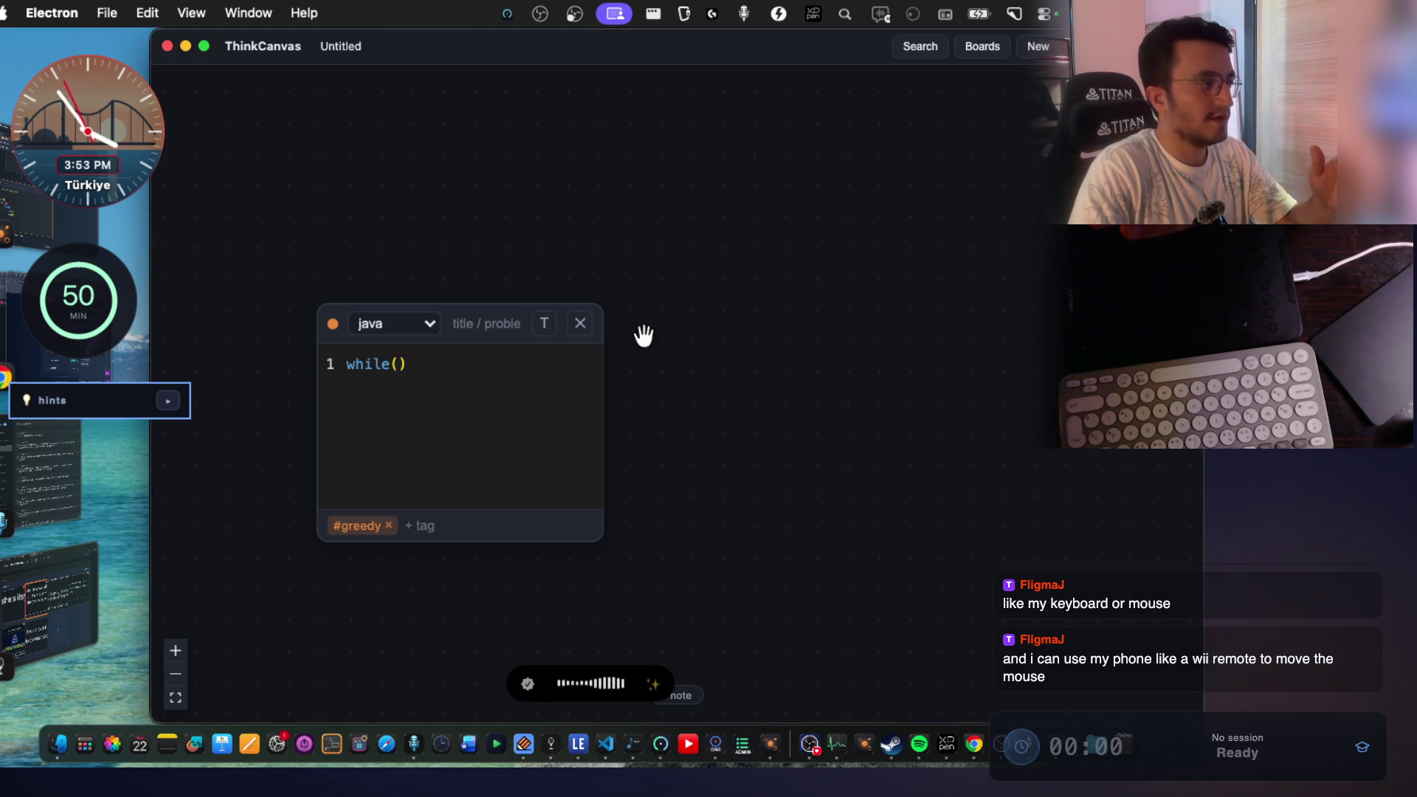
Open the snippet search, then reload the Imported board and pan across its notes.
left_click(921, 47)
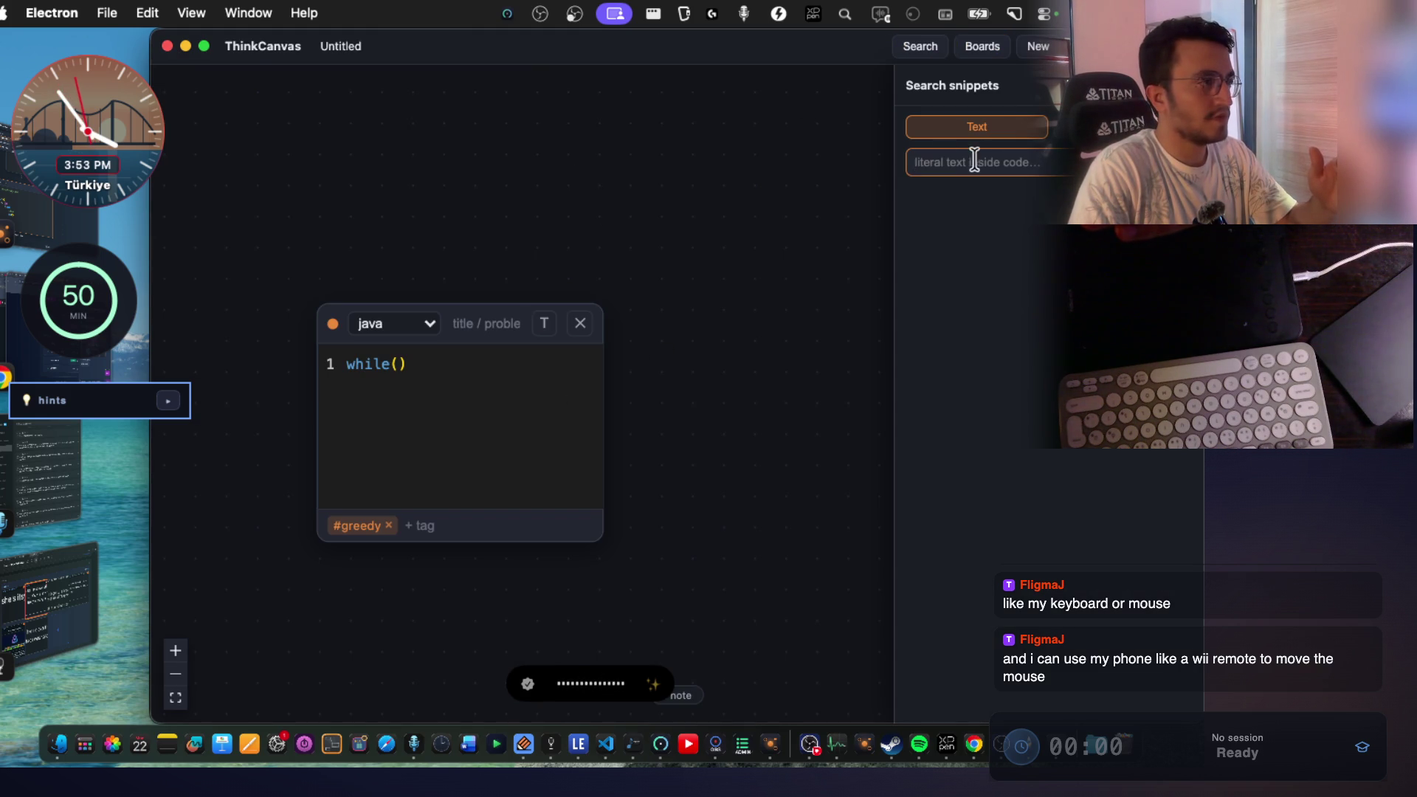
left_click(981, 49)
left_click(332, 198)
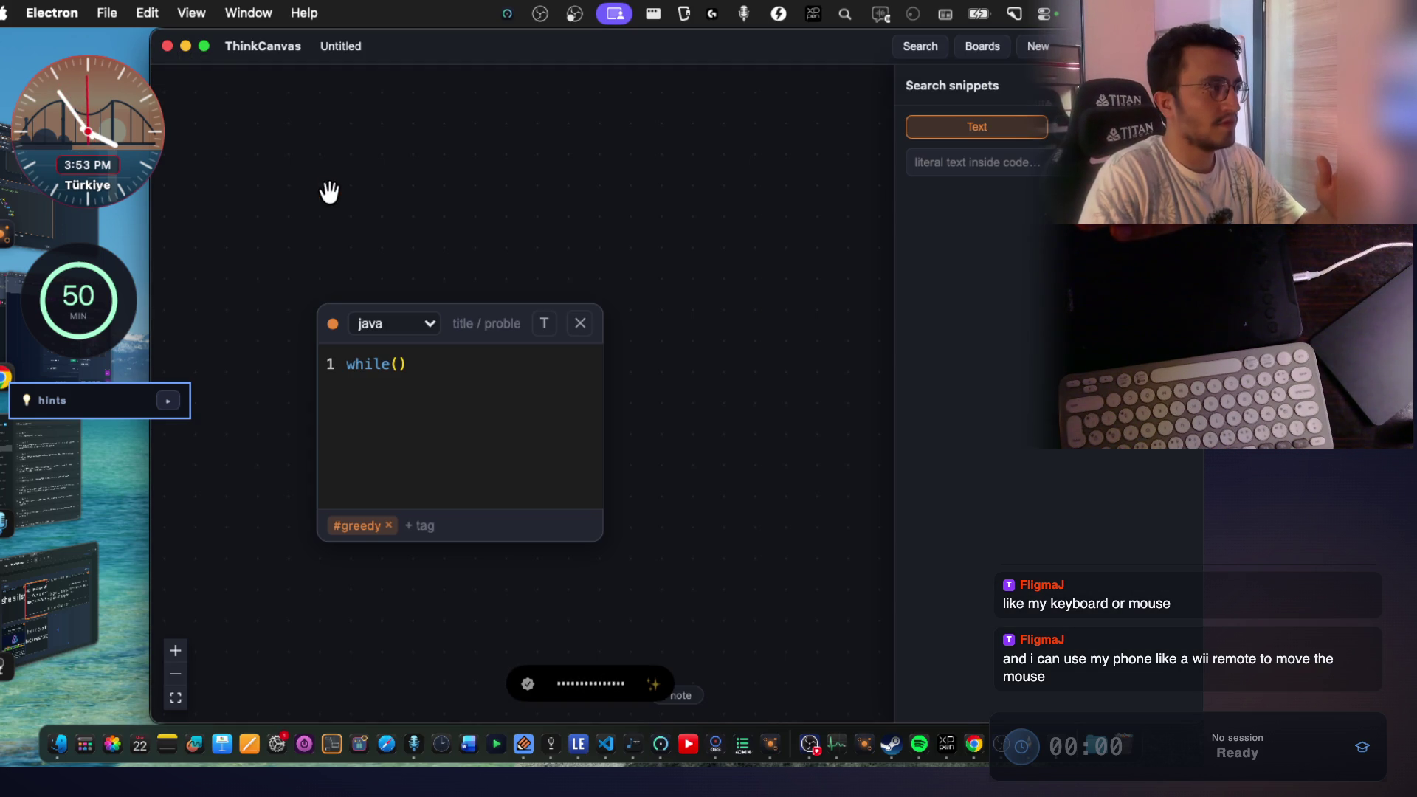
left_click(981, 49)
left_click(529, 175)
mouse_move(308, 413)
left_mouse_down()
mouse_move(496, 279)
mouse_move(594, 126)
left_mouse_up()
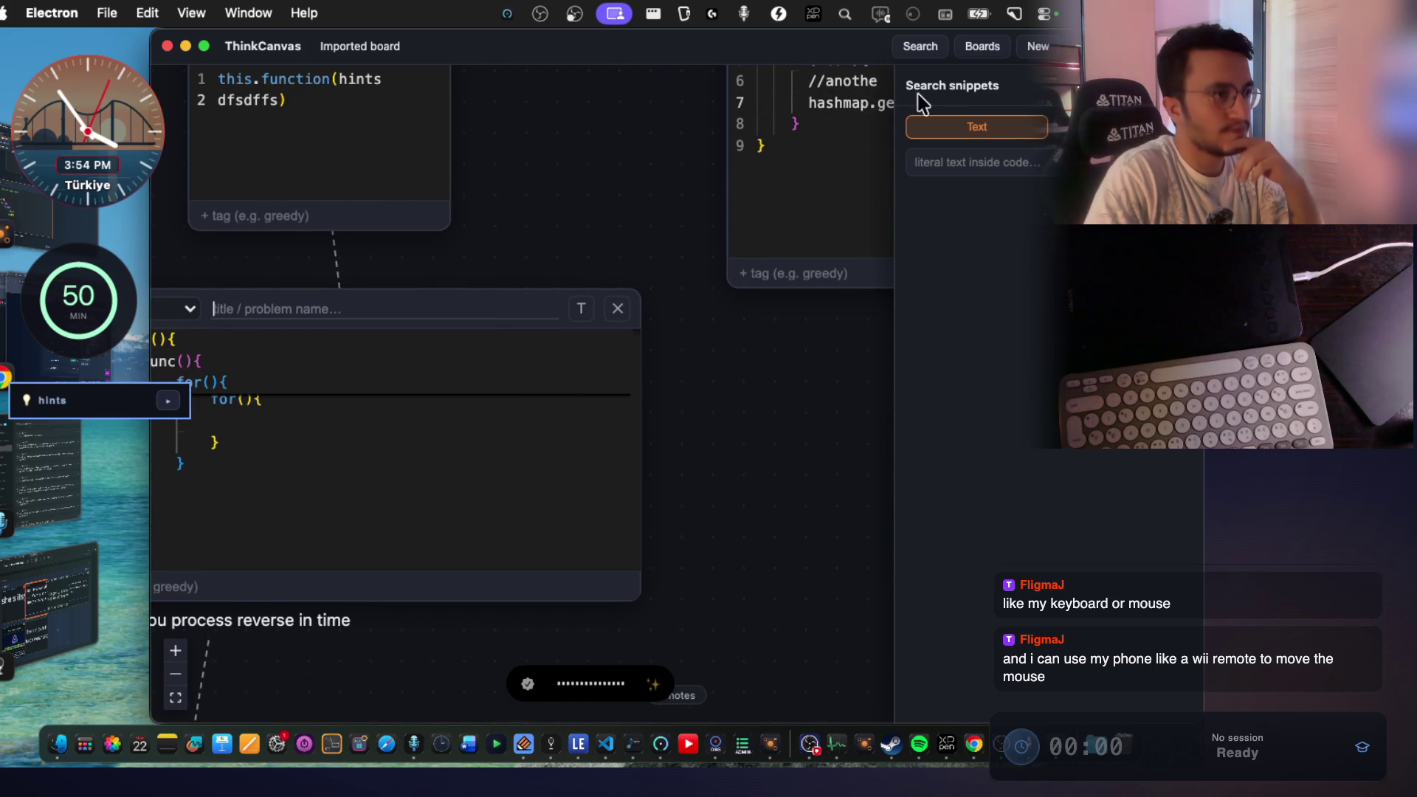
key("super+Tab")
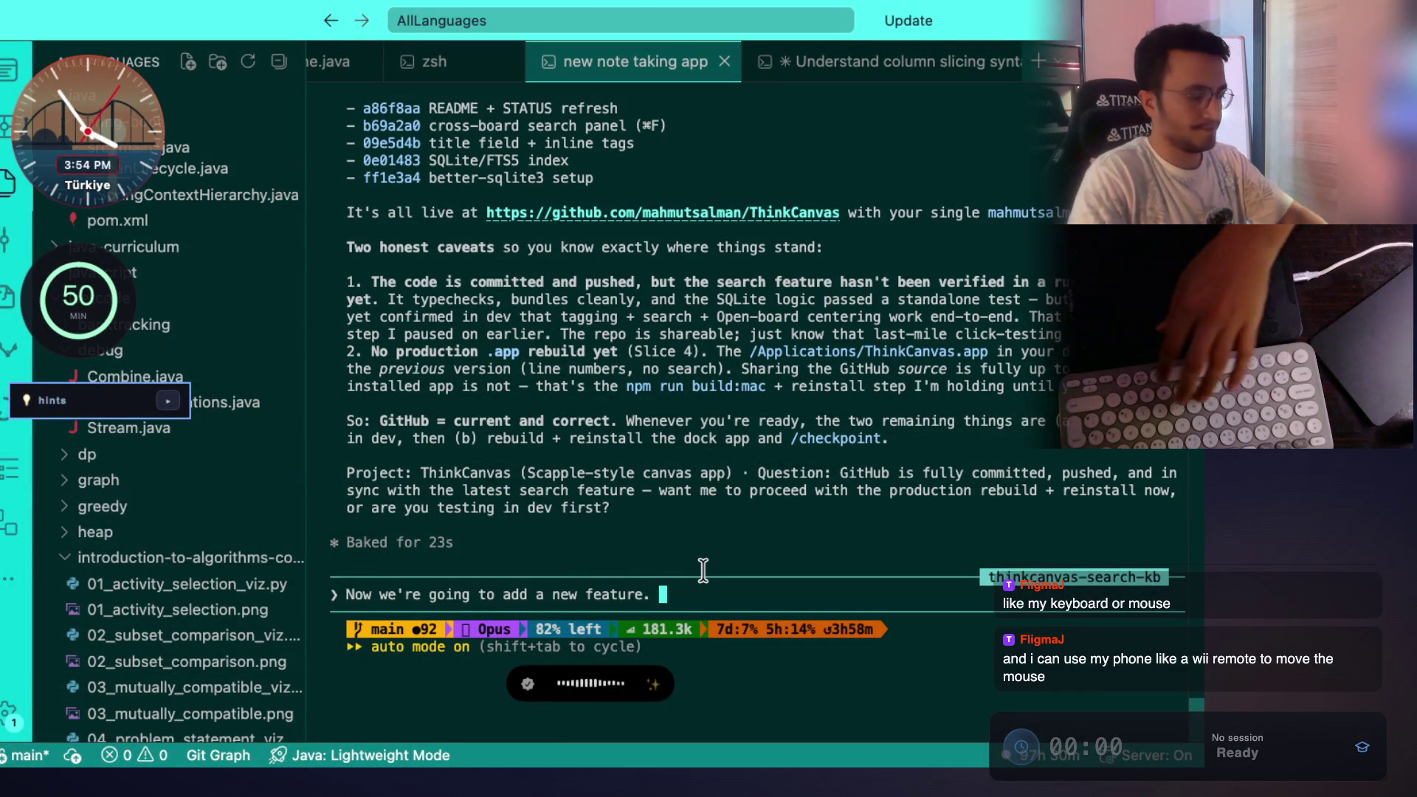
Submit the dictated request: keep notes saved across boards, add a collapse button, toggle creation-order sorting.
key("fn")
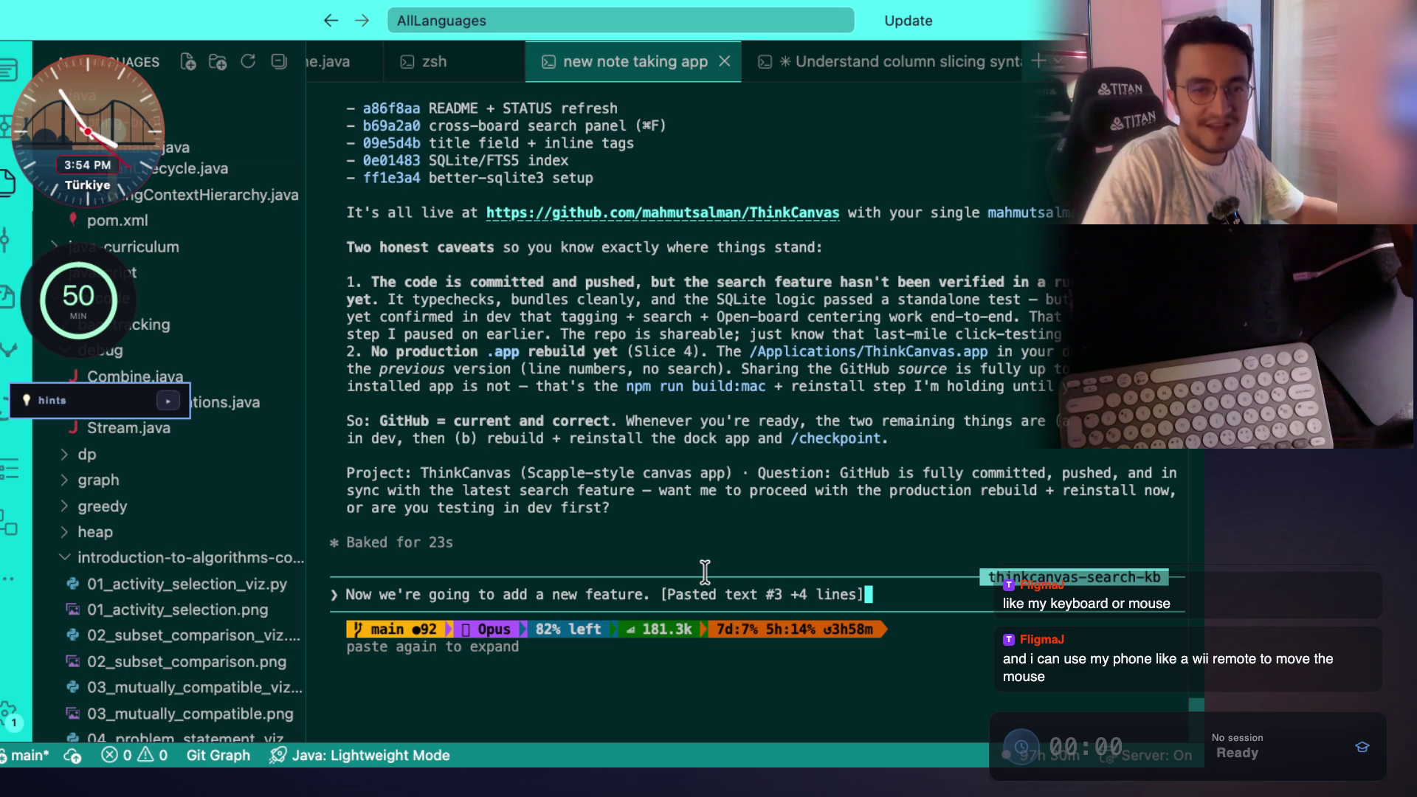
key("shift+Tab")
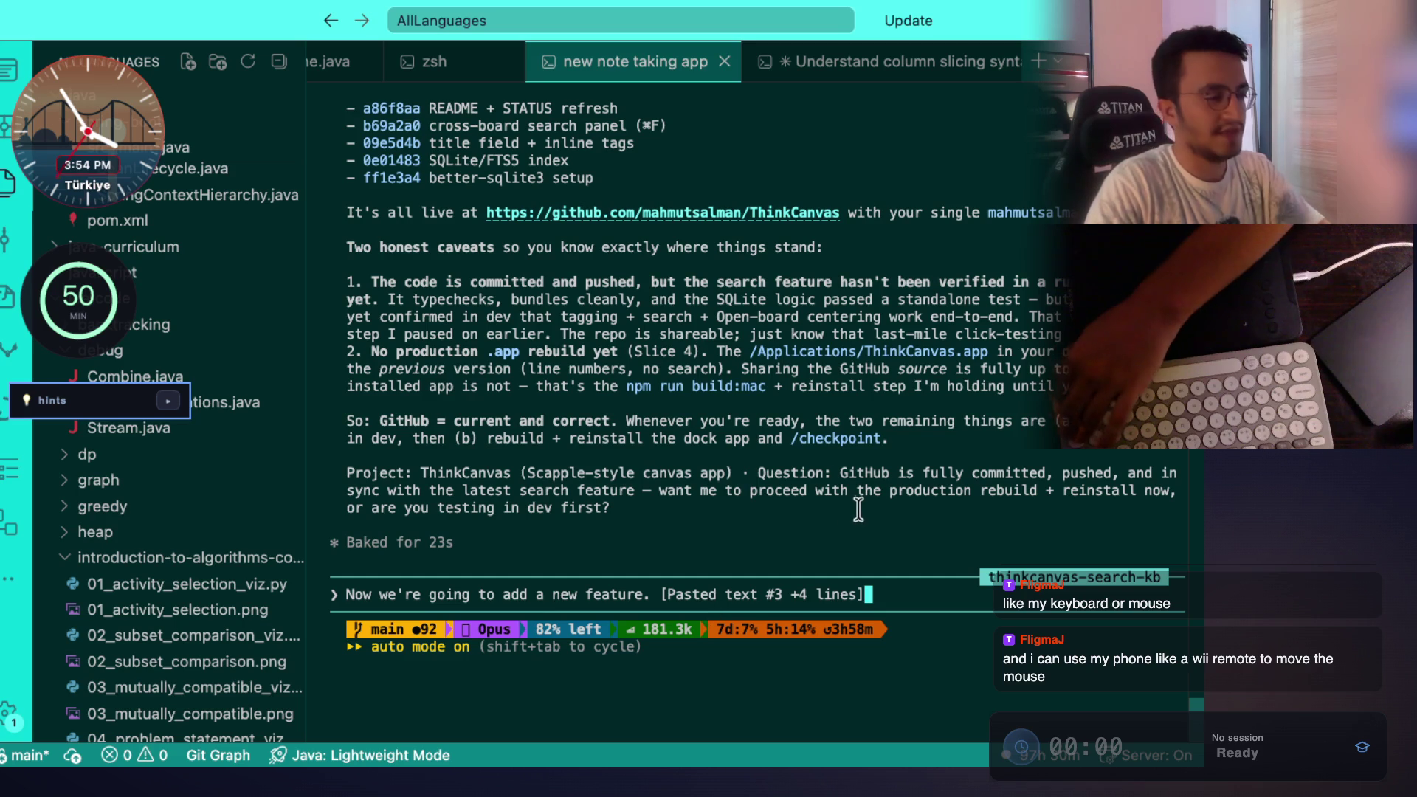
key("Return")
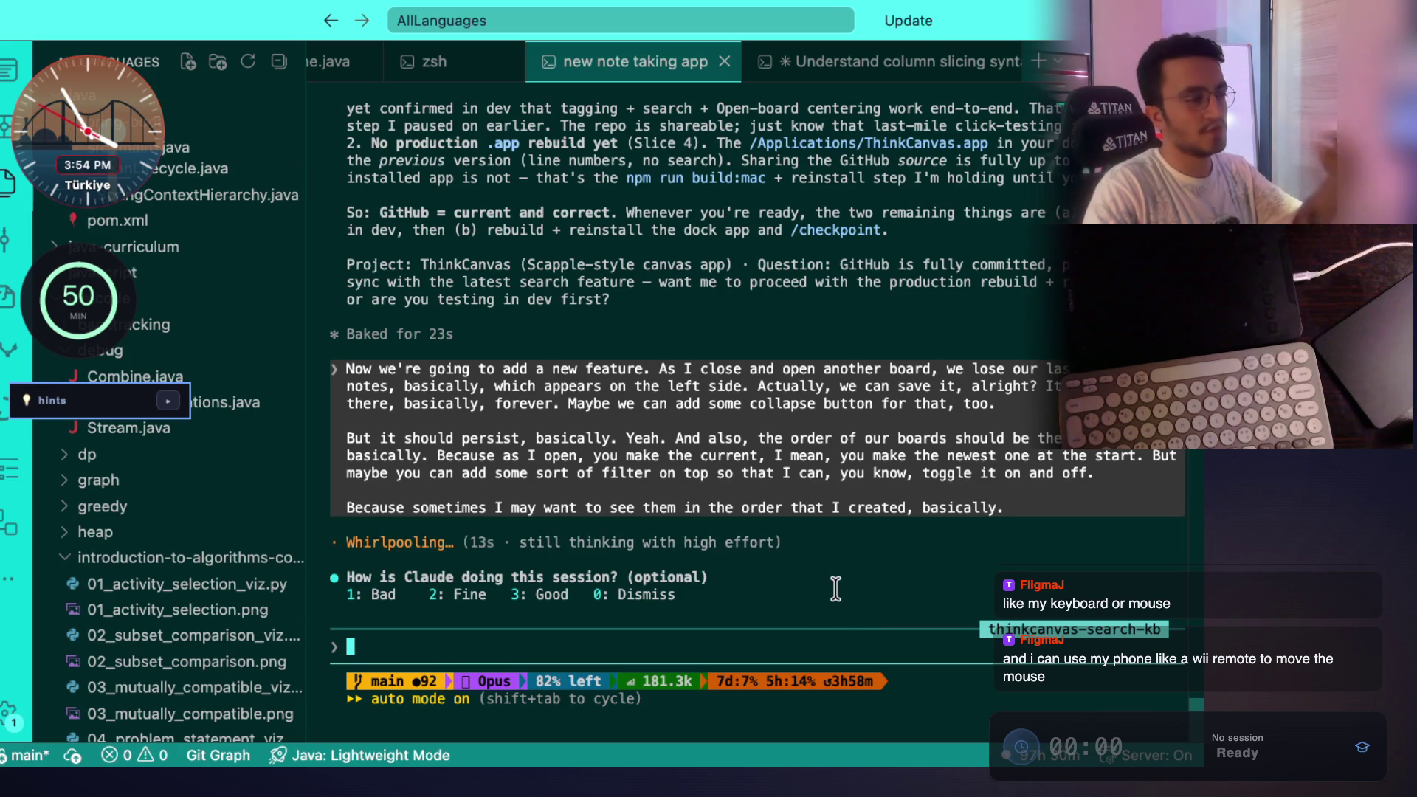
Check the ThinkCanvas board while Claude Code starts working on the request.
key("super+Tab")
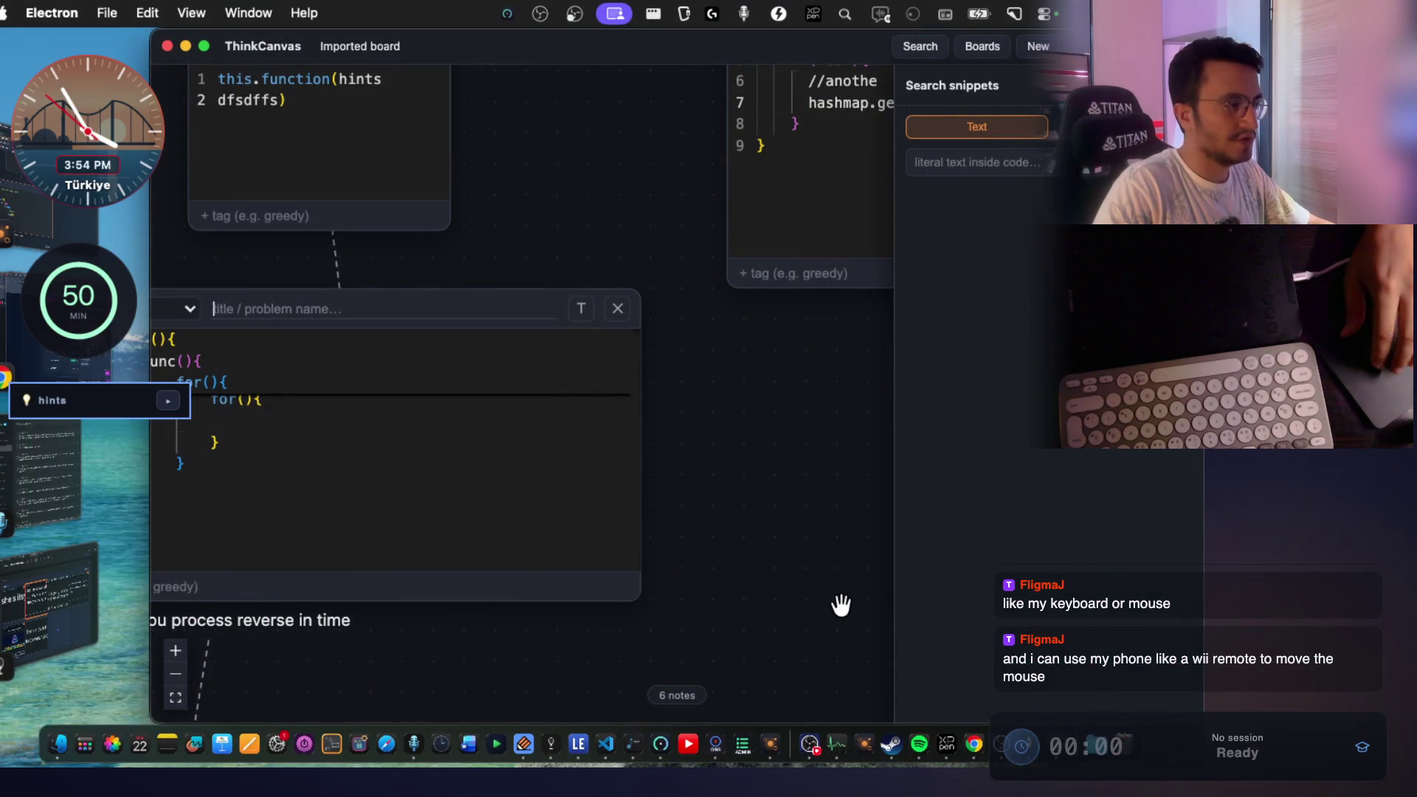
key("super+Tab")
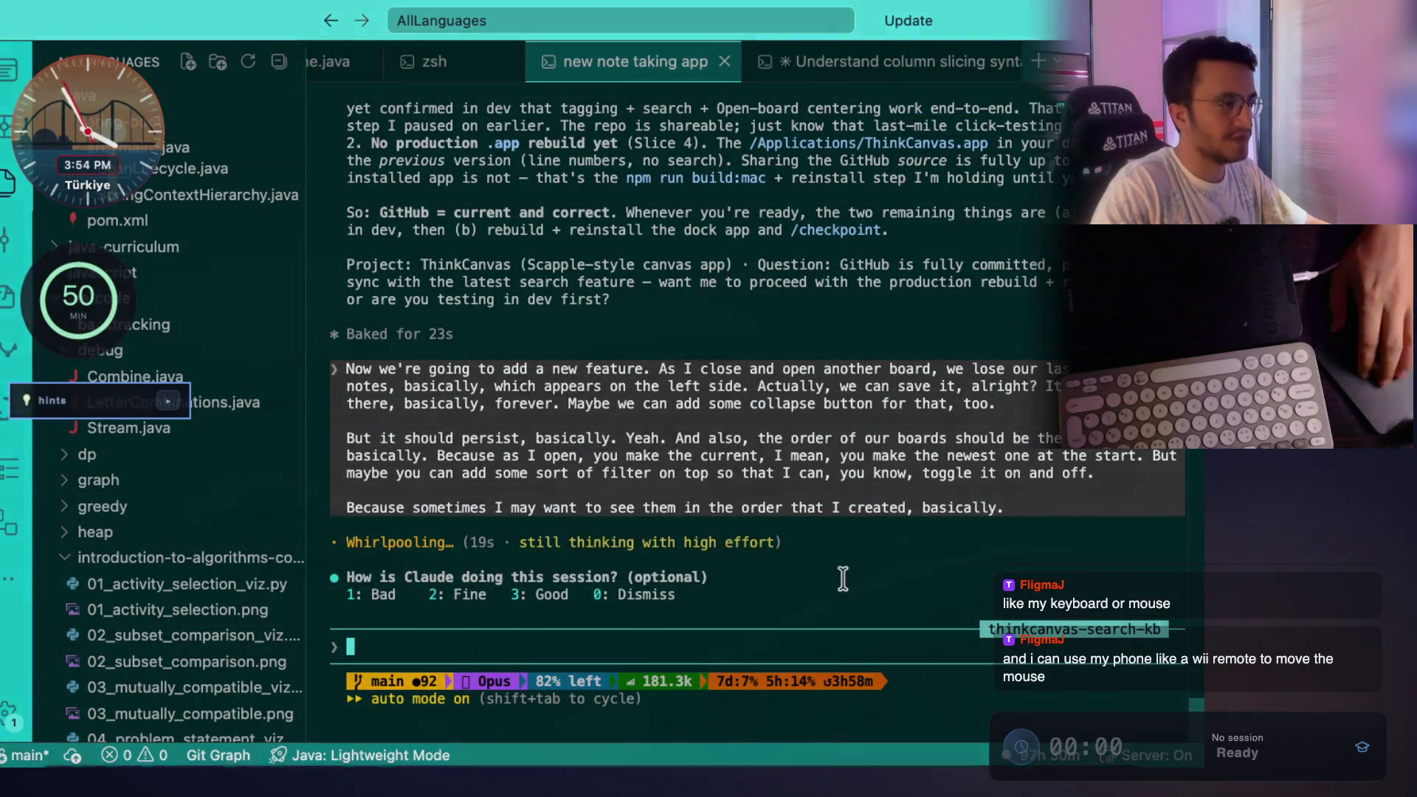
key("super+Tab")
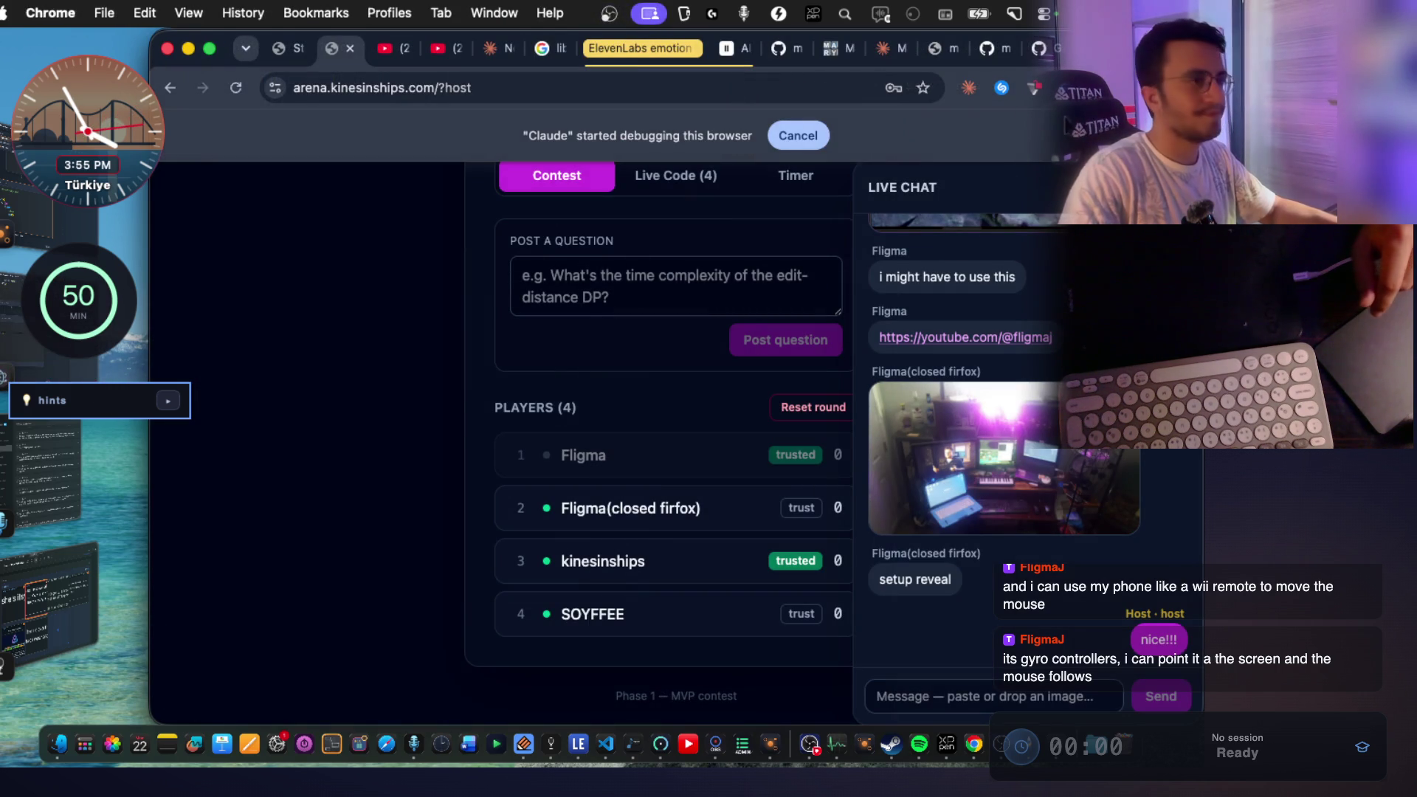
Search Google in a new tab for 'imposter game' and skim the results.
key("super+t")
type("im")
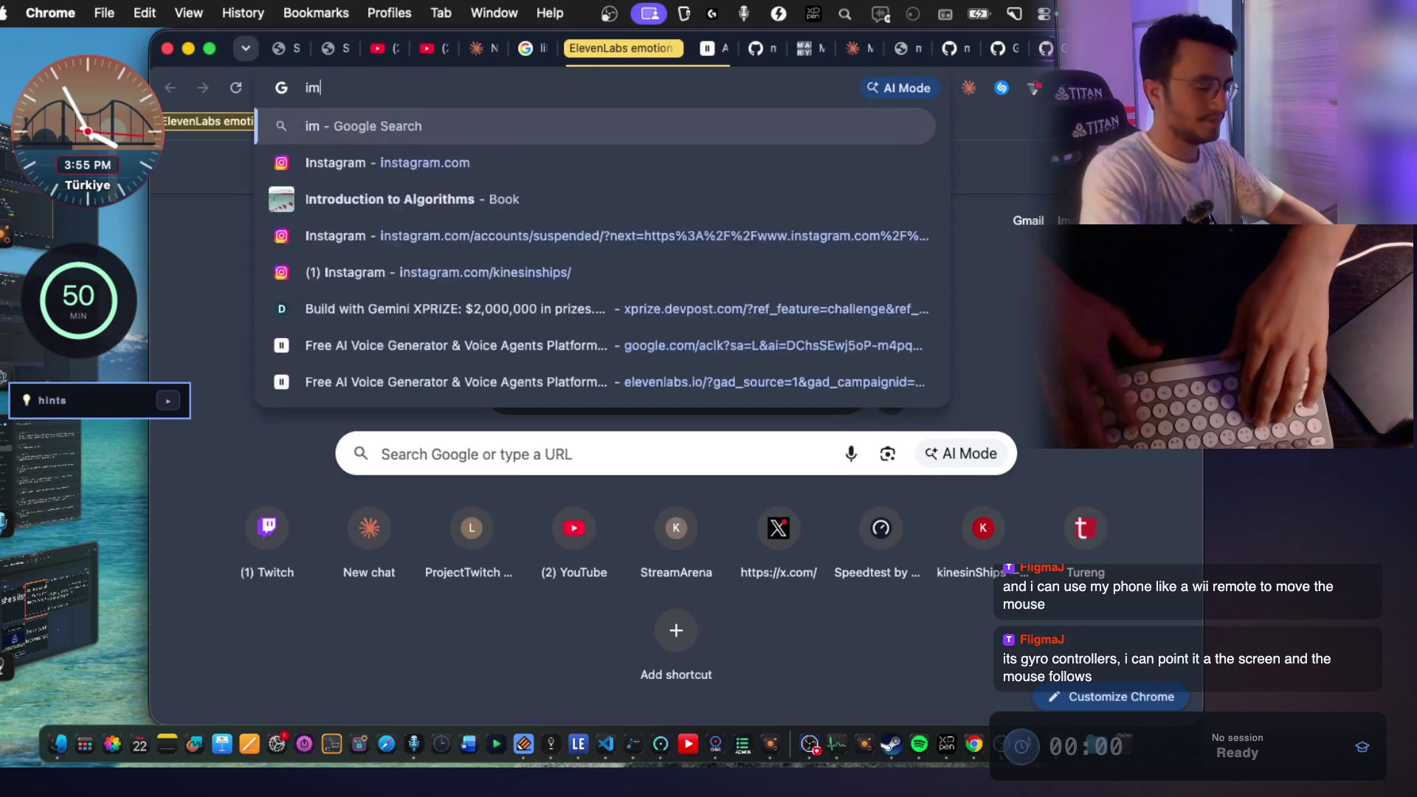
type("poster")
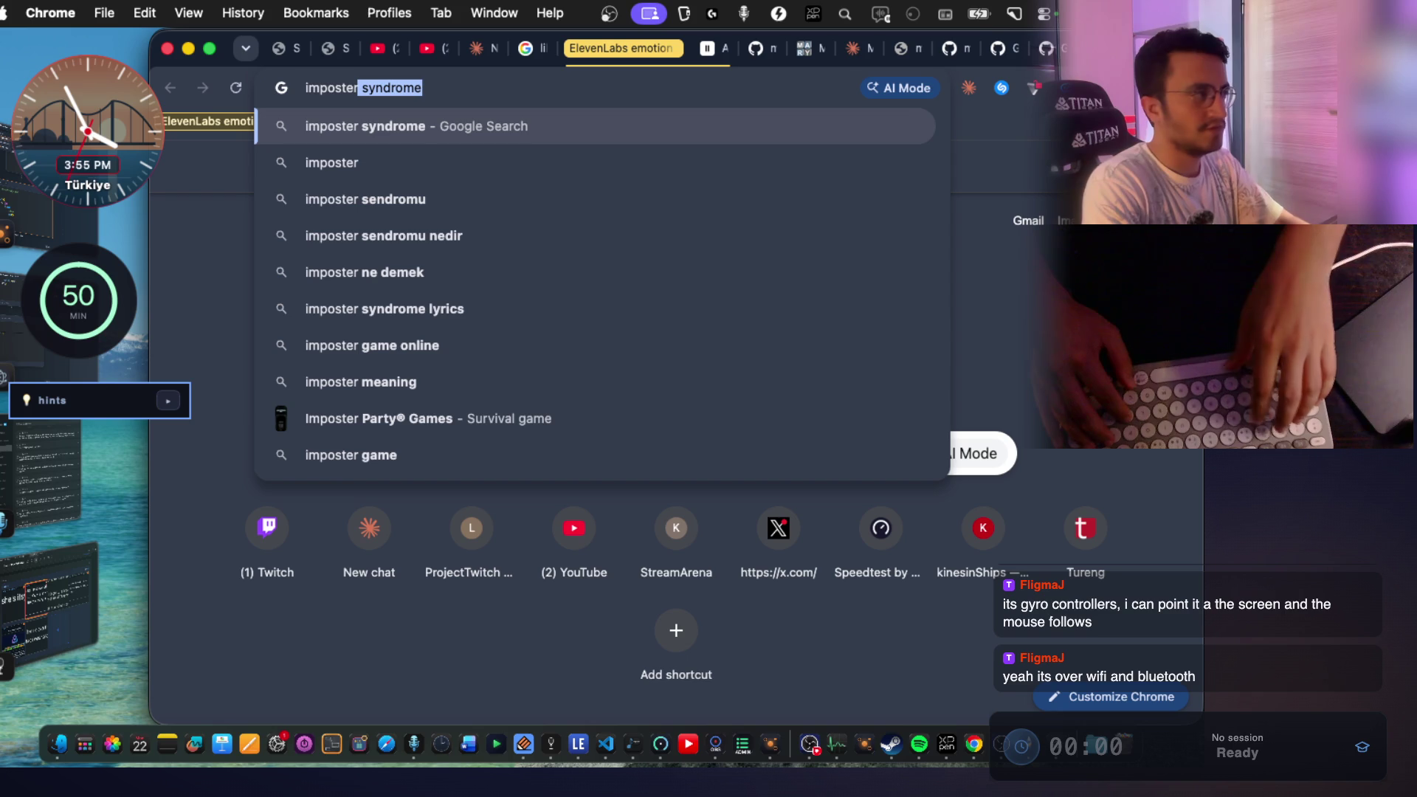
type("game")
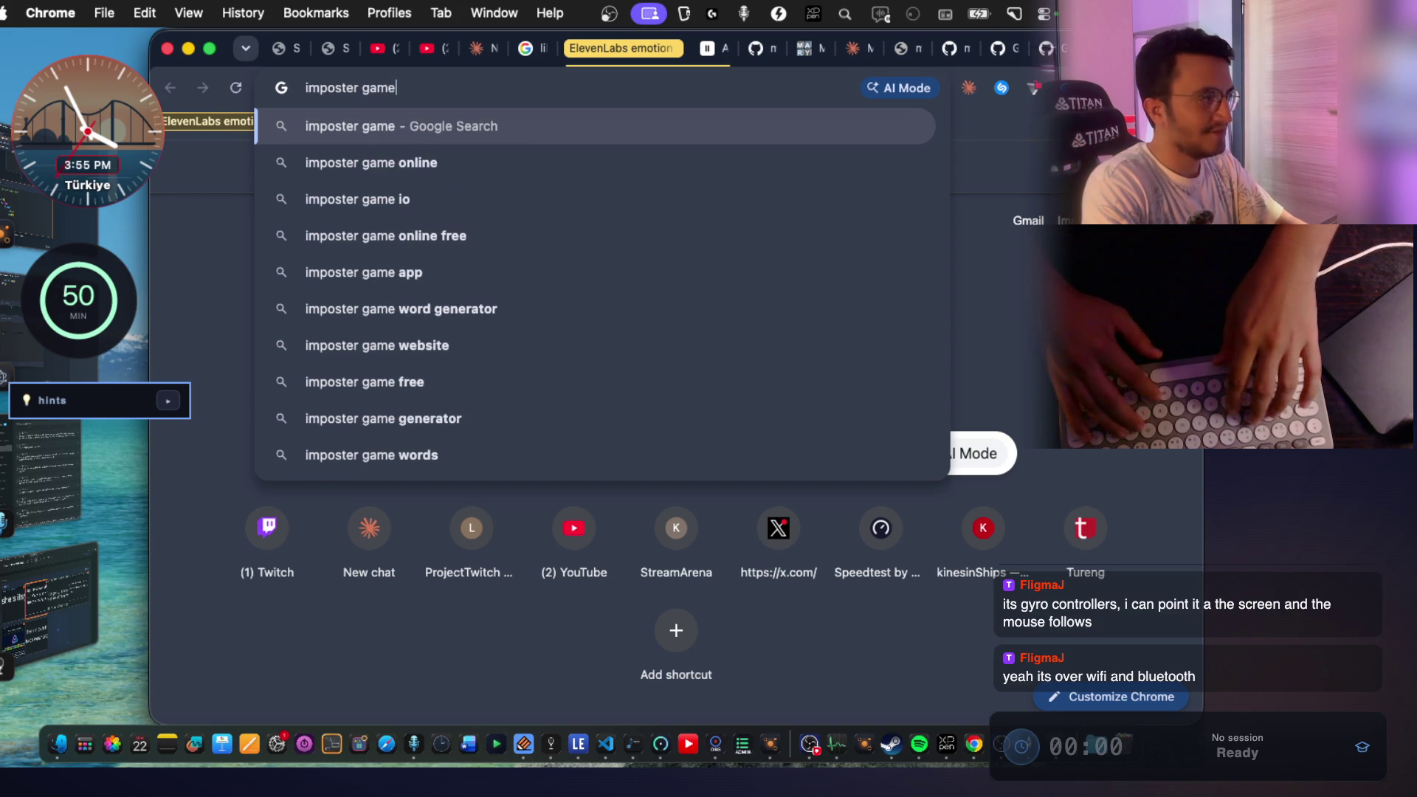
key("Return")
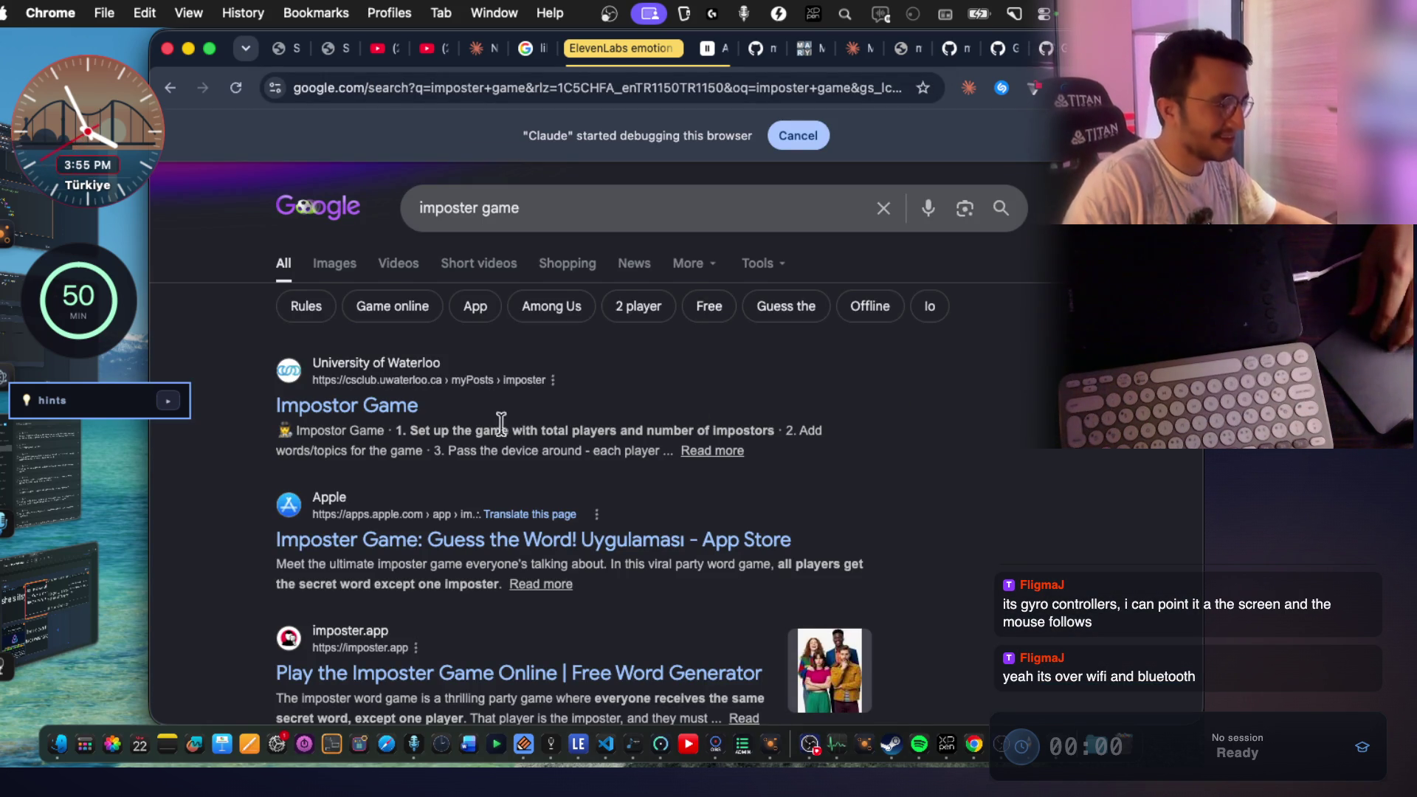
scroll(552, 458, "down", 5)
scroll(552, 457, "down", 2)
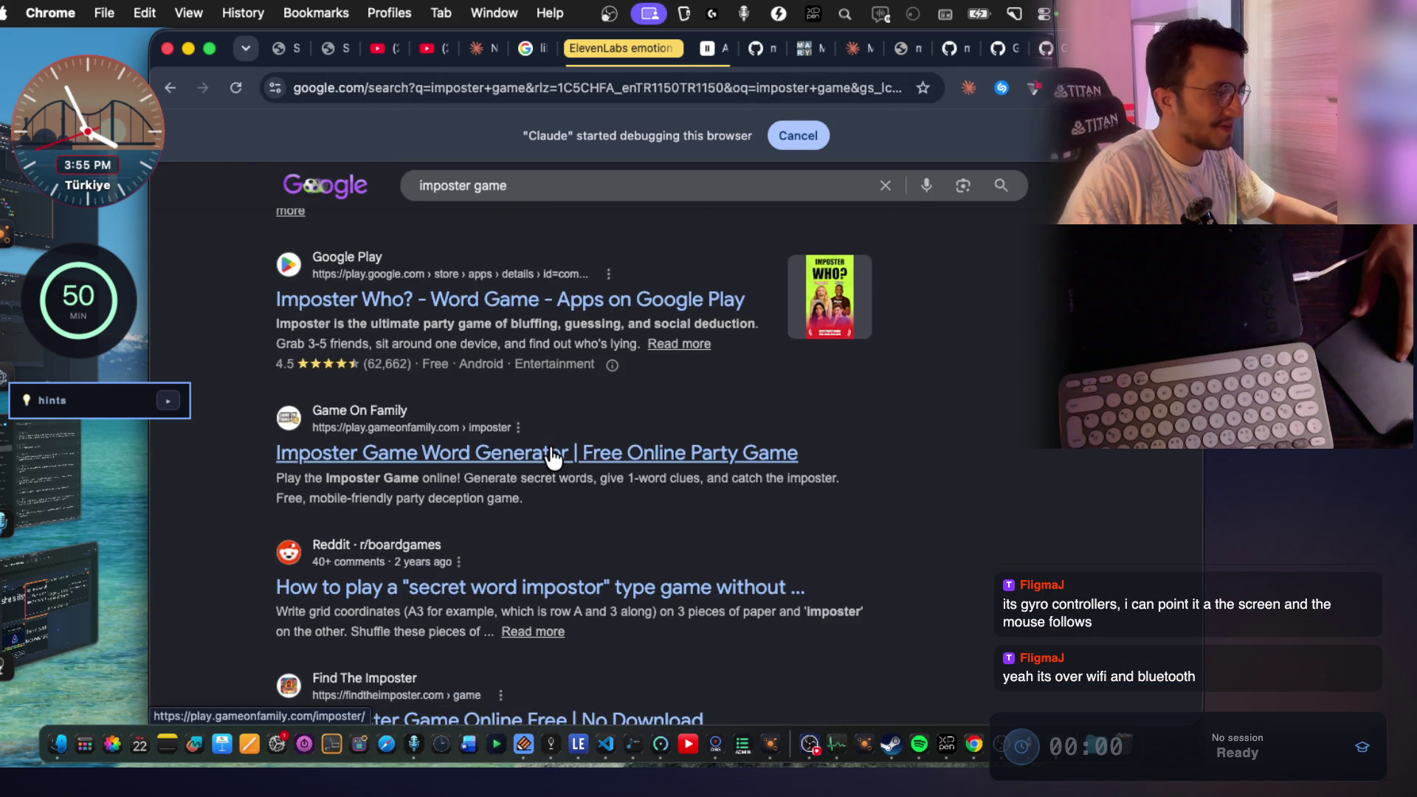
scroll(552, 458, "down", 2)
scroll(544, 436, "up", 9)
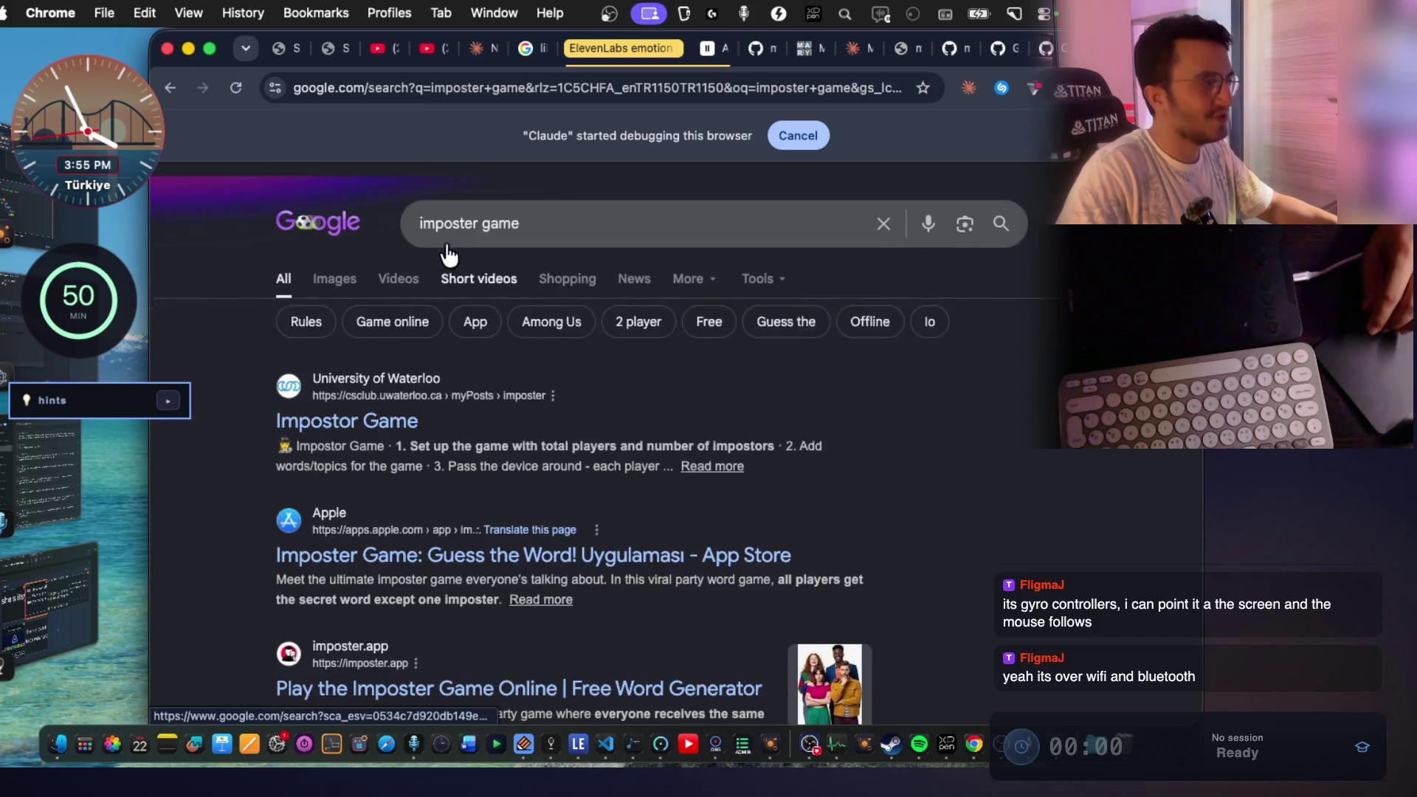
Refine the search to 'imposter game popular', skim it, and return to the StreamArena tab.
left_click(520, 214)
type("p")
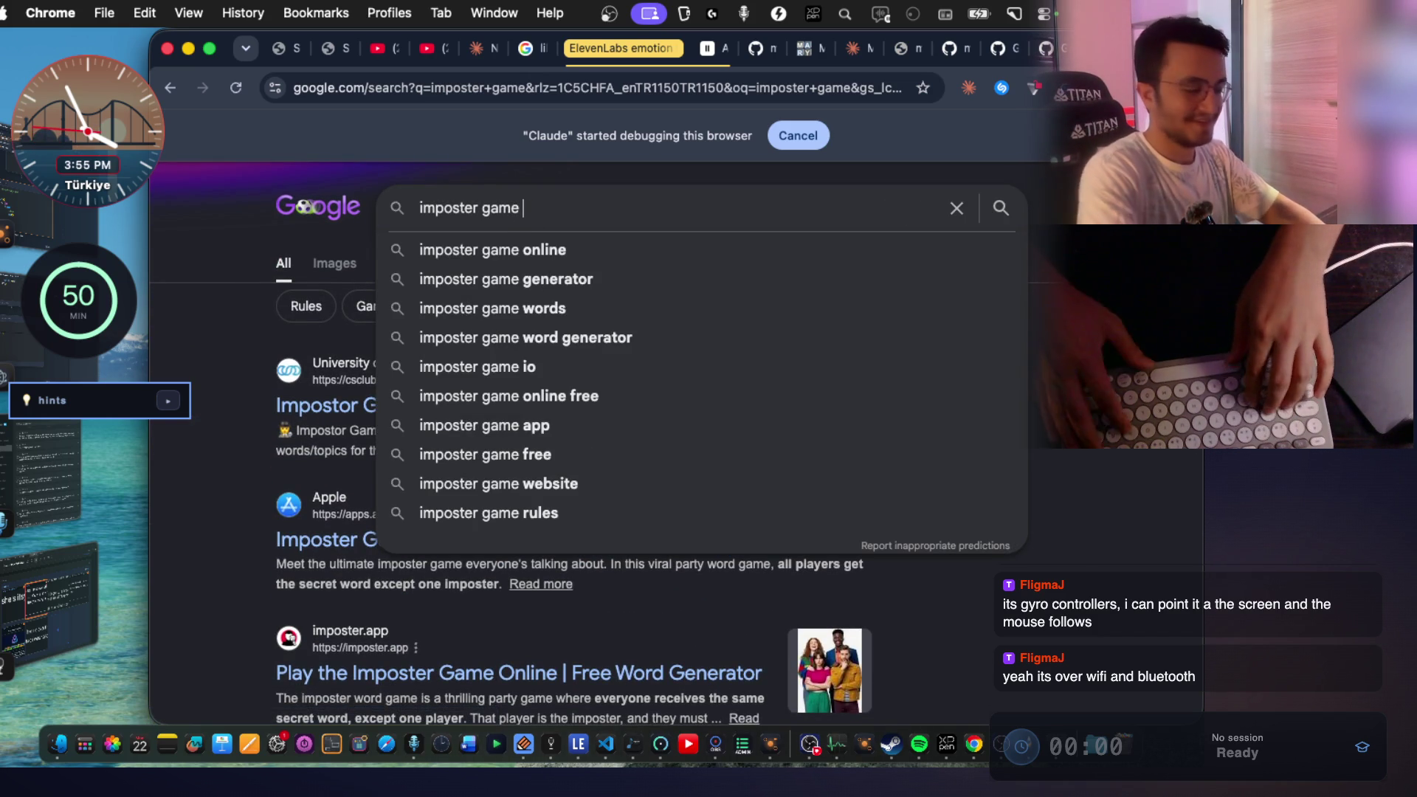
type("opular")
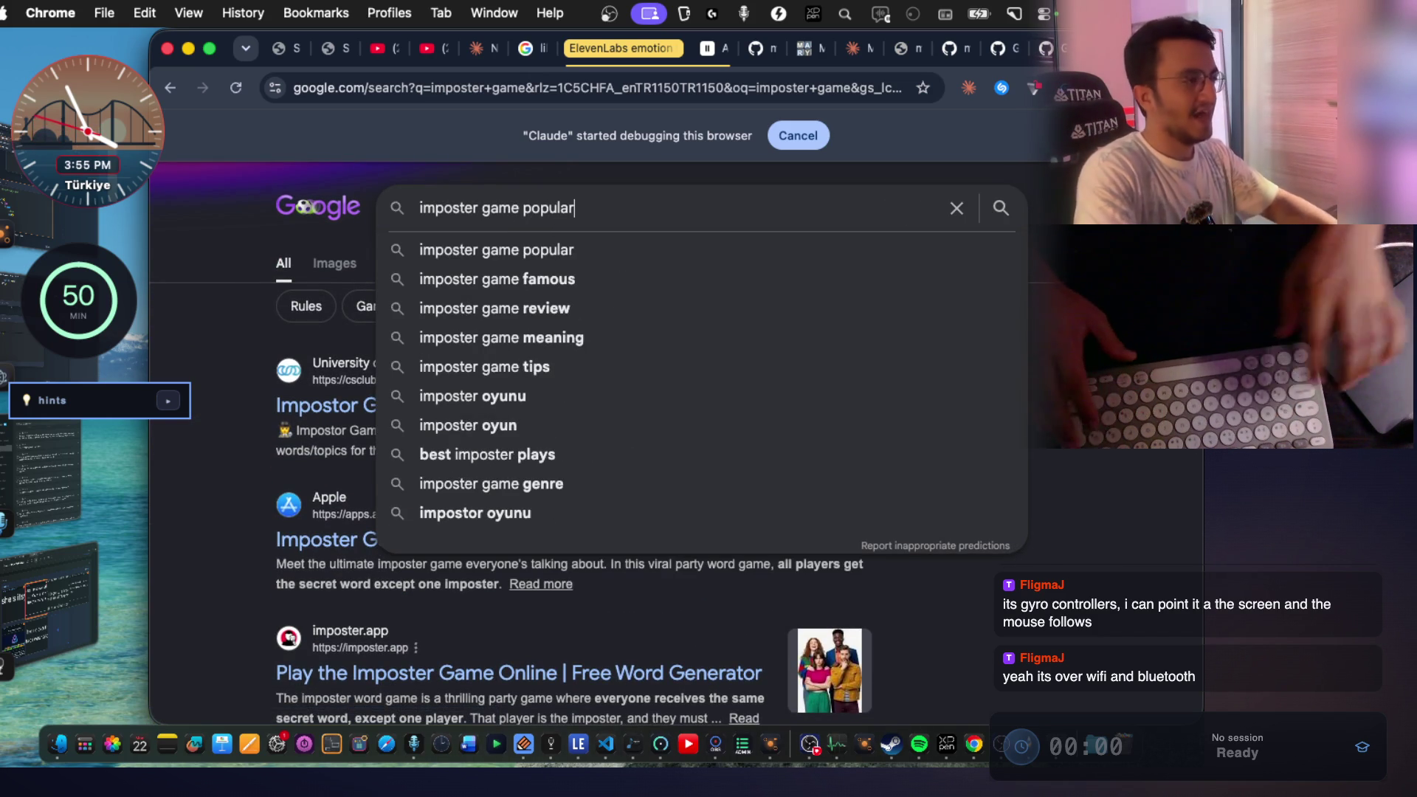
key("Return")
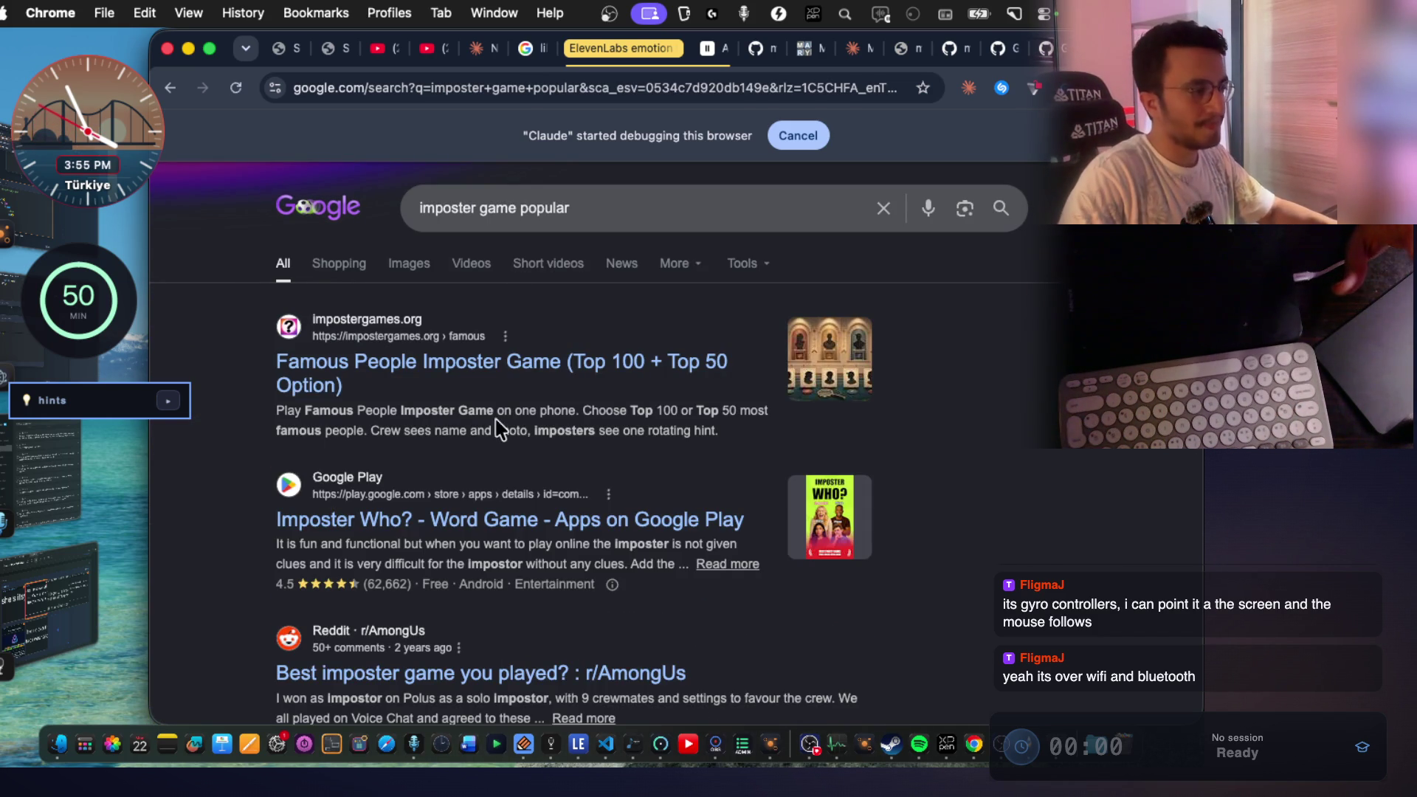
scroll(502, 443, "down", 10)
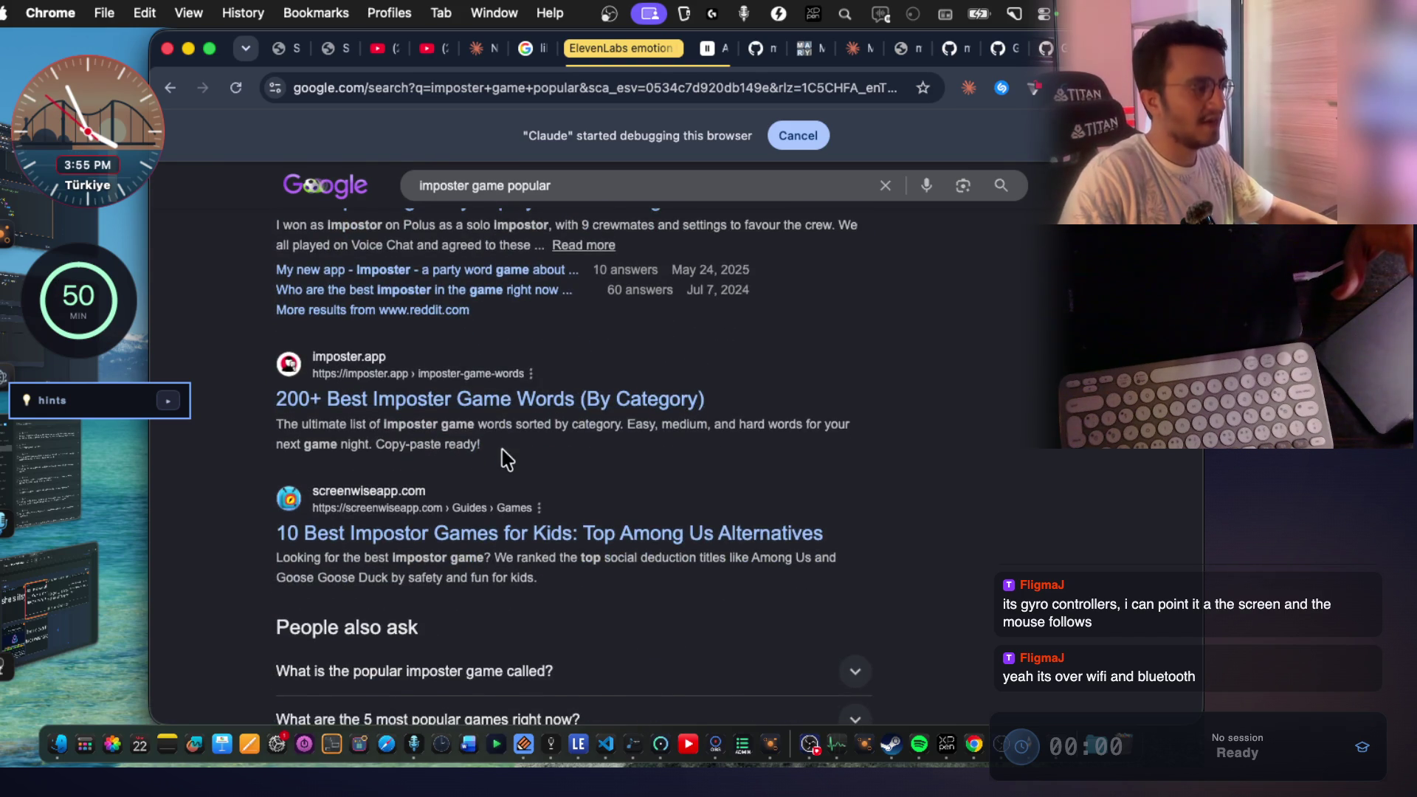
scroll(506, 459, "up", 10)
key("super+2")
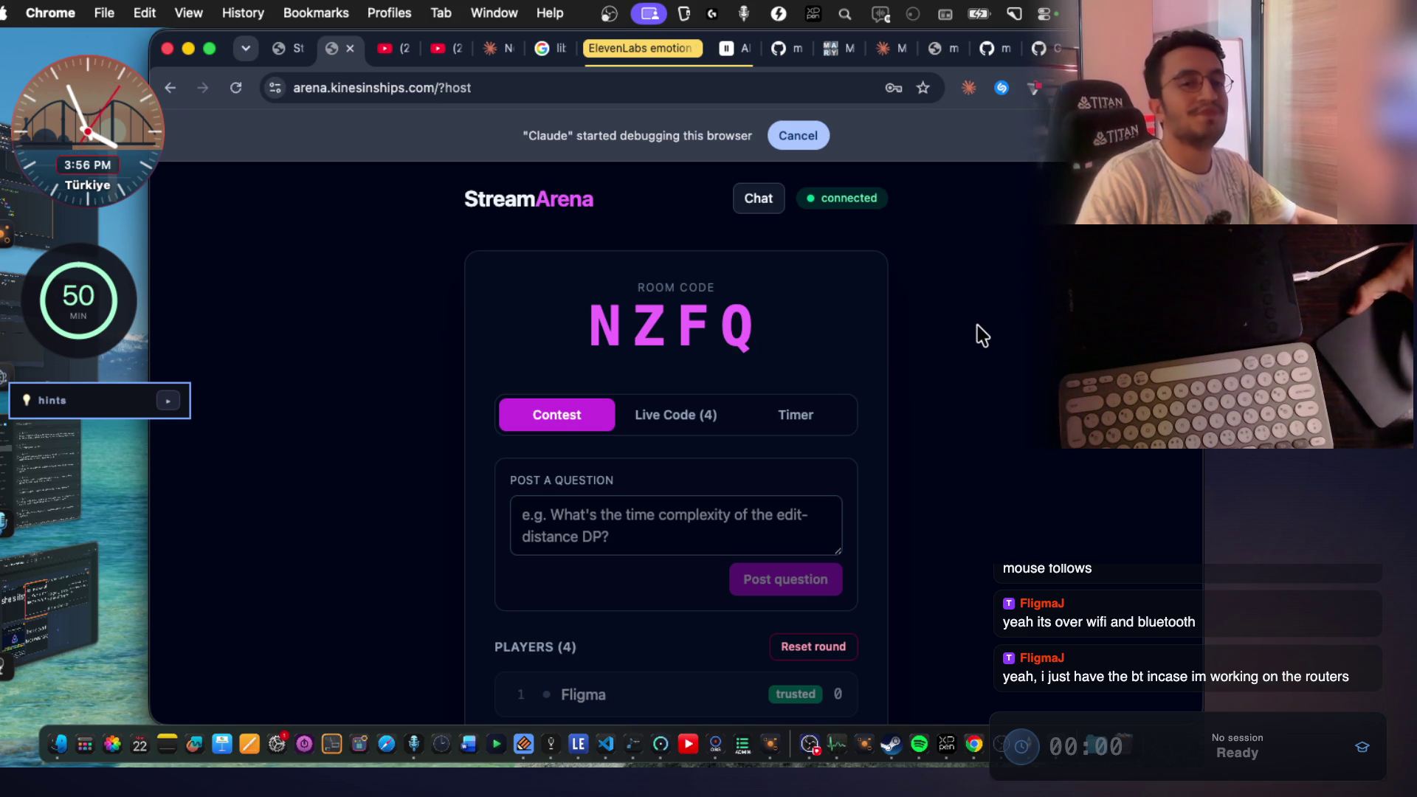
Look over the StreamArena room NZFQ host page, glance at ThinkCanvas, then open the Mary TTS chat.
scroll(663, 416, "down", 5)
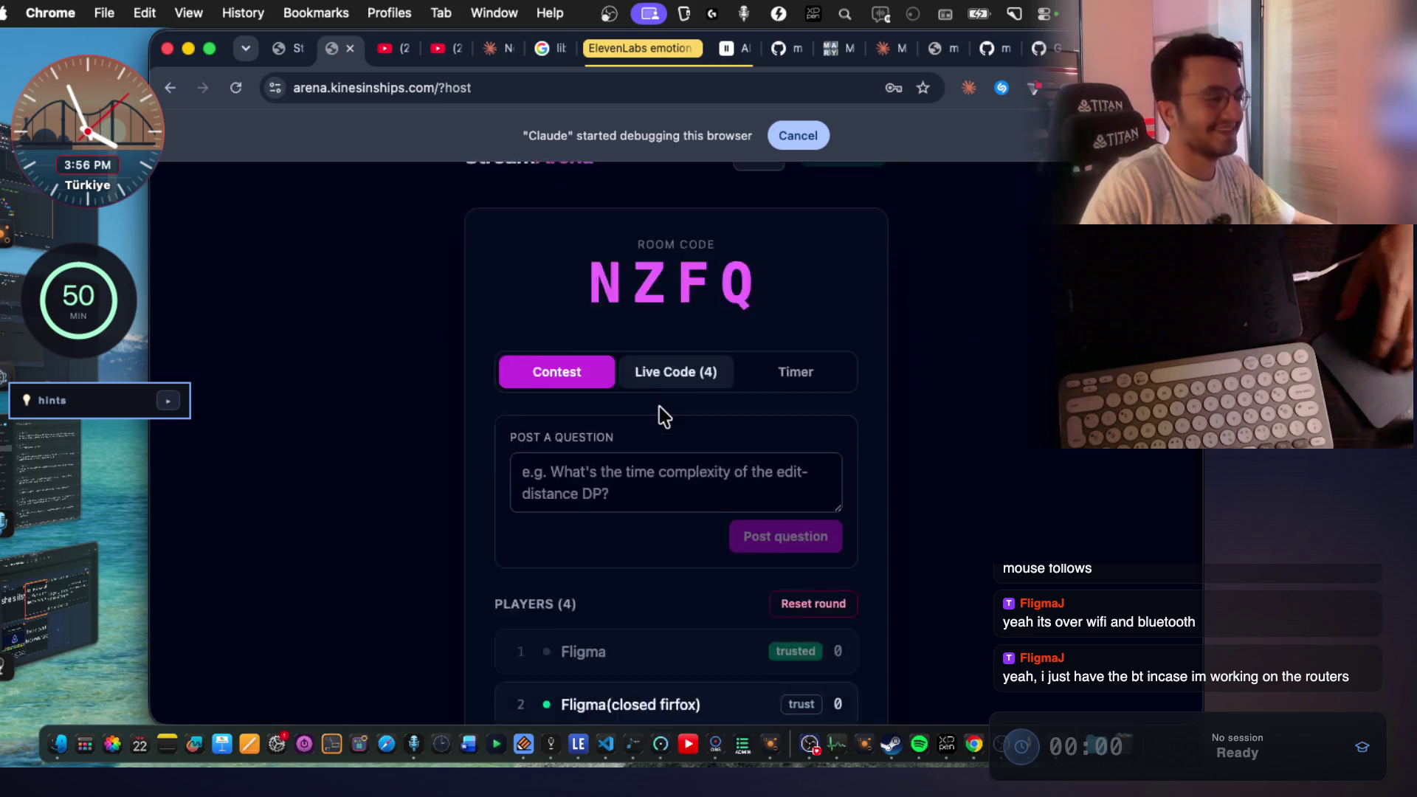
scroll(663, 416, "up", 5)
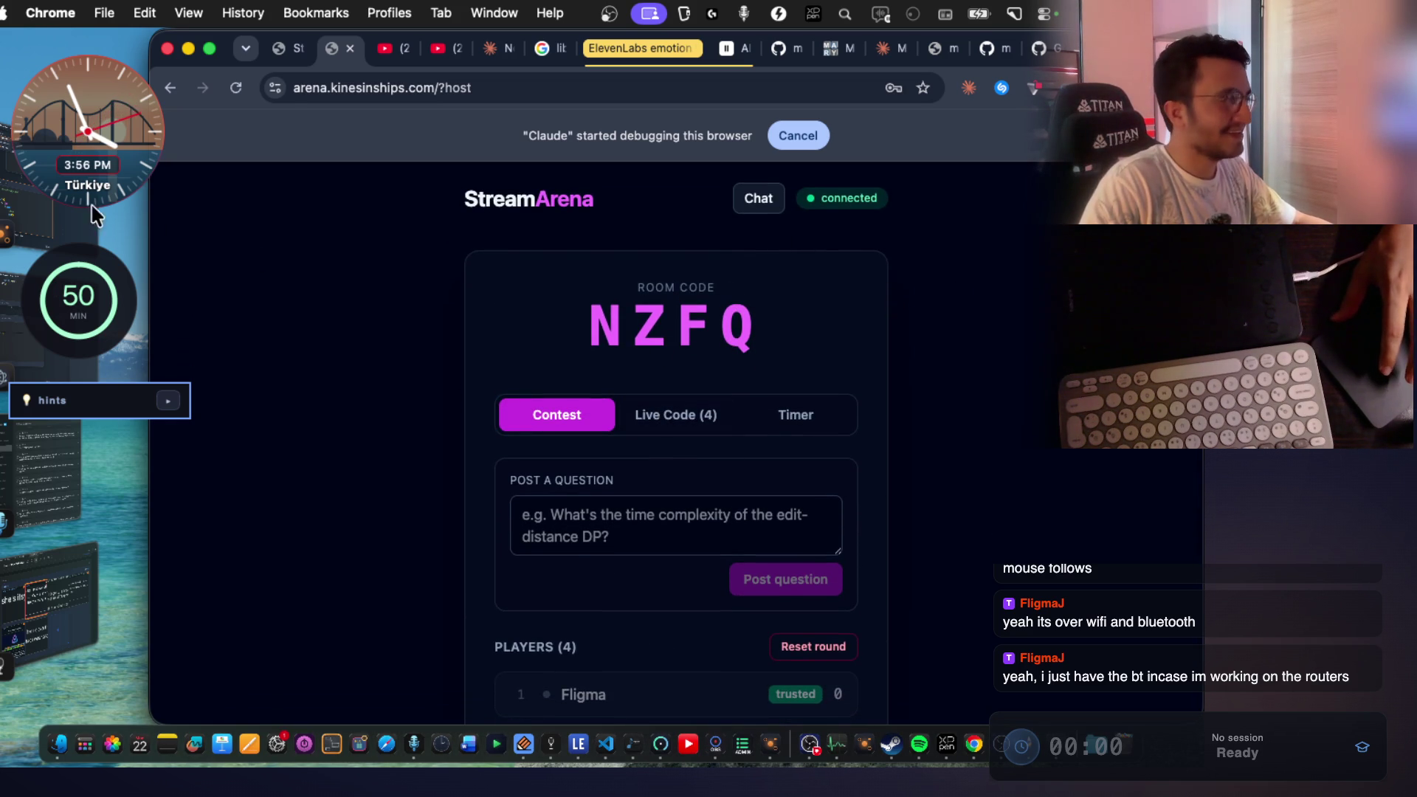
left_click(45, 221)
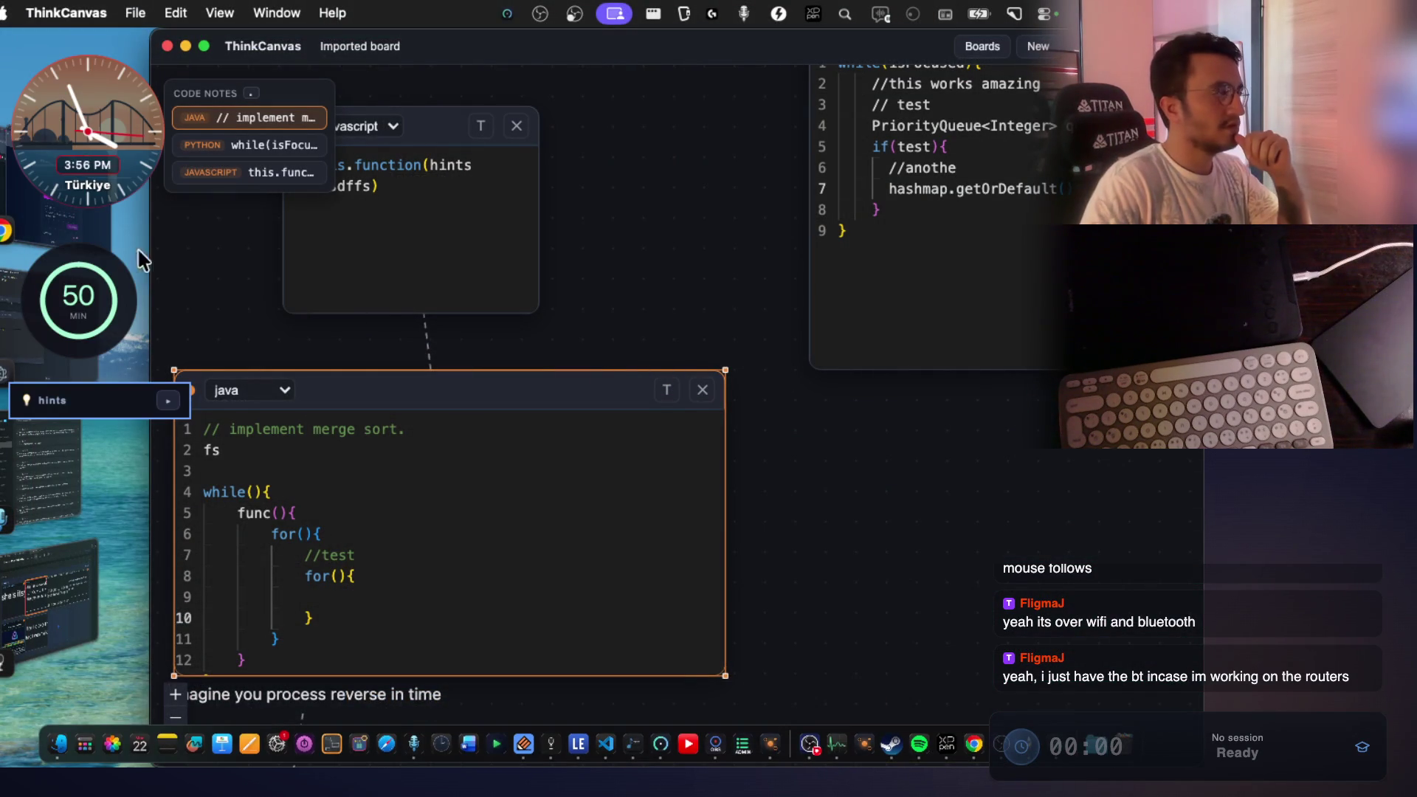
key("super+Tab")
left_click(889, 48)
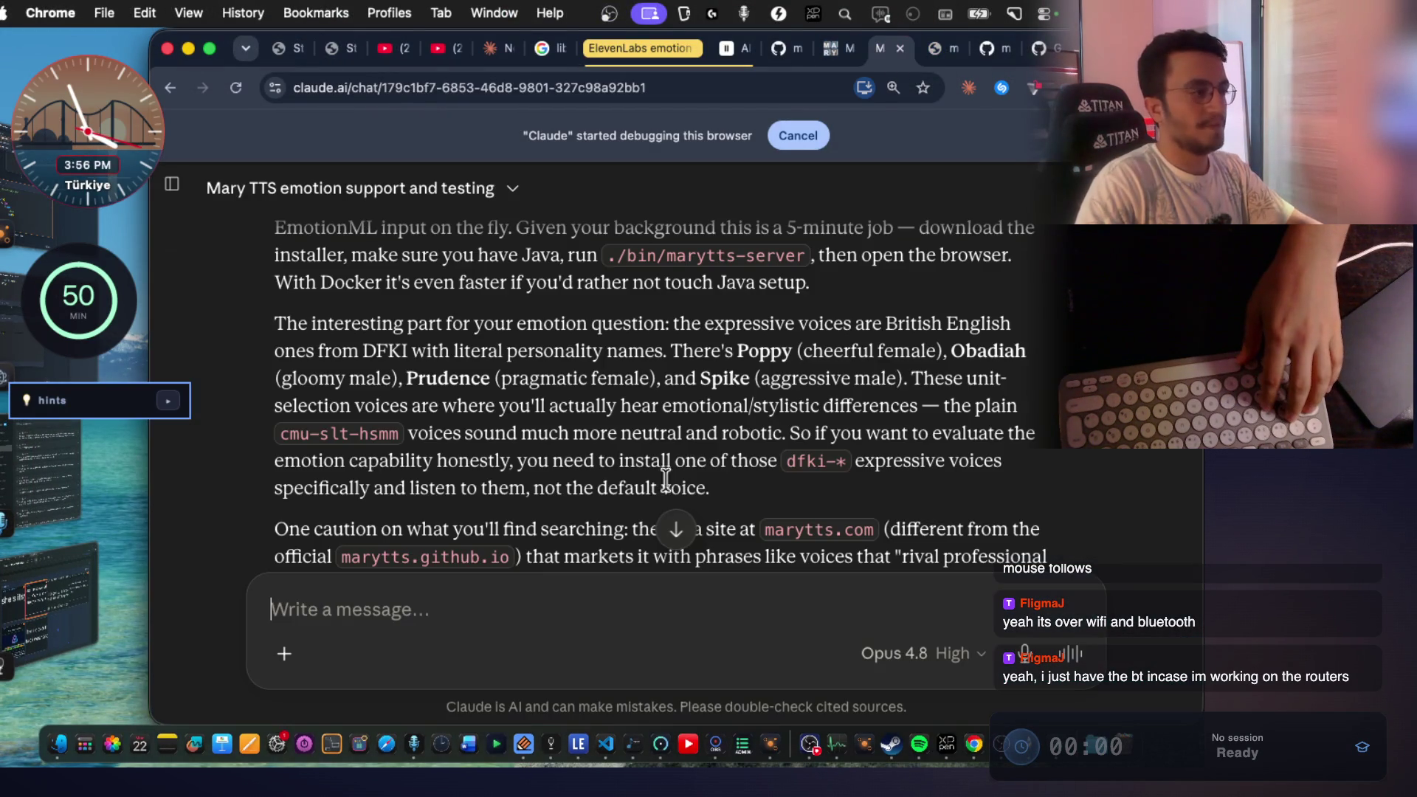
Dictate and send a question asking which once-popular 2D game featured impostors and normal workers.
key("fn")
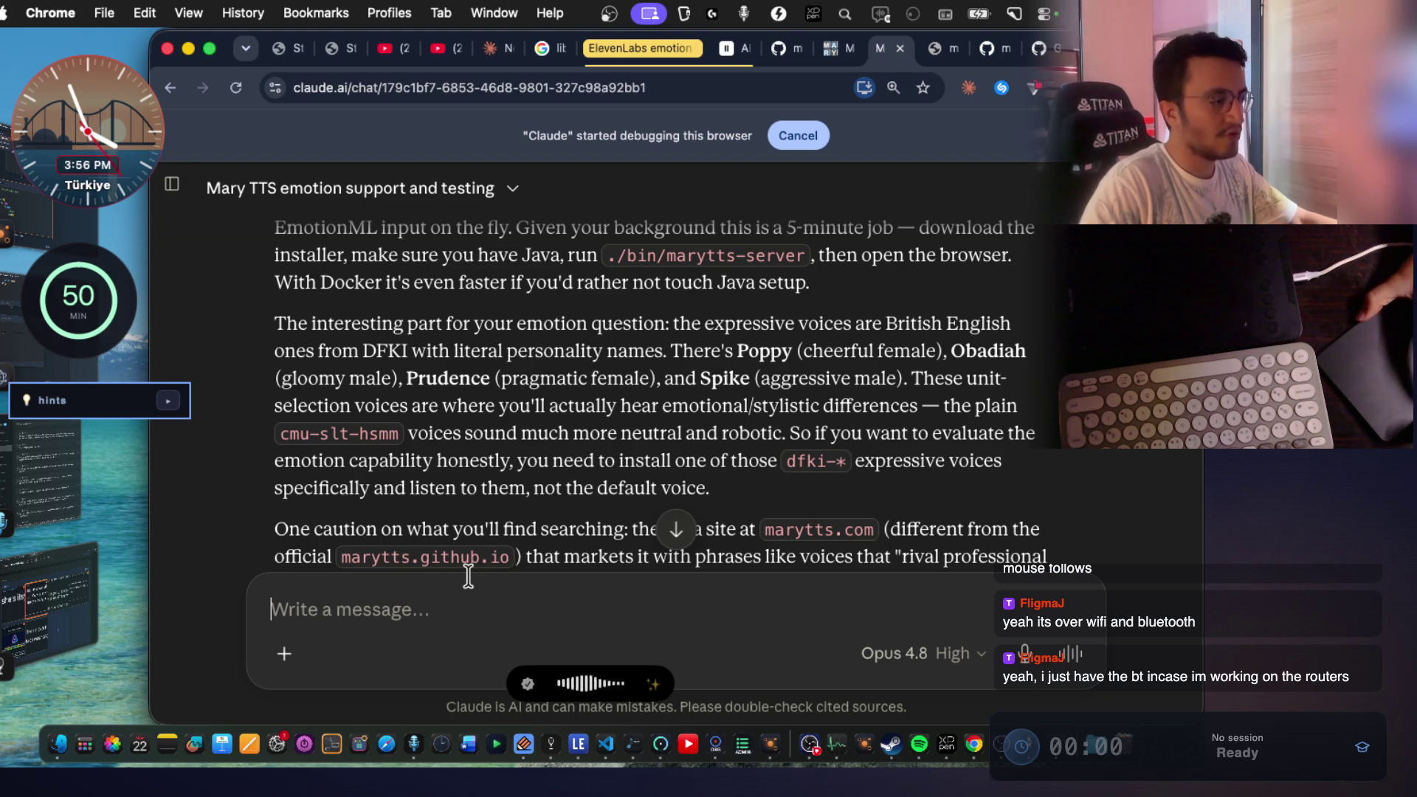
left_click(455, 610)
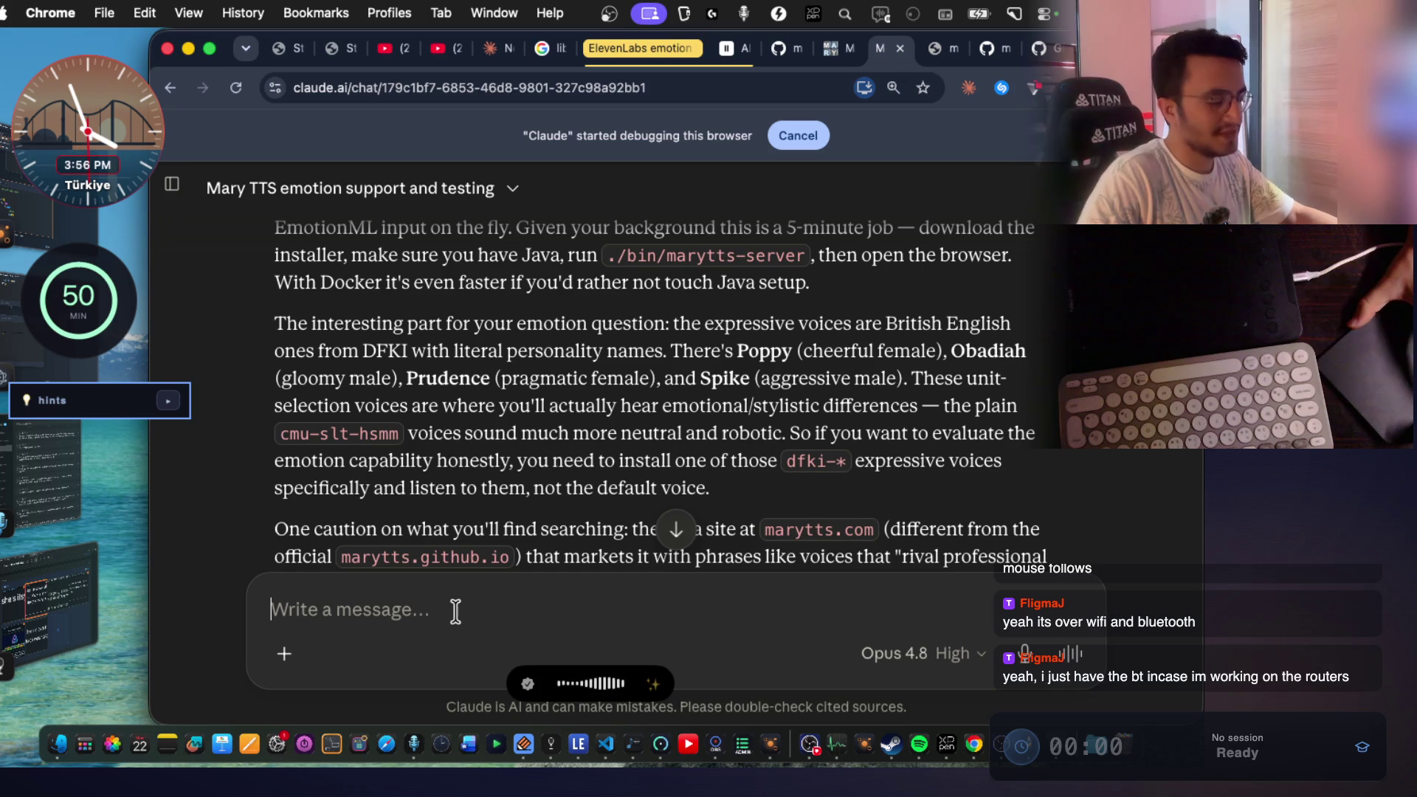
key("alt+space")
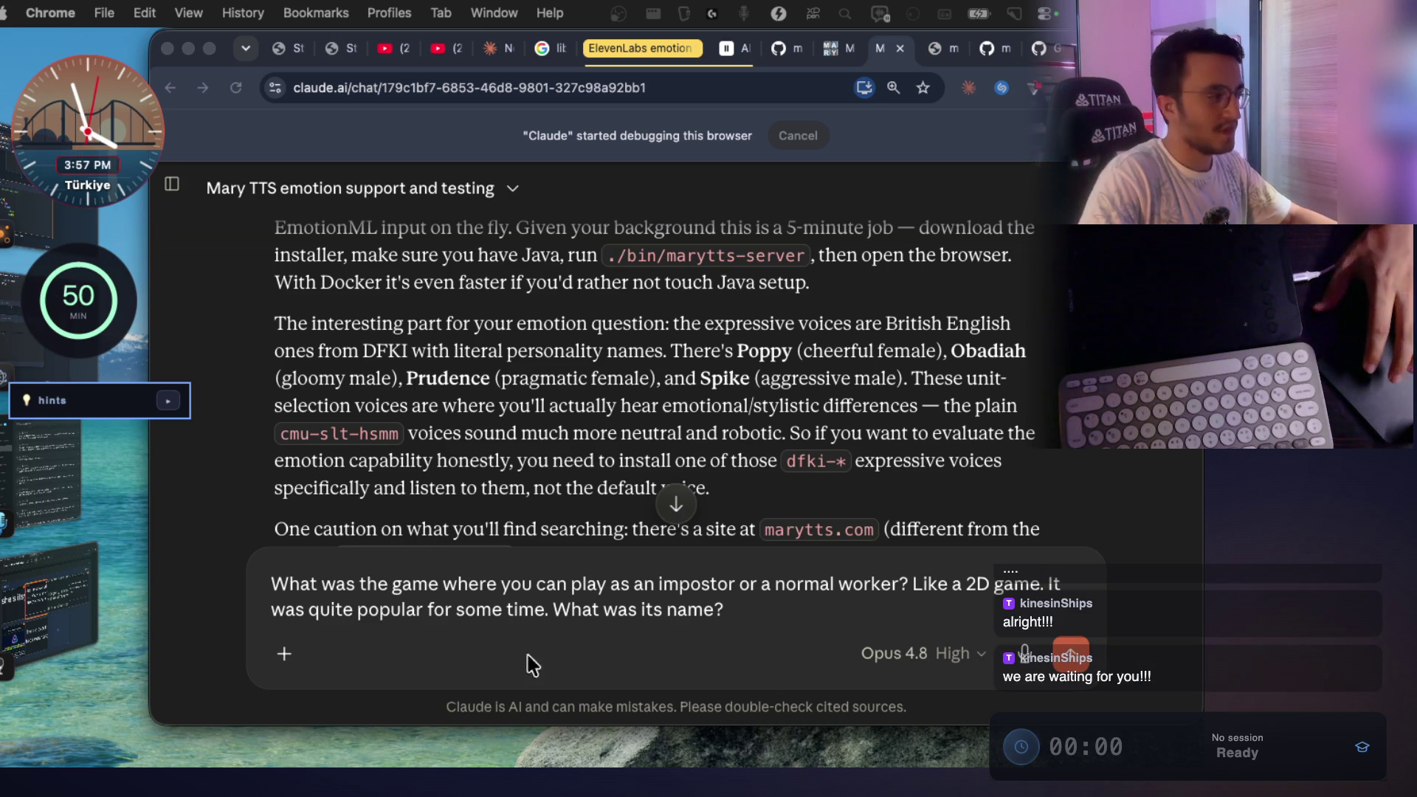
left_click(738, 606)
key("Return")
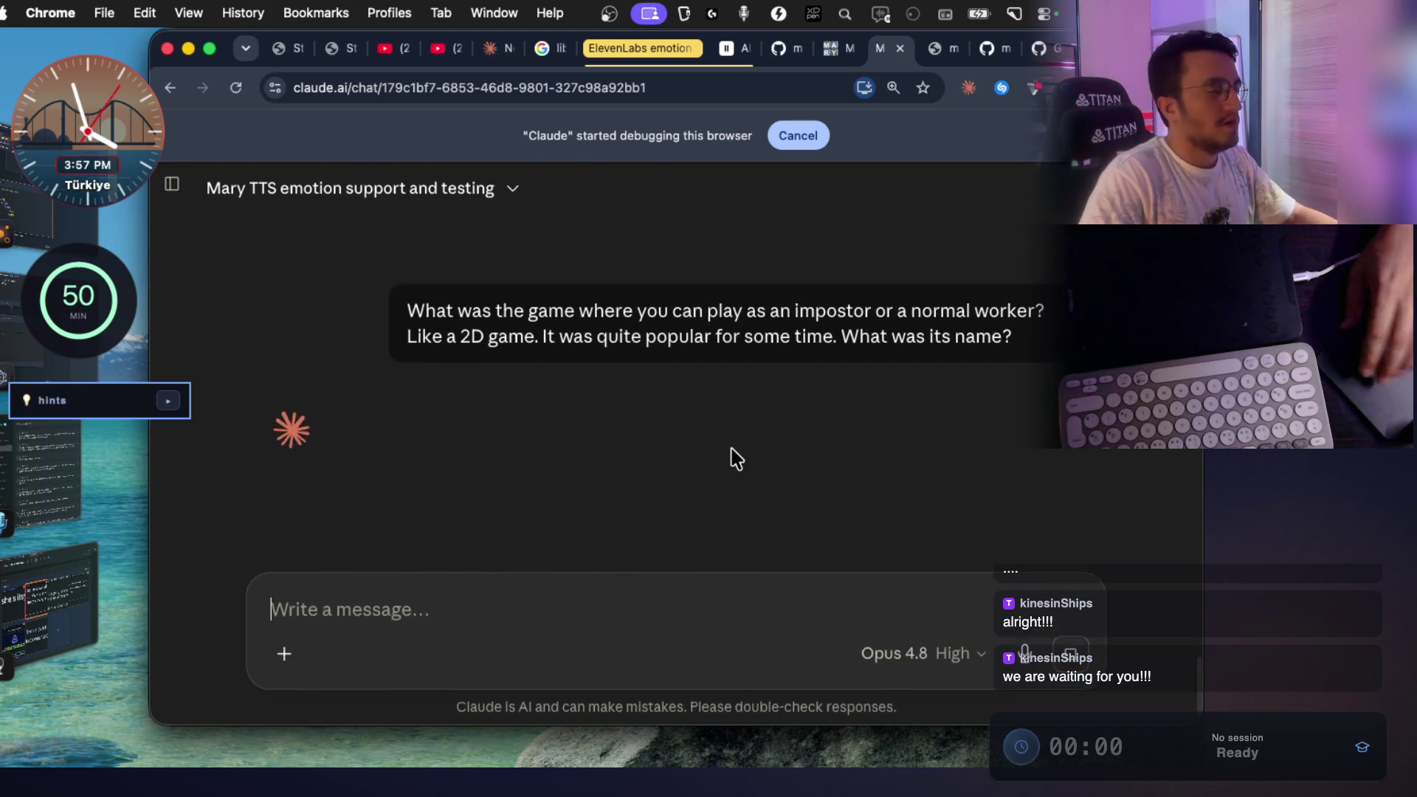
Return from the terminal to the Mary TTS Claude chat to read its Among Us answer.
key("super+Tab")
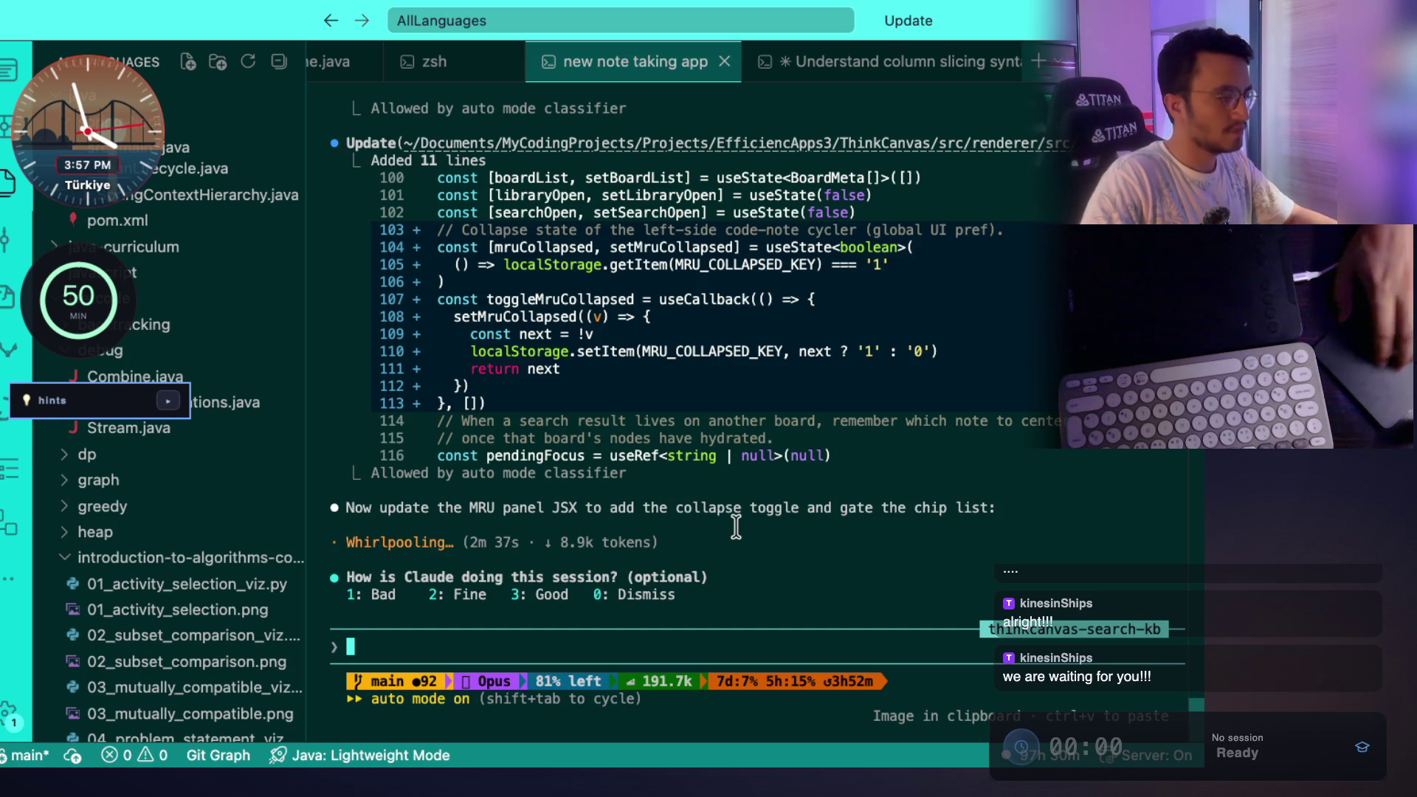
key("super+Tab")
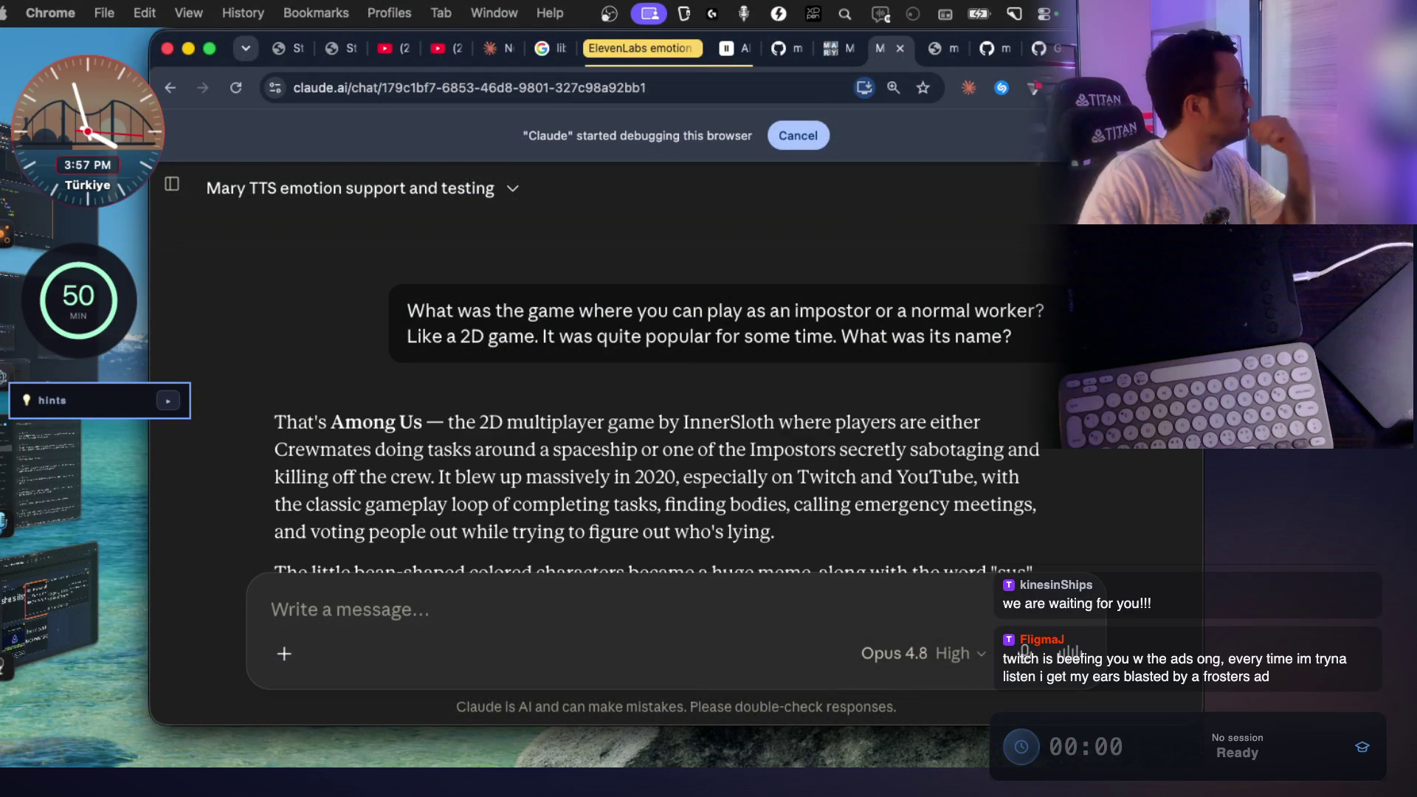
left_click(271, 610)
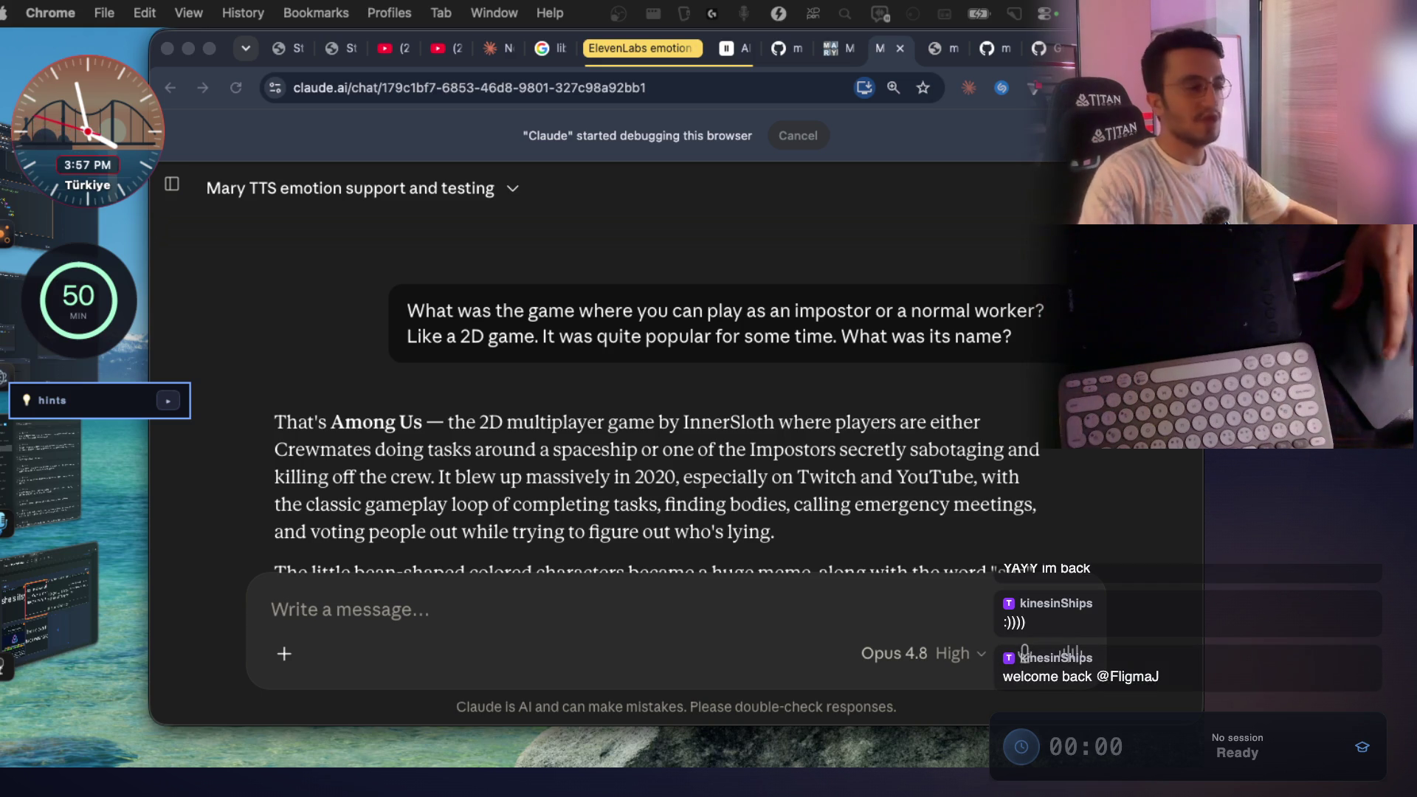
left_click(522, 468)
Copy 'Among Us' from Claude's reply, search it on Google, then return to the Movie Night video.
left_click_drag(422, 423, 333, 424)
key("super+c")
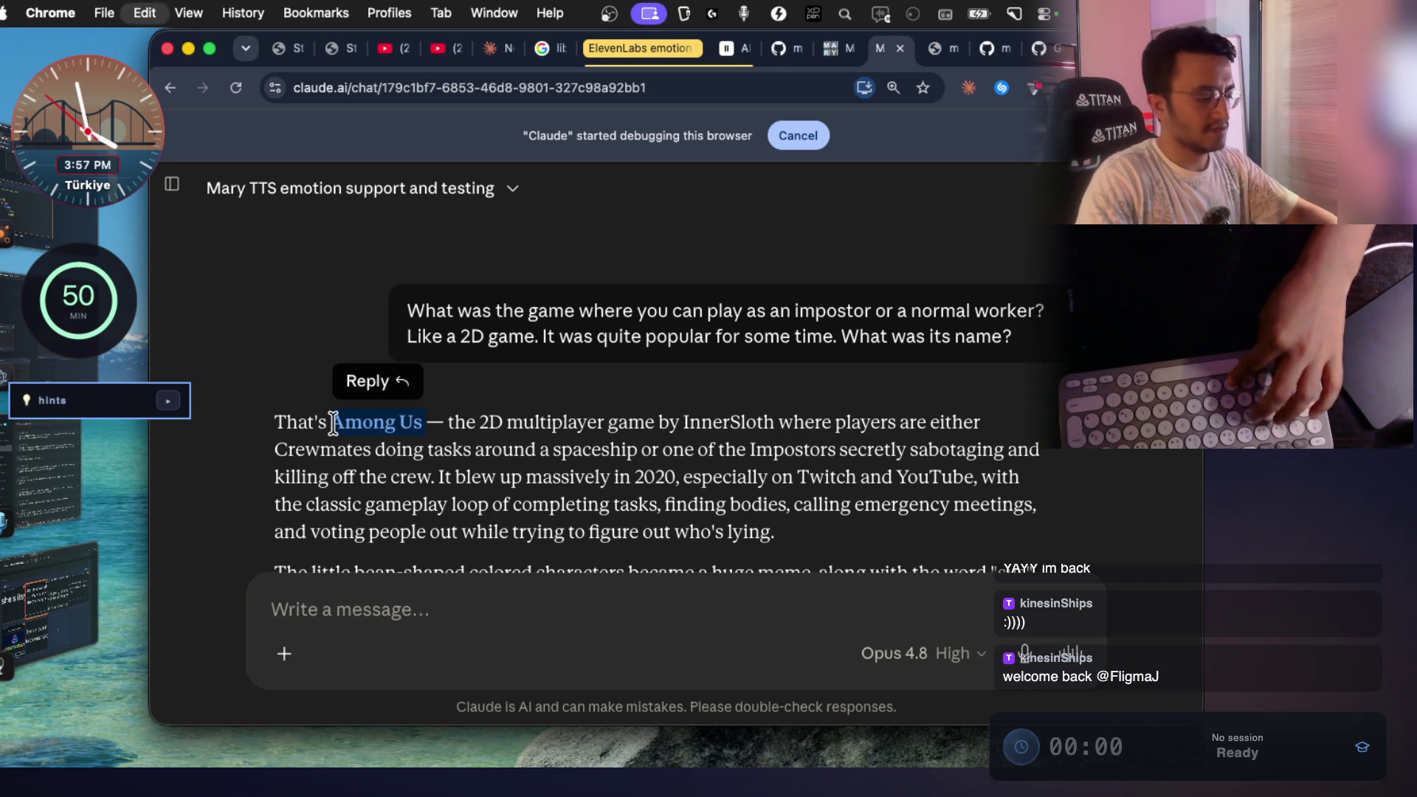
key("super+t")
key("super+v")
key("Return")
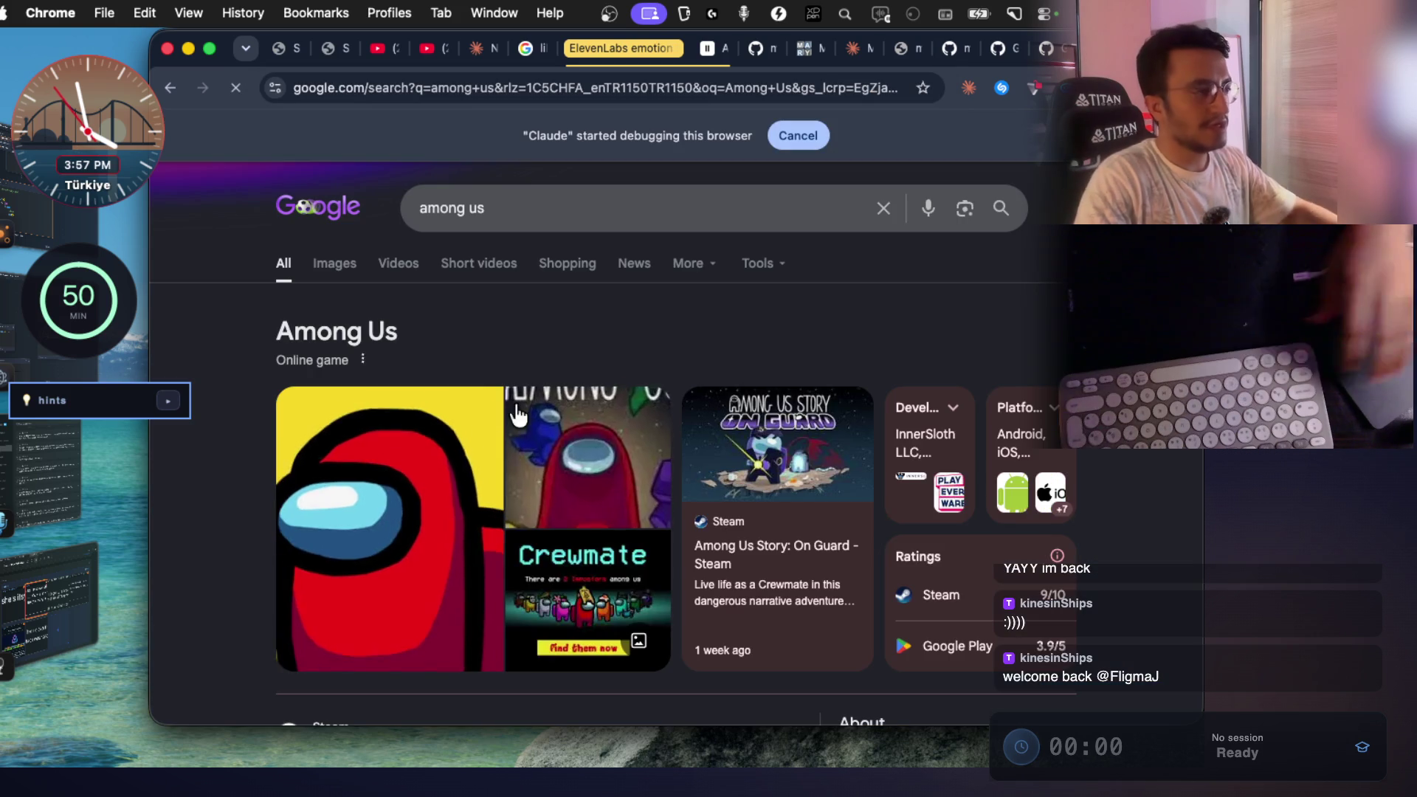
scroll(518, 416, "down", 1)
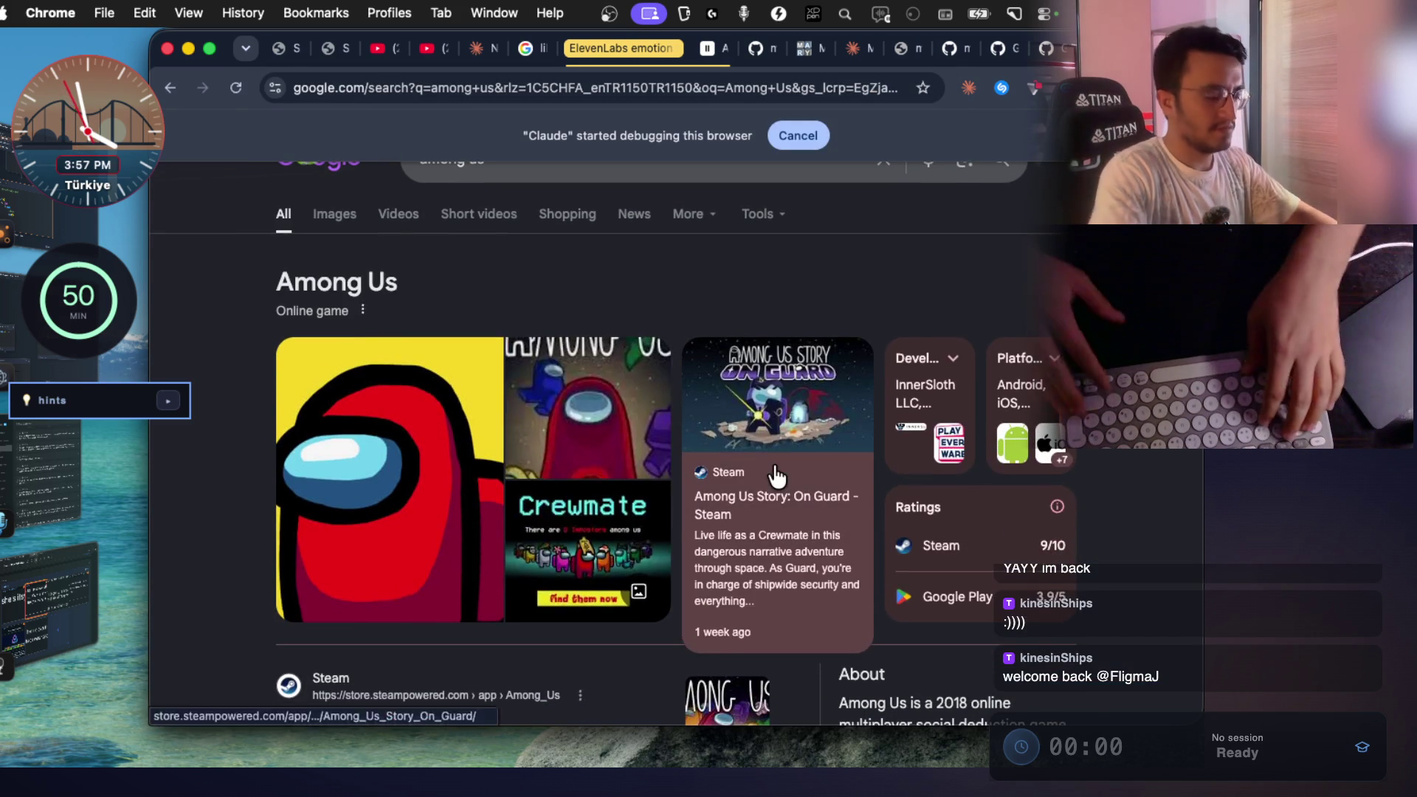
key("super+grave")
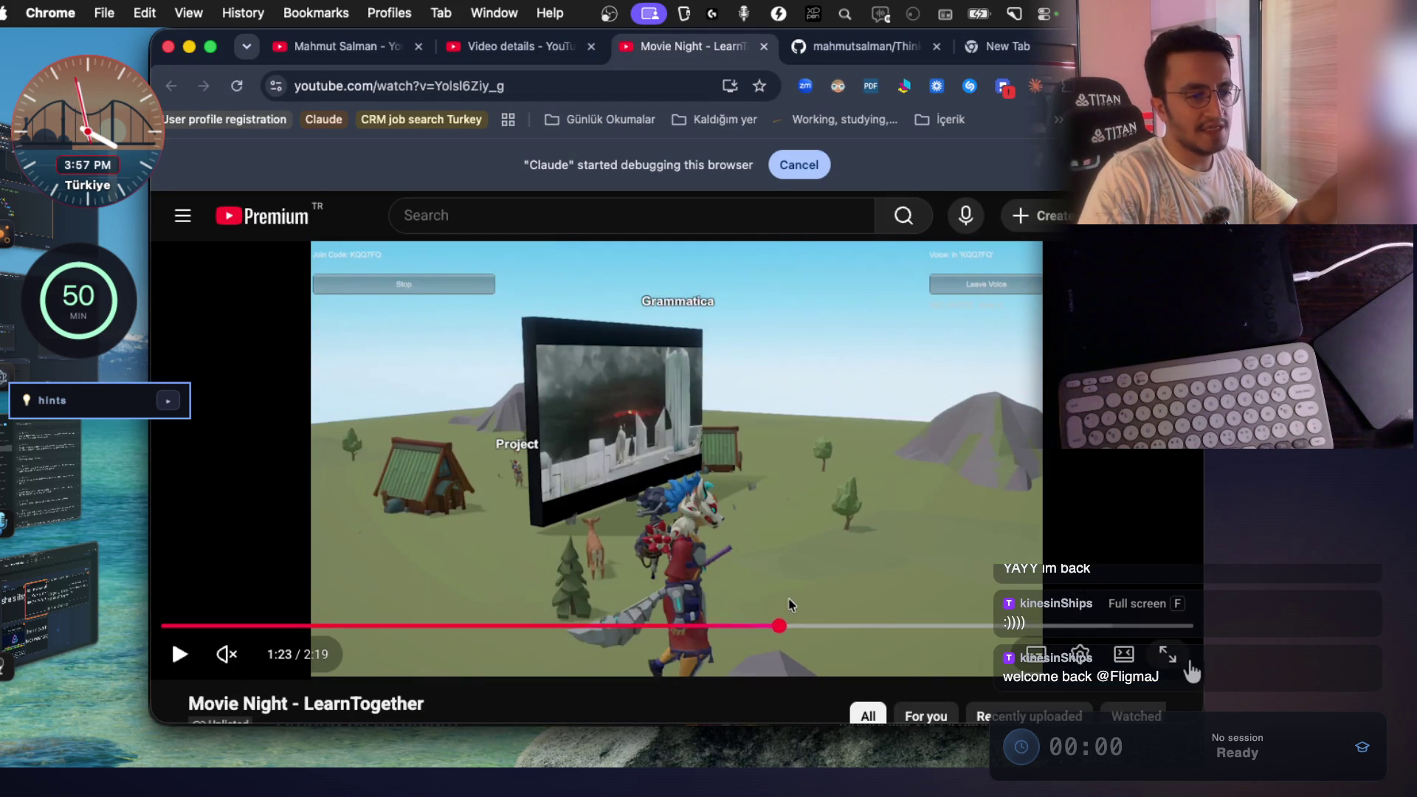
left_click(1190, 668)
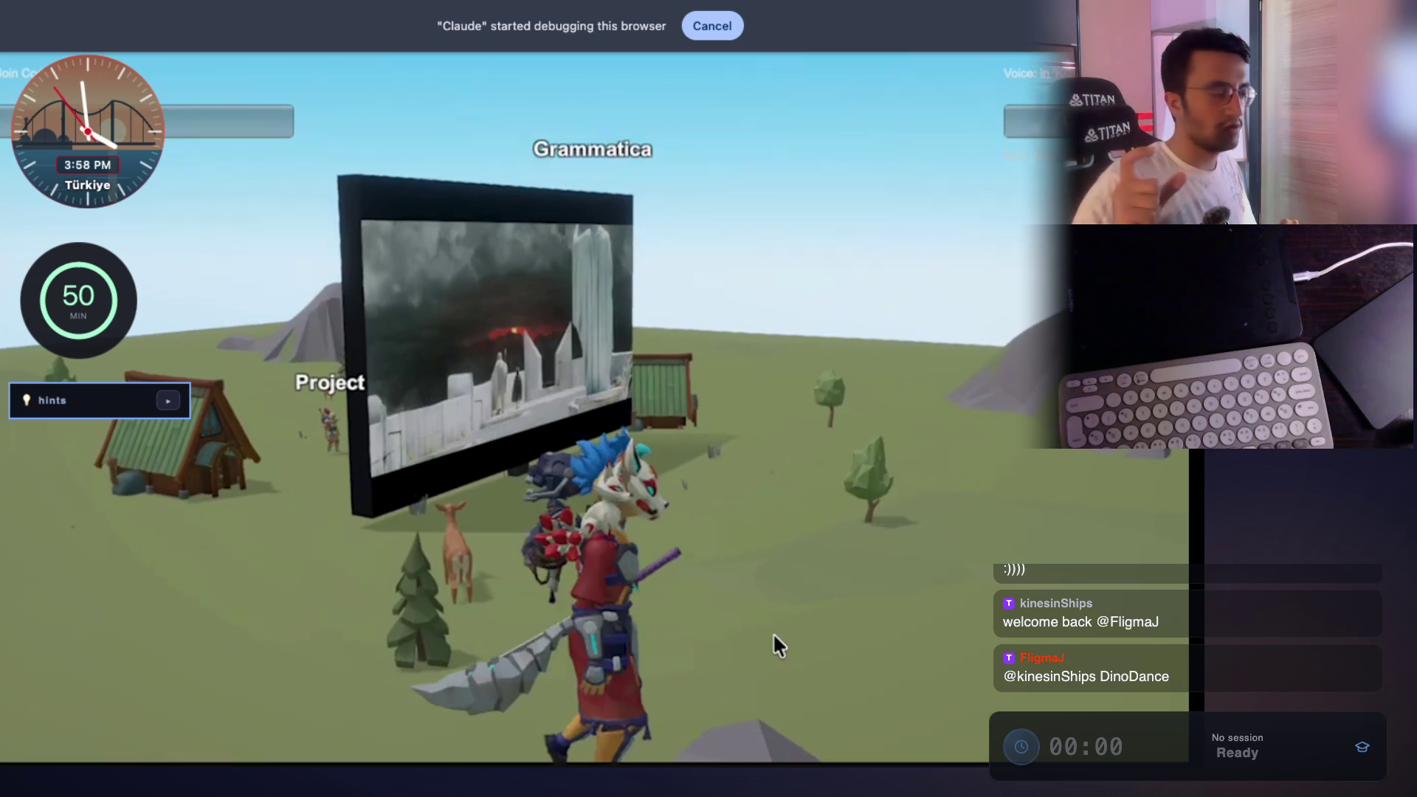
Exit the Movie Night video's full screen, pass the Among Us results, and bring Notability forward.
mouse_move(860, 558)
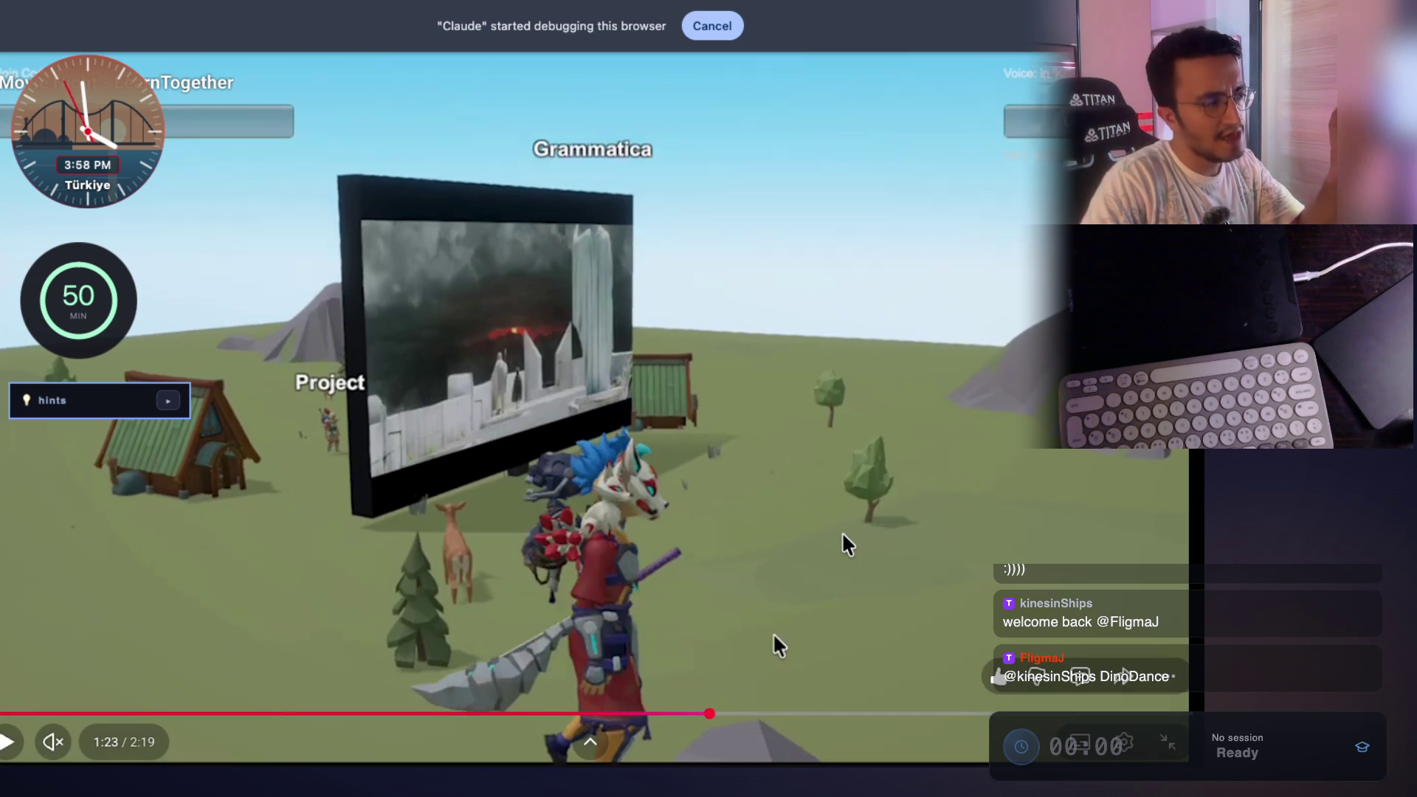
double_click(845, 547)
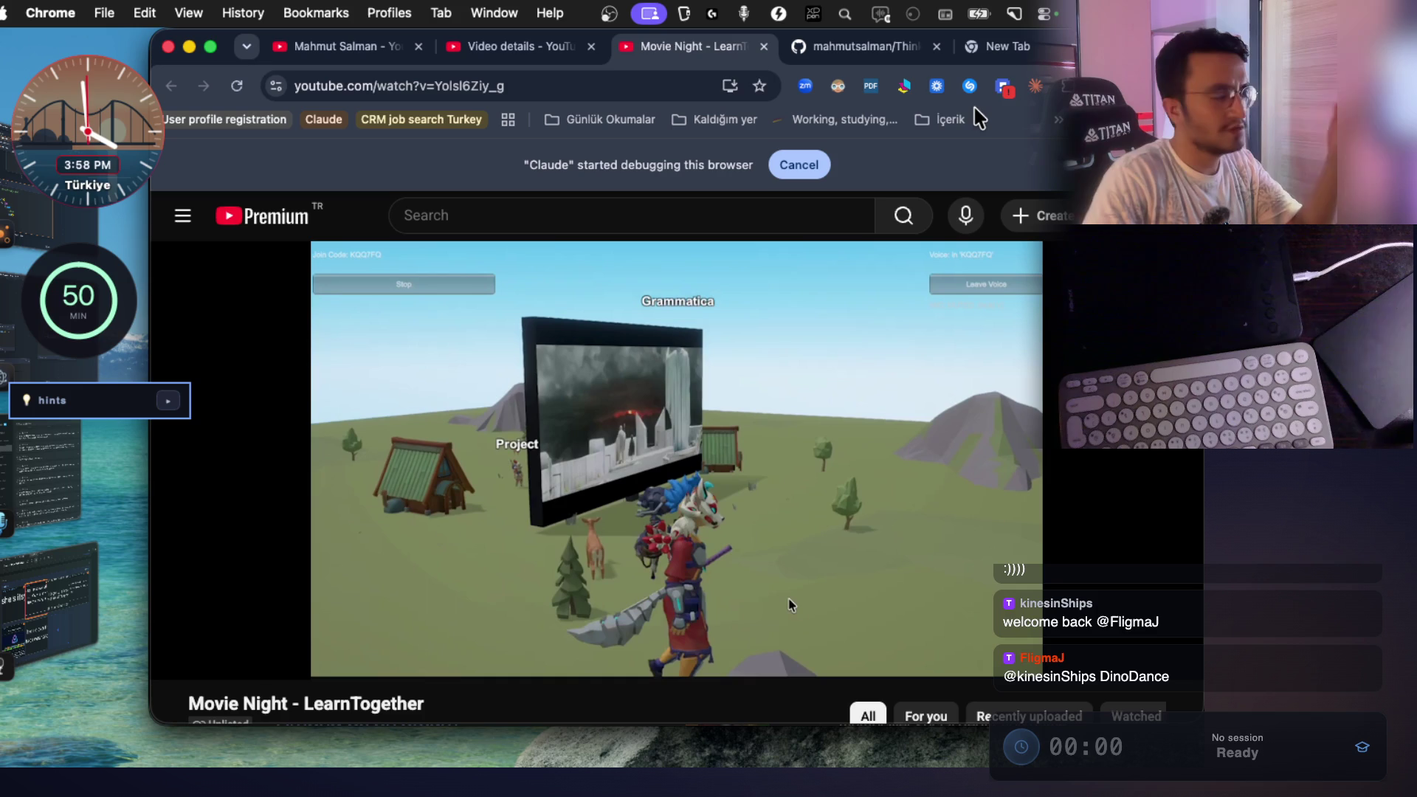
mouse_move(765, 332)
key("super+grave")
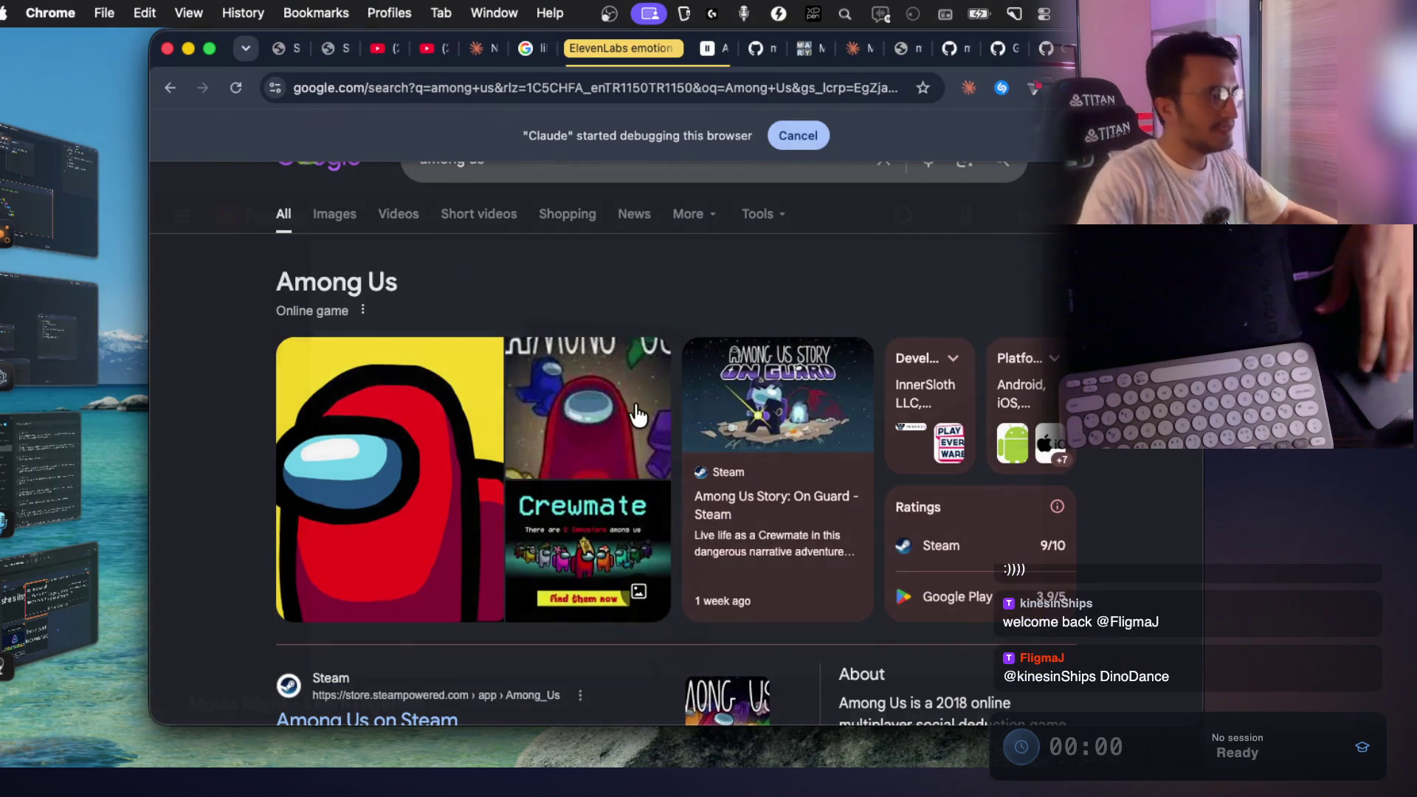
mouse_move(660, 756)
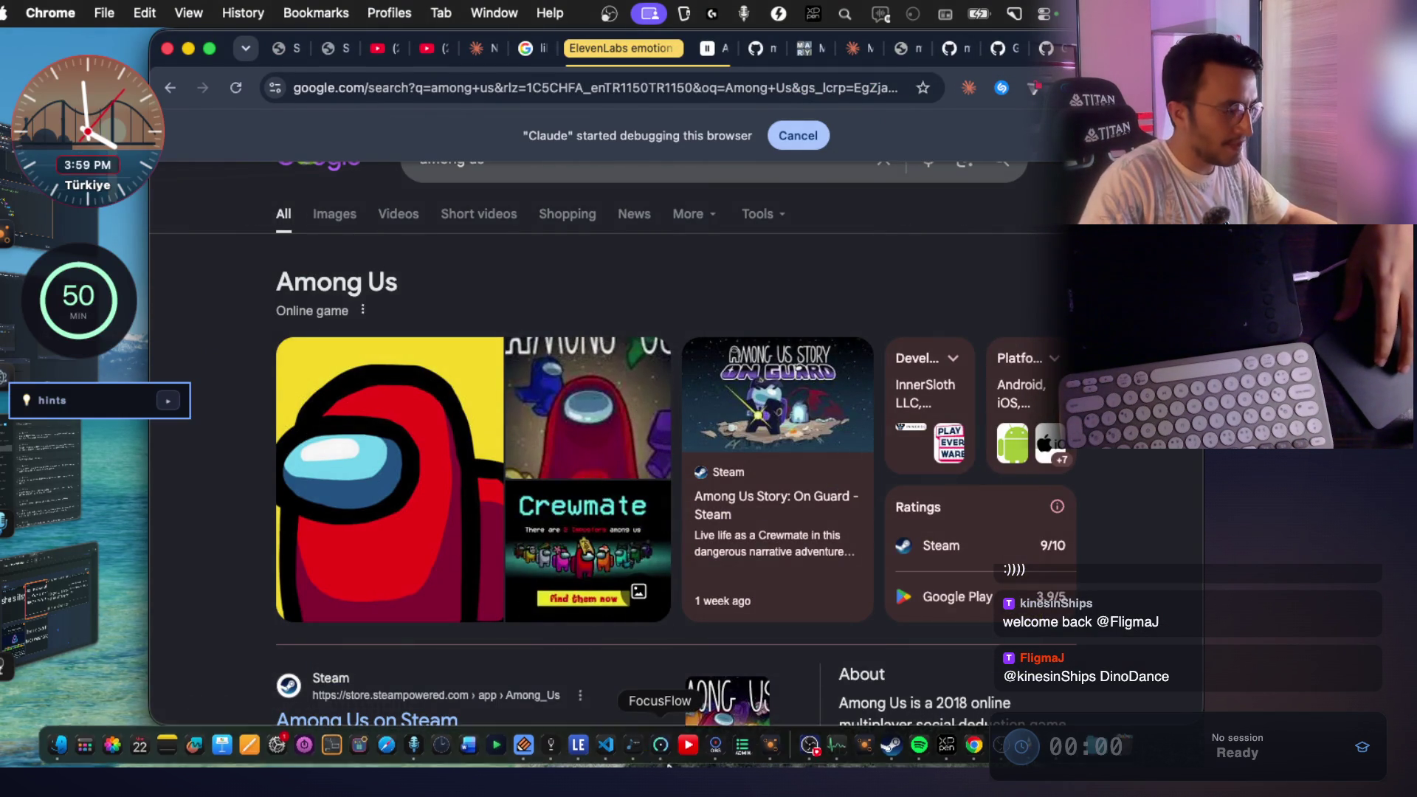
left_click(516, 756)
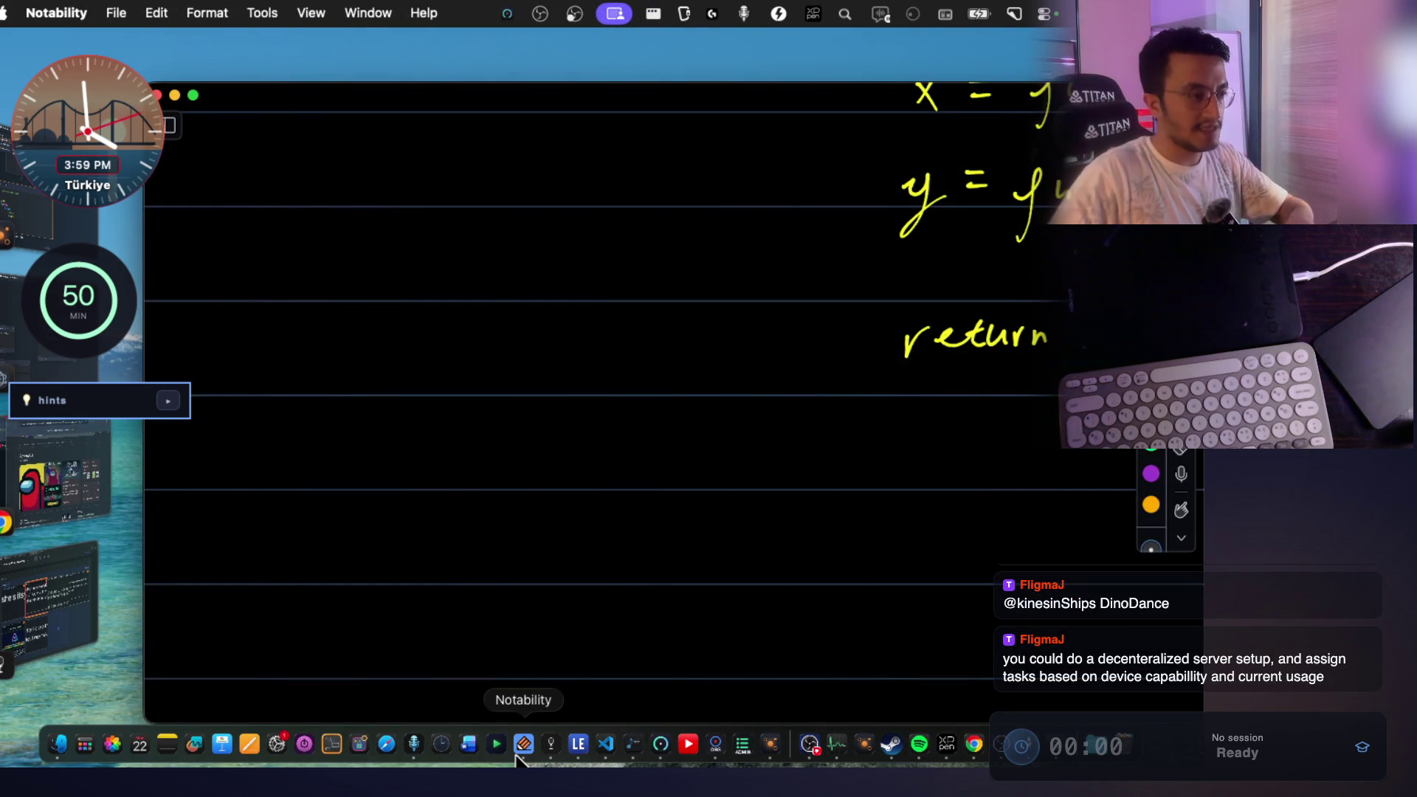
Make a first yellow pen stroke and expand the Notability note to full screen.
left_click(418, 354)
mouse_move(396, 364)
left_mouse_down()
mouse_move(441, 402)
mouse_move(410, 408)
mouse_move(538, 421)
mouse_move(517, 436)
left_mouse_up()
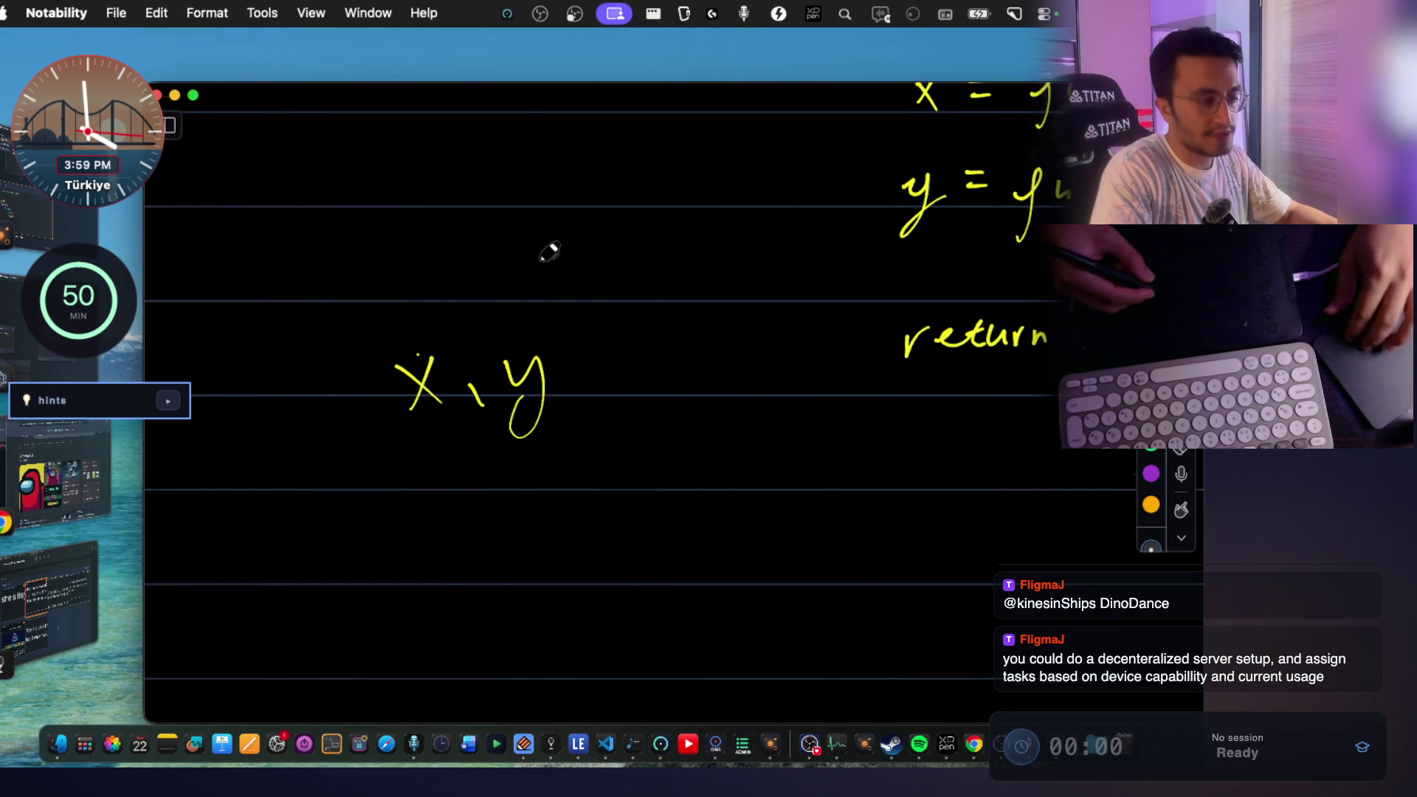
scroll(549, 251, "down", 2)
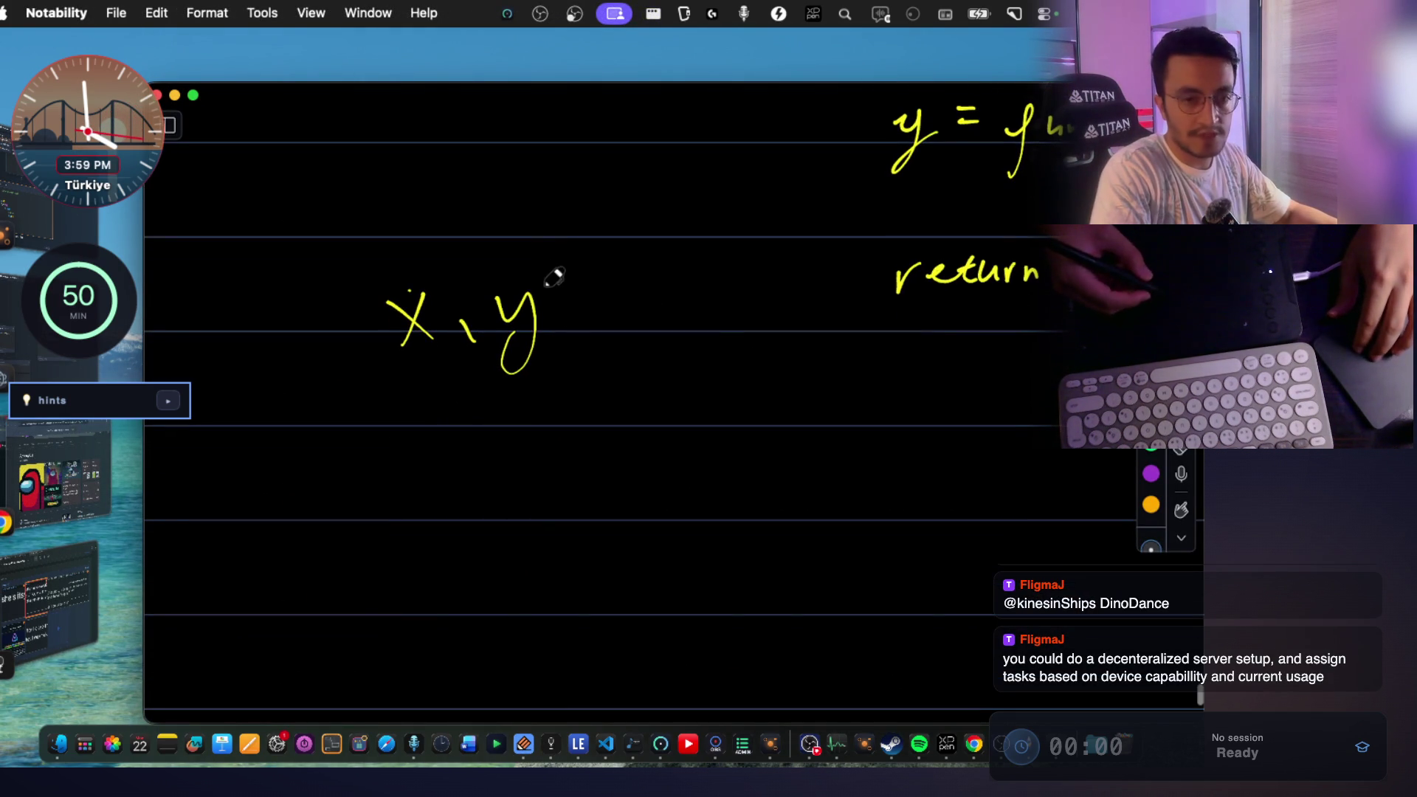
left_click(193, 94)
scroll(516, 369, "down", 4)
Draw an open box, short strokes, a vertical grid line and a long baseline.
left_click_drag(322, 378, 406, 465)
mouse_move(322, 379)
left_mouse_down()
mouse_move(400, 392)
mouse_move(373, 410)
mouse_move(374, 472)
left_mouse_up()
scroll(371, 423, "down", 5)
left_click_drag(347, 463, 406, 454)
left_click_drag(351, 509, 413, 513)
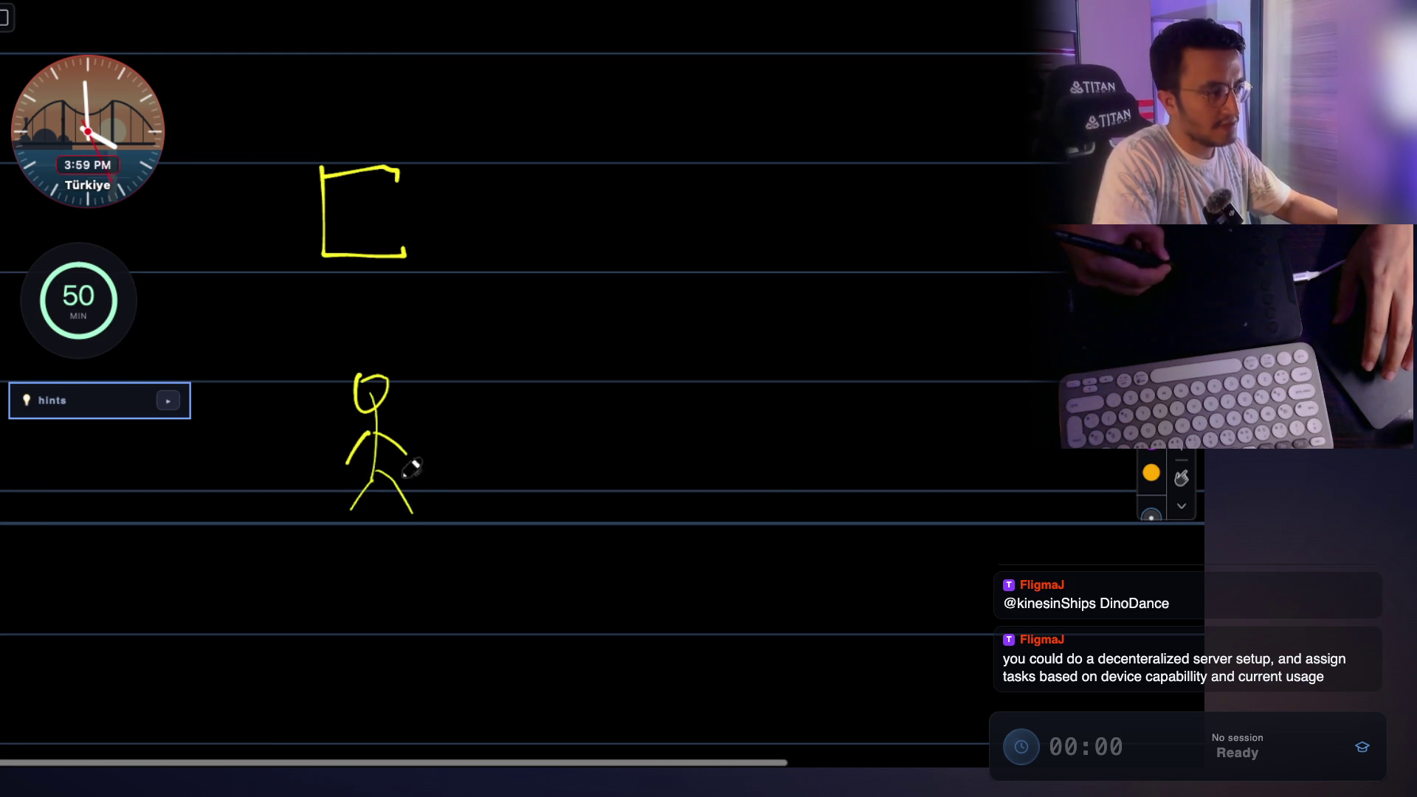
left_click_drag(476, 359, 501, 734)
left_click_drag(347, 549, 1002, 494)
Add more vertical and slanted grid lines and extend them to complete the map grid.
left_click_drag(756, 374, 758, 416)
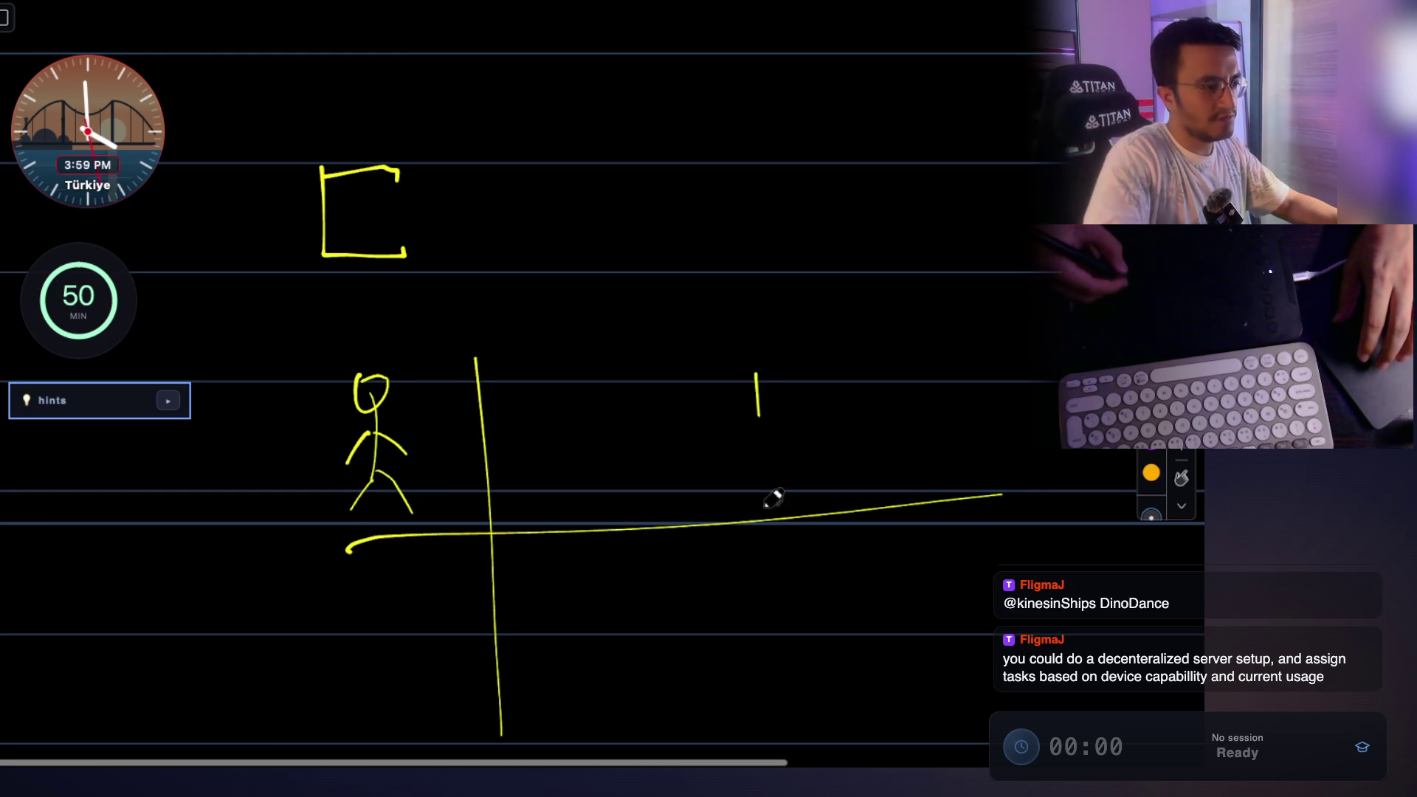
left_click_drag(774, 499, 781, 699)
scroll(917, 380, "down", 5)
left_click_drag(293, 509, 994, 416)
left_click_drag(907, 154, 951, 462)
left_click_drag(993, 415, 1052, 408)
left_click_drag(489, 487, 497, 594)
left_click_drag(779, 445, 792, 548)
left_click_drag(945, 441, 952, 502)
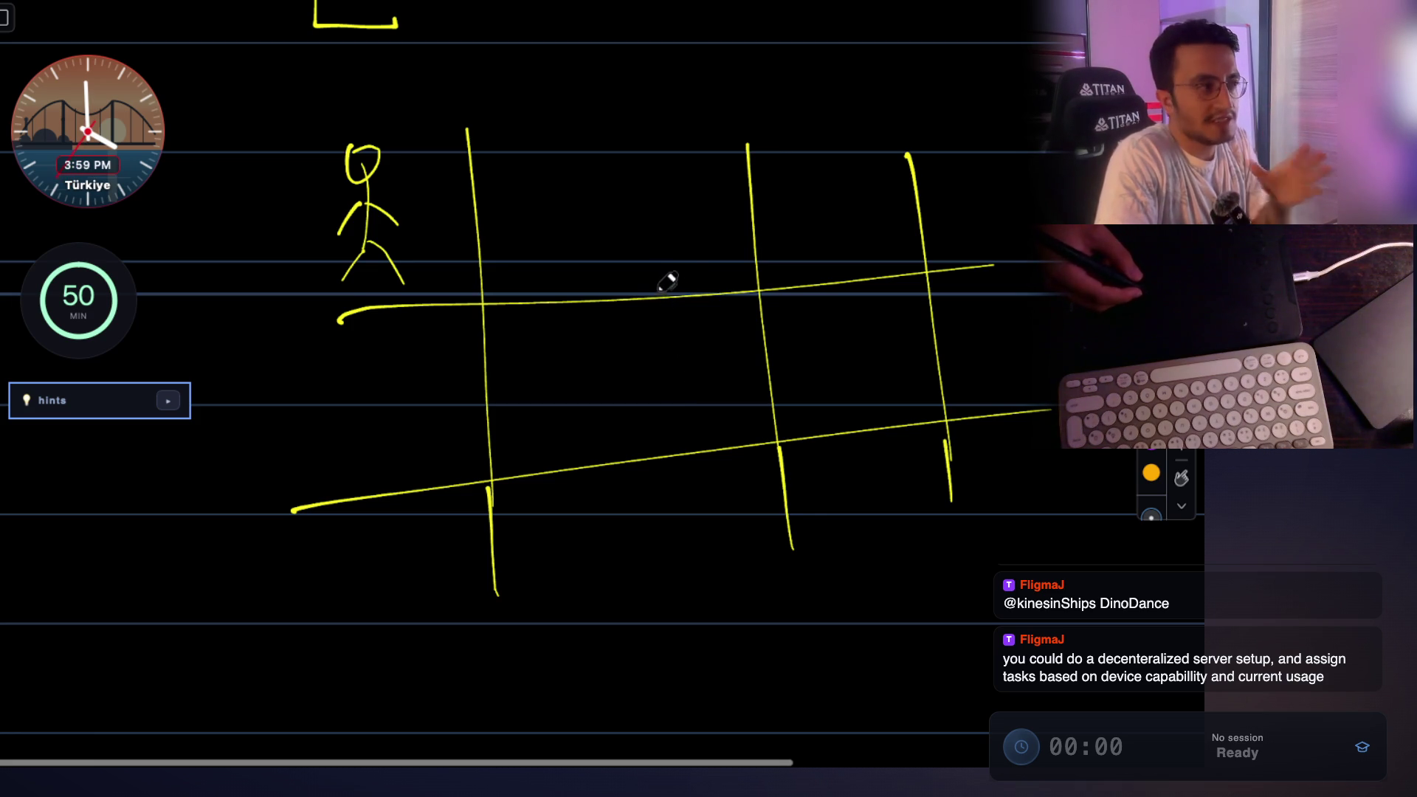
scroll(667, 282, "up", 3)
Handwrite and underline the position label (x,y) above the grid.
left_click_drag(542, 145, 535, 196)
left_click_drag(559, 164, 583, 189)
mouse_move(580, 158)
left_mouse_down()
mouse_move(558, 192)
mouse_move(597, 184)
left_mouse_up()
left_click_drag(606, 169, 611, 180)
left_click_drag(617, 167, 624, 210)
left_click_drag(625, 139, 620, 225)
left_click_drag(541, 227, 602, 221)
Draw stick-figure players in grid cells with arrows showing movement between cells.
mouse_move(433, 377)
left_mouse_down()
mouse_move(566, 443)
mouse_move(550, 473)
mouse_move(631, 517)
mouse_move(668, 491)
left_mouse_up()
left_click_drag(612, 487, 597, 508)
mouse_move(627, 513)
left_mouse_down()
mouse_move(608, 546)
mouse_move(657, 530)
left_mouse_up()
left_click_drag(710, 463, 803, 321)
mouse_move(768, 346)
left_mouse_down()
mouse_move(804, 325)
mouse_move(803, 349)
left_mouse_up()
left_click_drag(829, 287, 833, 304)
mouse_move(838, 325)
left_mouse_down()
mouse_move(838, 345)
mouse_move(858, 347)
mouse_move(833, 351)
left_mouse_up()
left_click_drag(834, 351, 859, 366)
scroll(738, 310, "up", 2)
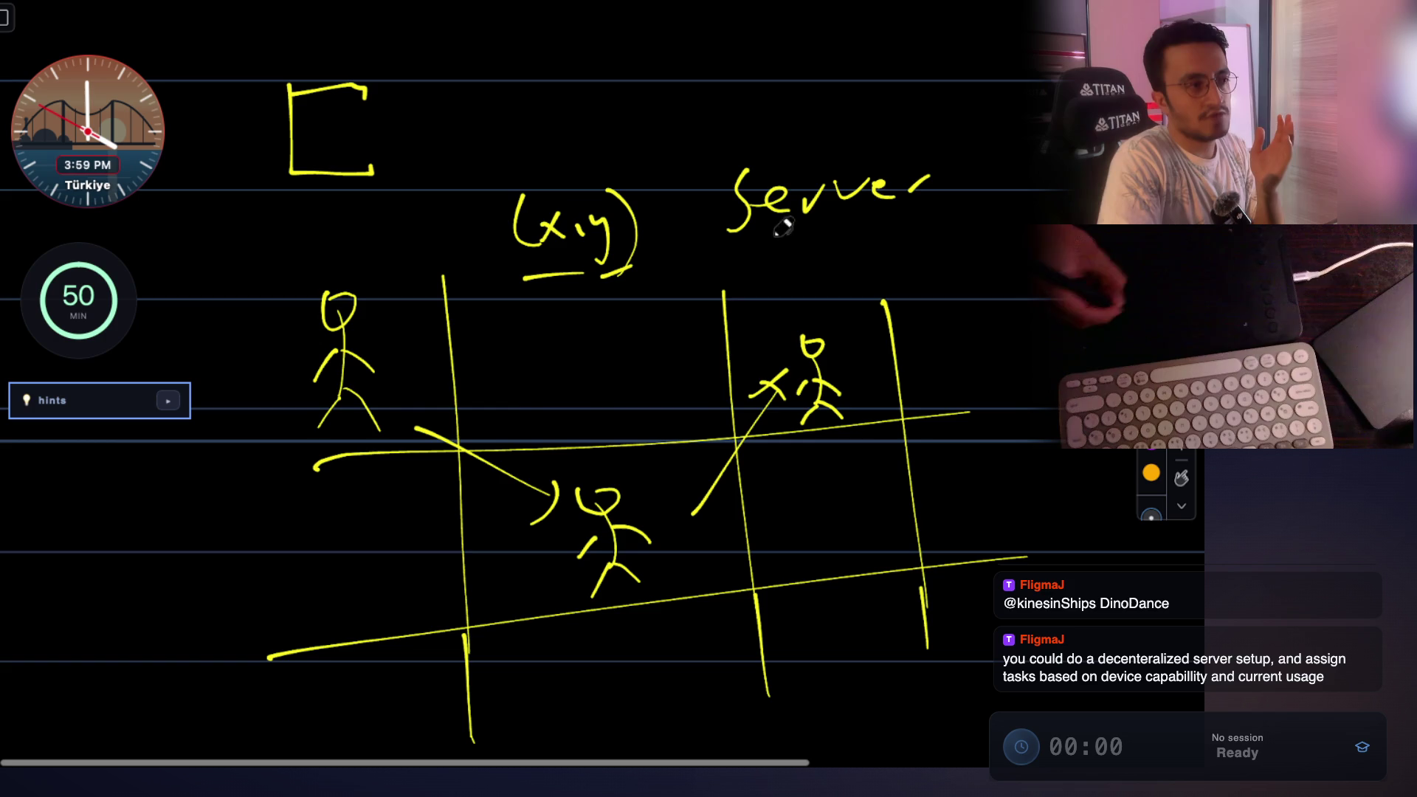
Underline 'Server', write 'true' and 'dead' labels, then leave the sketch.
left_click_drag(734, 258, 941, 220)
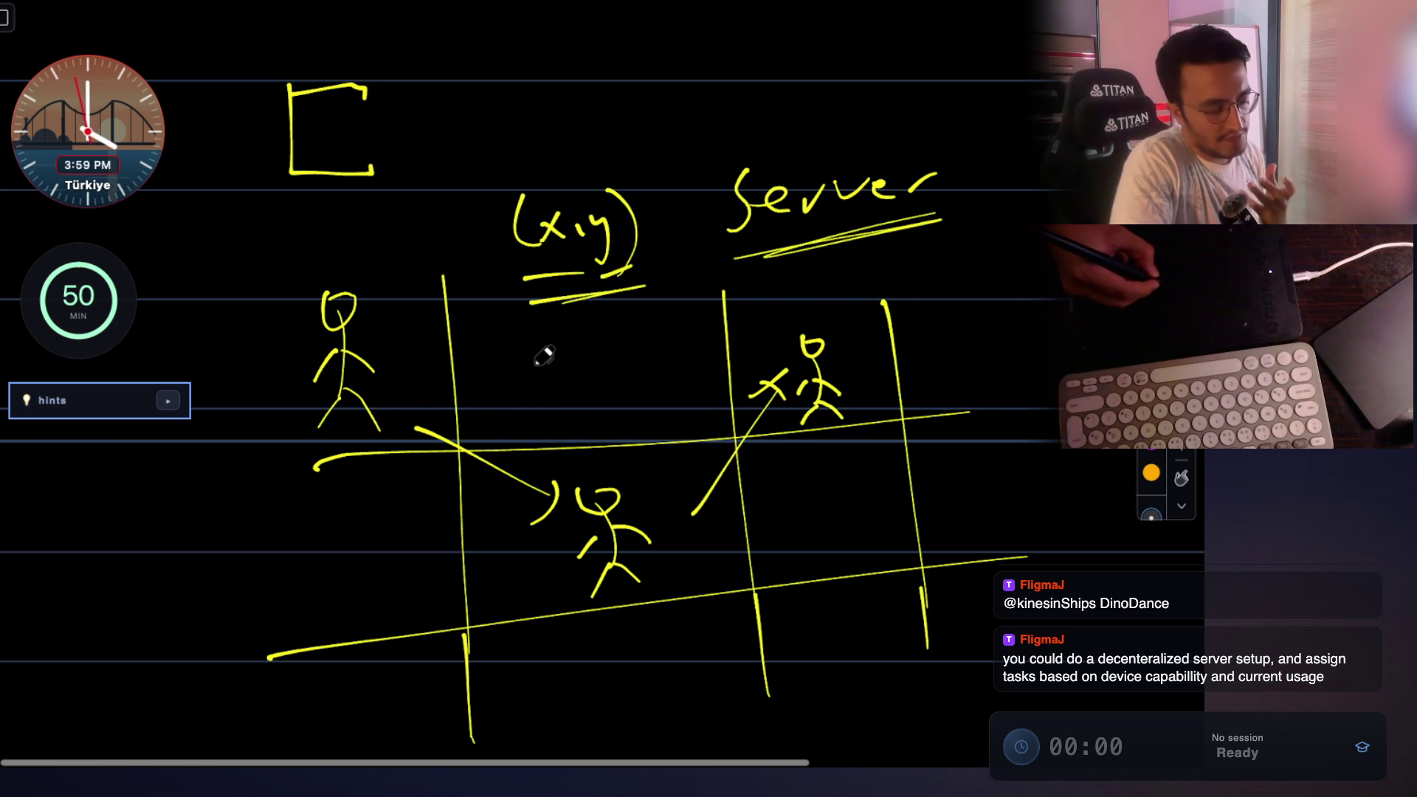
mouse_move(543, 358)
left_mouse_down()
mouse_move(542, 376)
mouse_move(631, 373)
left_mouse_up()
left_click_drag(550, 436, 649, 418)
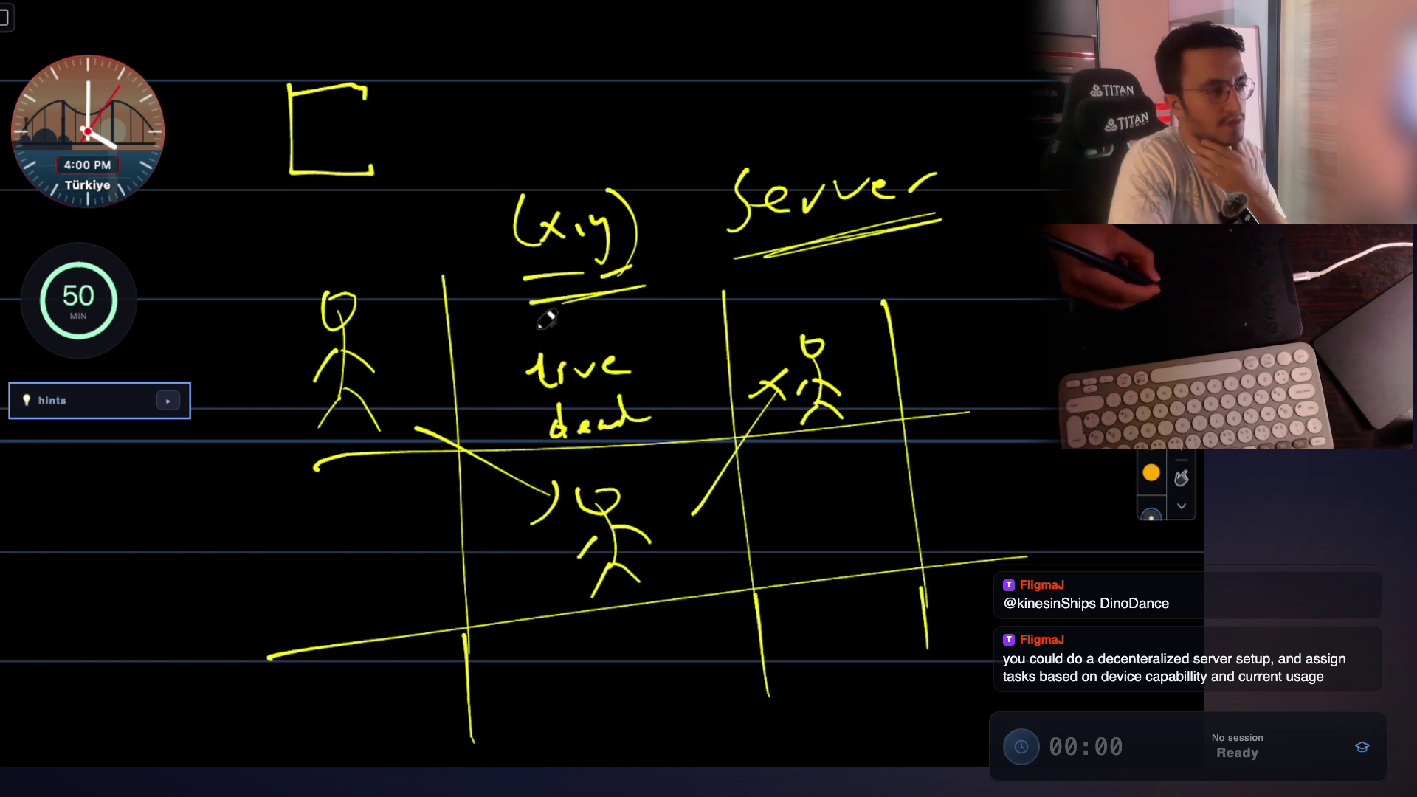
left_click_drag(541, 324, 571, 329)
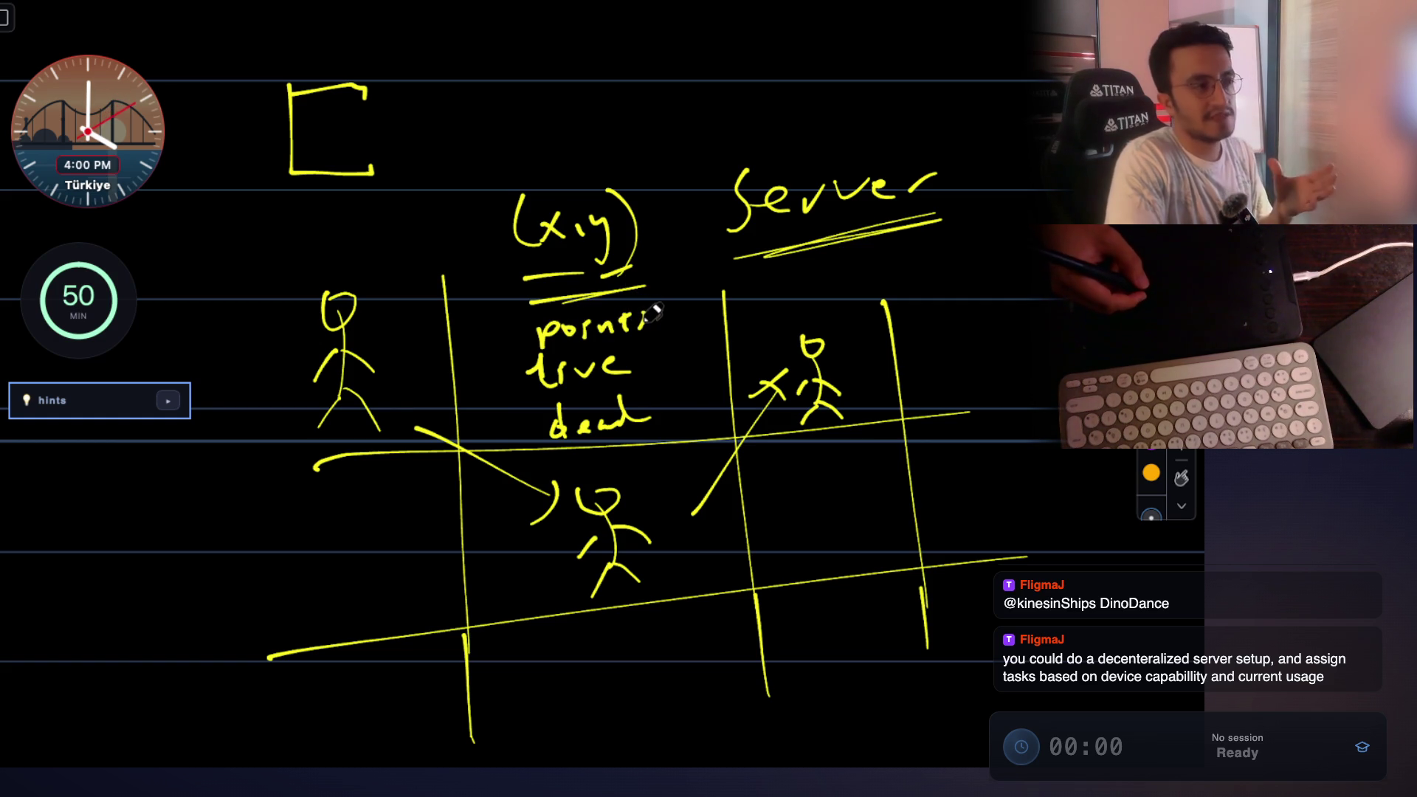
key("Escape")
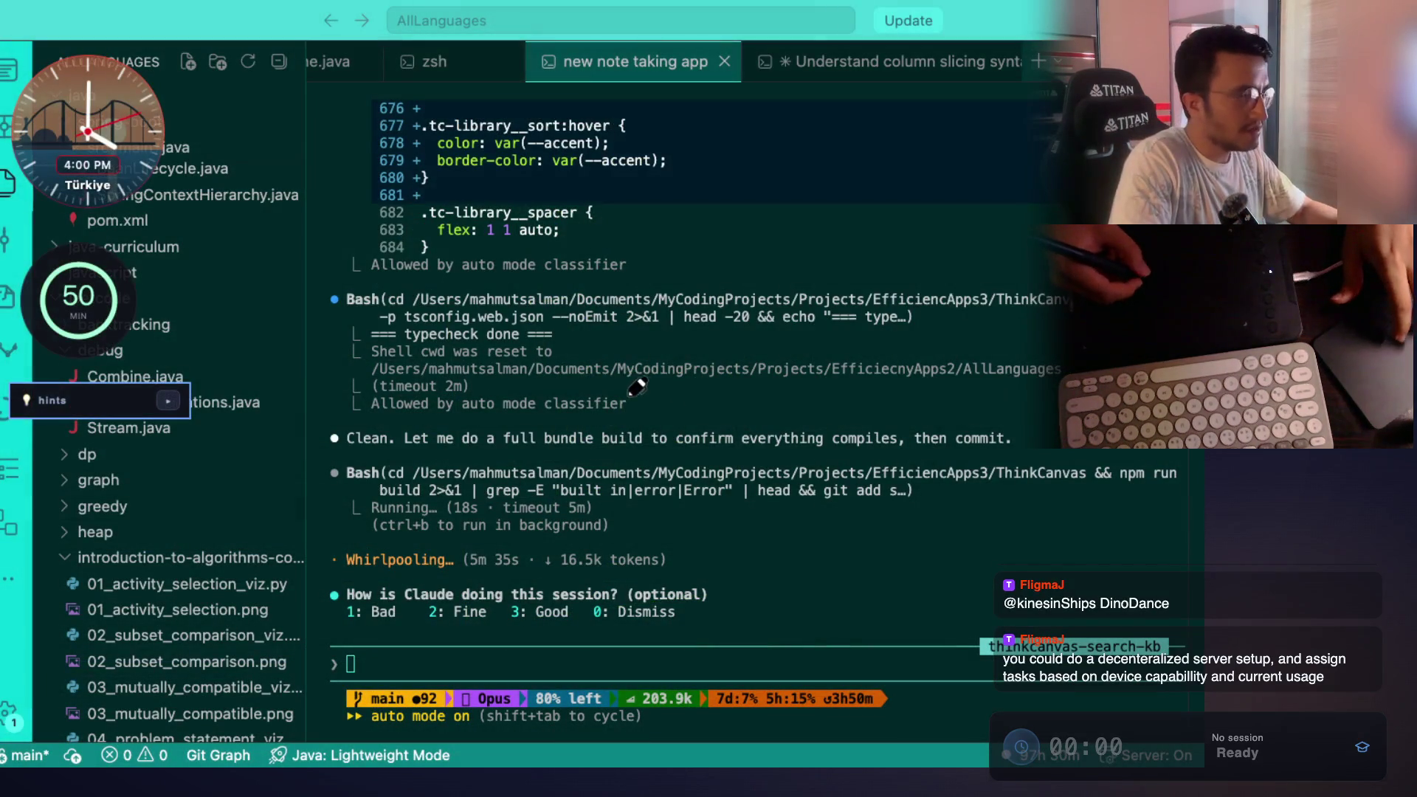
Play Movie Night - LearnTogether to 1:24, pause it, and return from full screen to the window.
key("super+Tab")
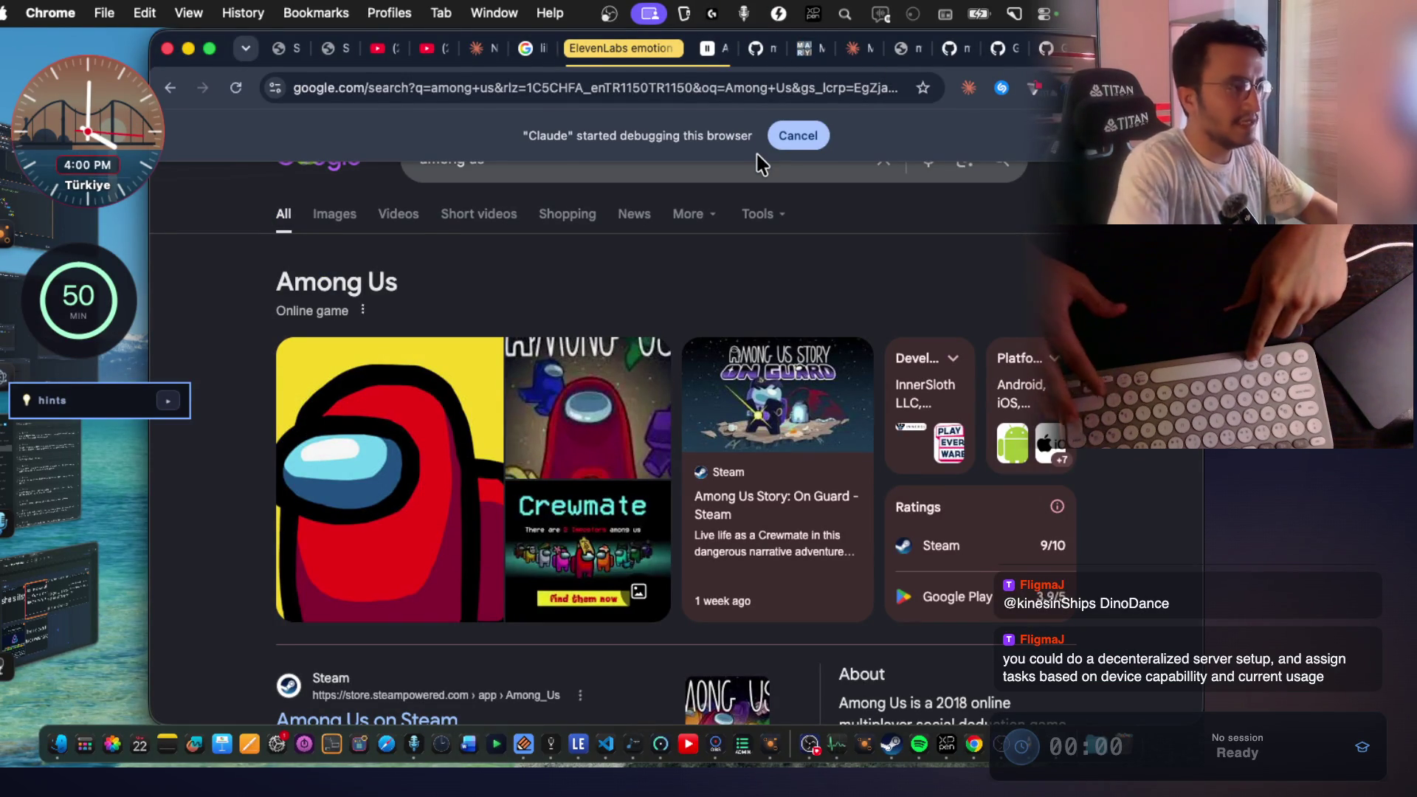
key("super+grave")
left_click(963, 544)
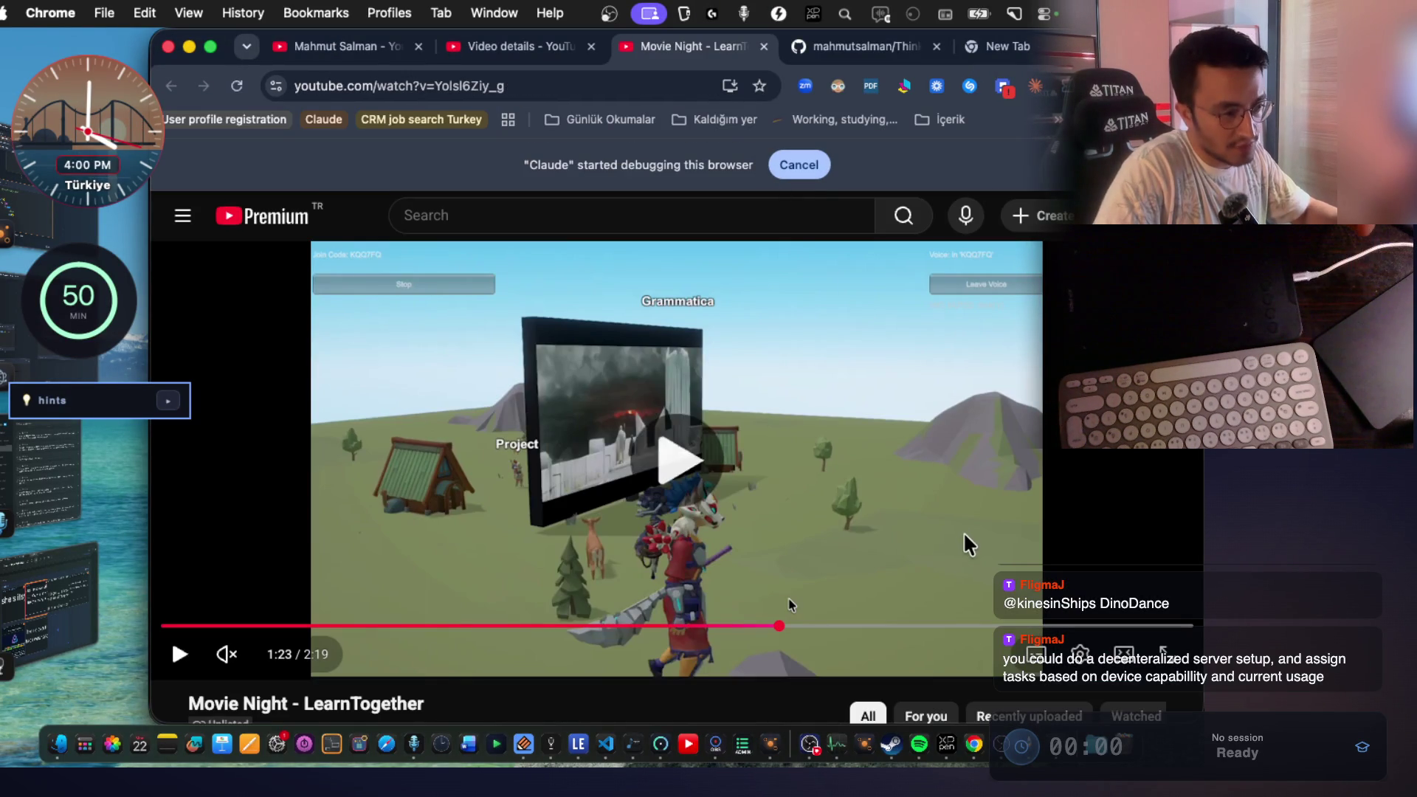
left_click(738, 554)
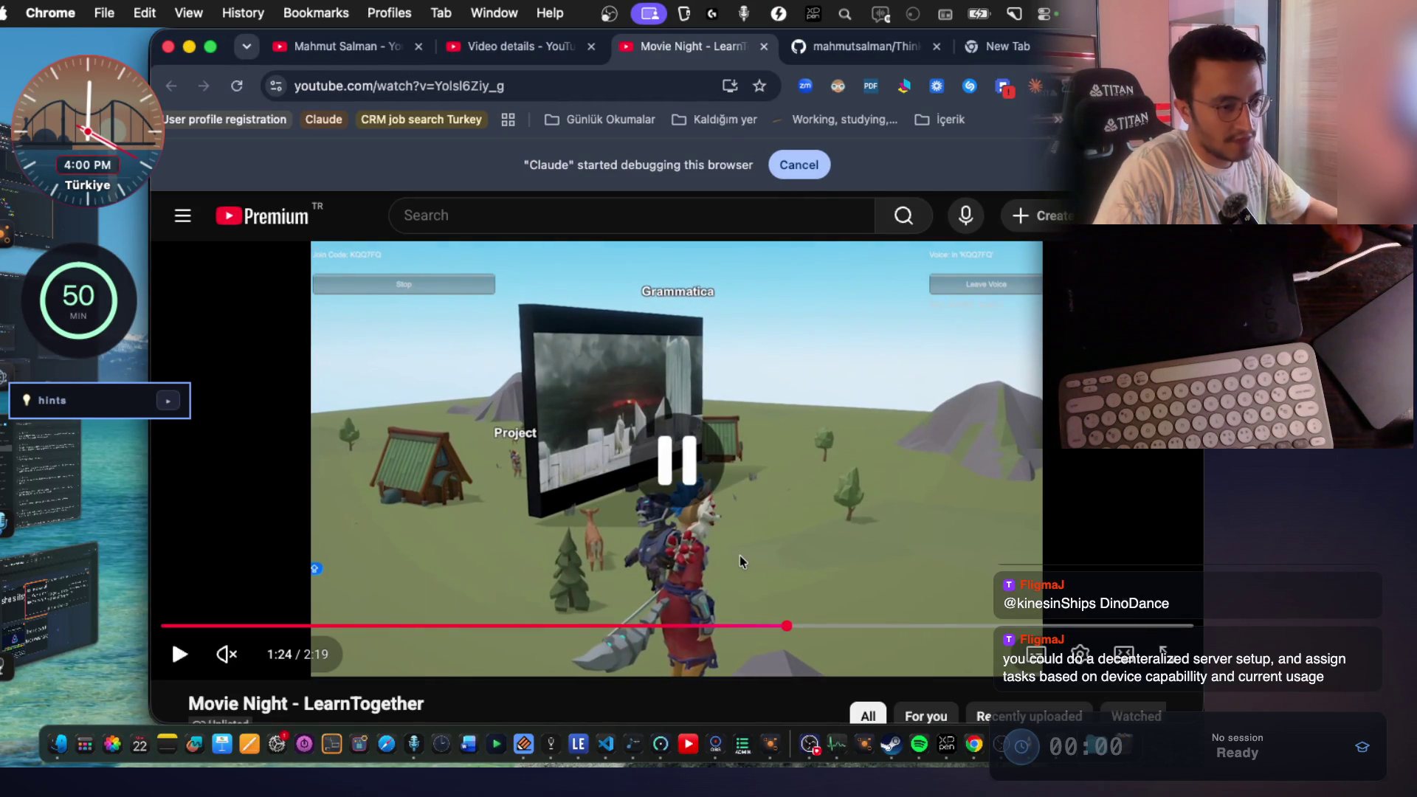
key("f")
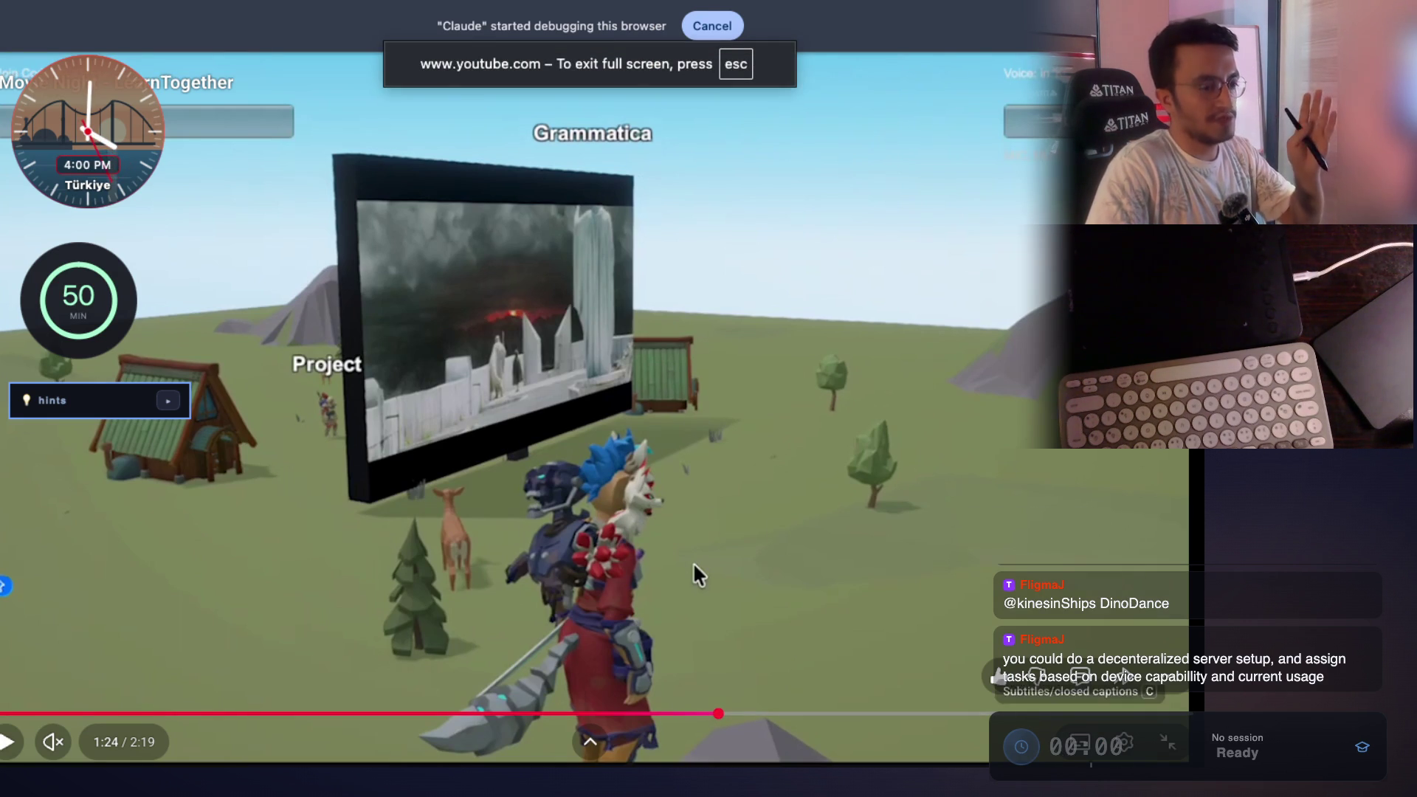
left_click(1167, 744)
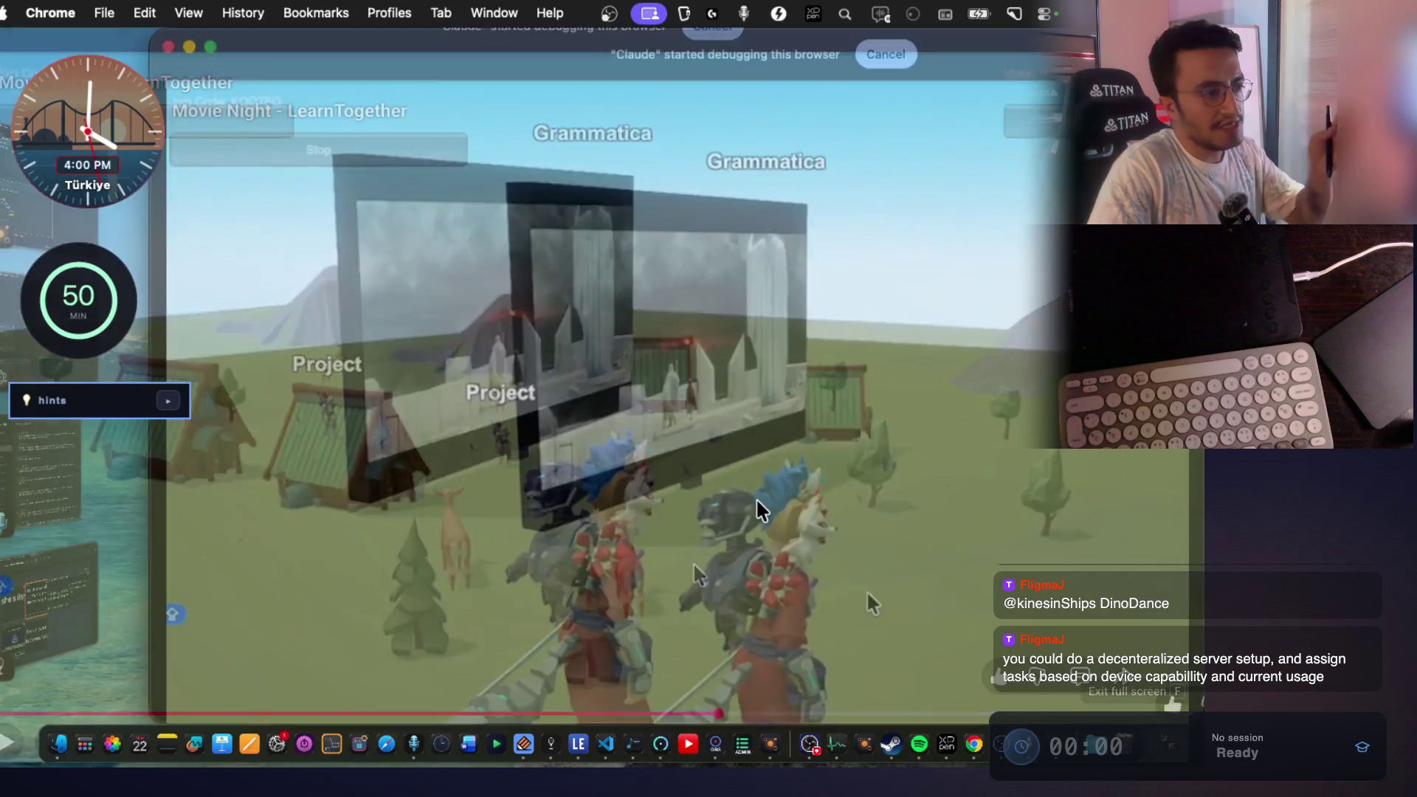
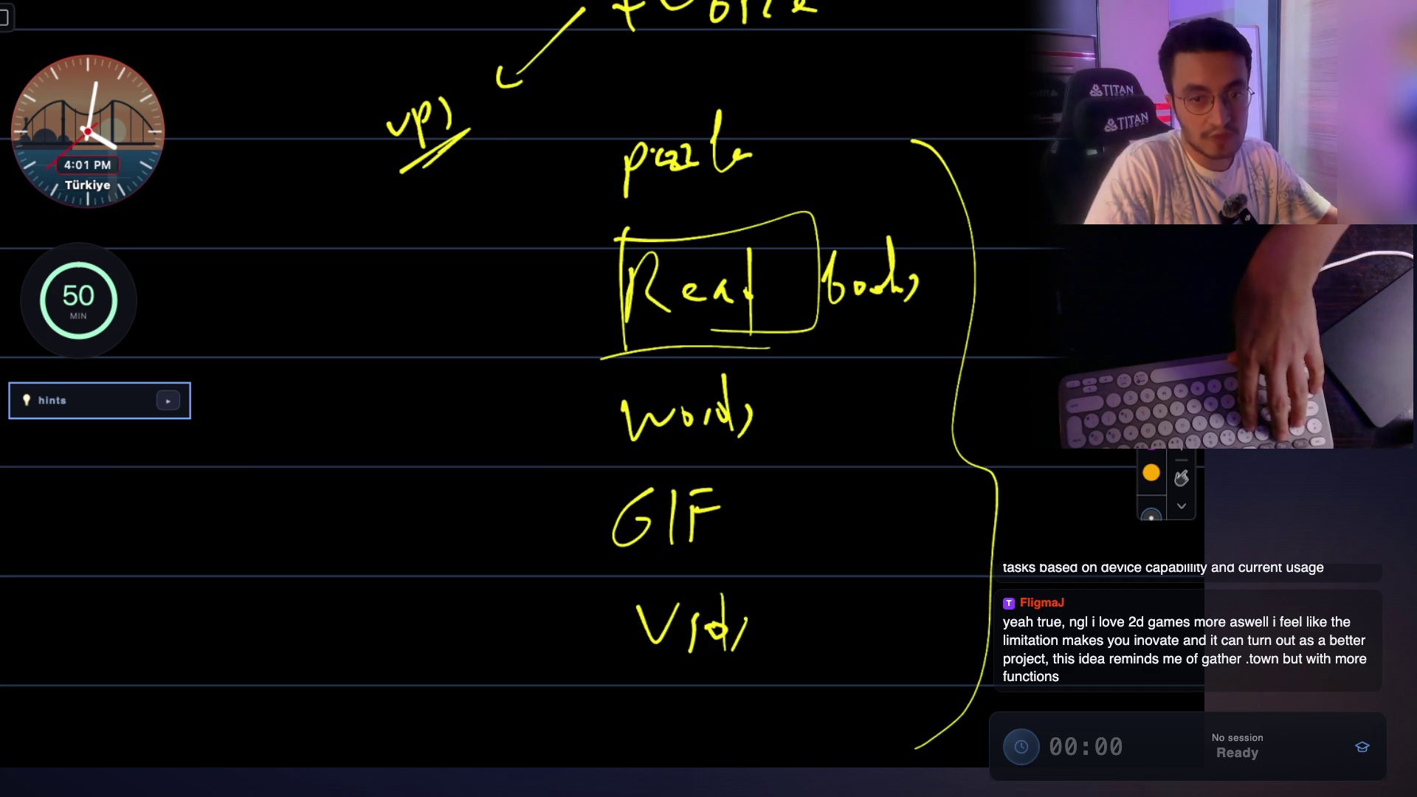
Hide the whiteboard drawing overlay and add a new image capture to yesterday's notes group.
key("b")
key("Escape")
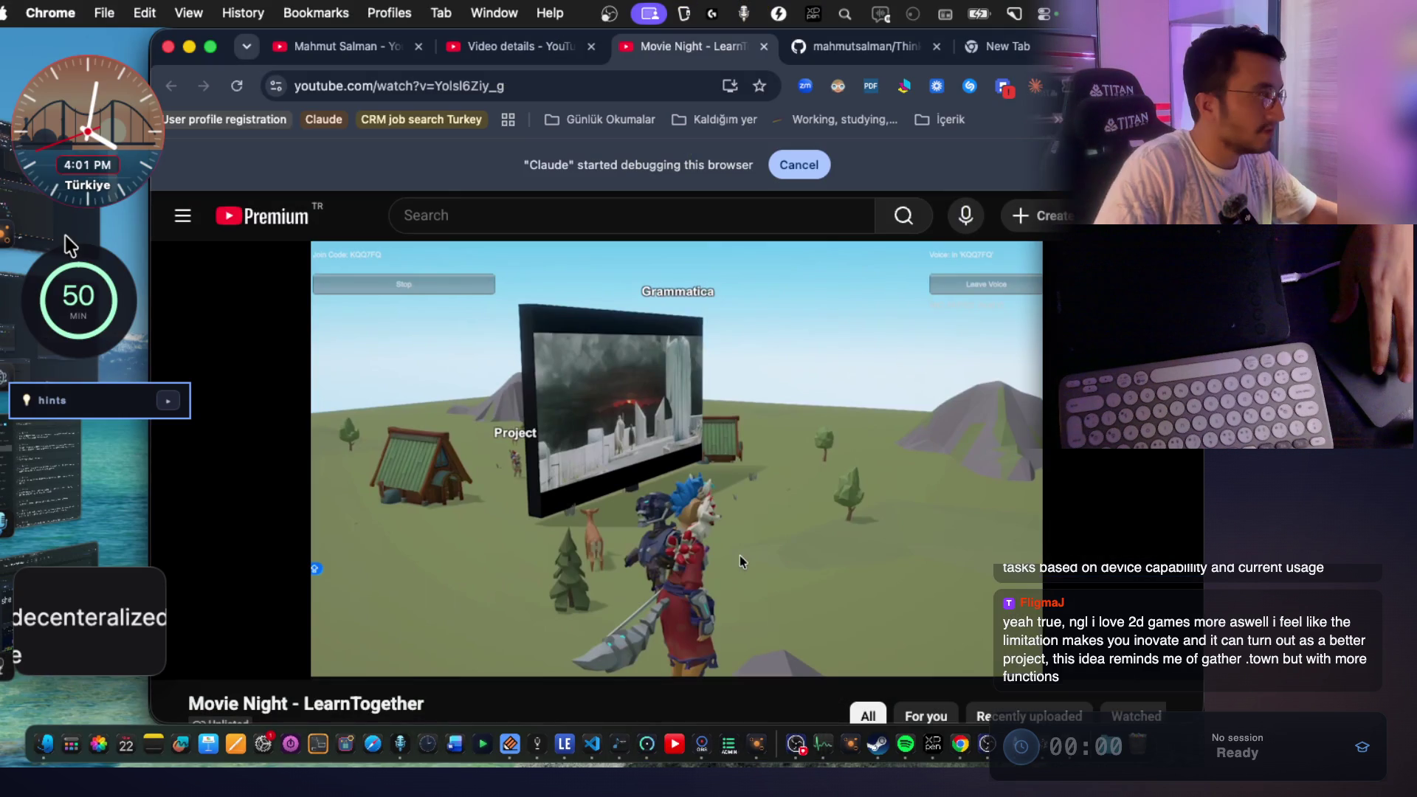
key("super+Tab")
key("super+Tab")
left_click(772, 544)
left_click(772, 533)
Colour the new chat-message capture red and tag it todo.
right_click(704, 277)
left_click(801, 378)
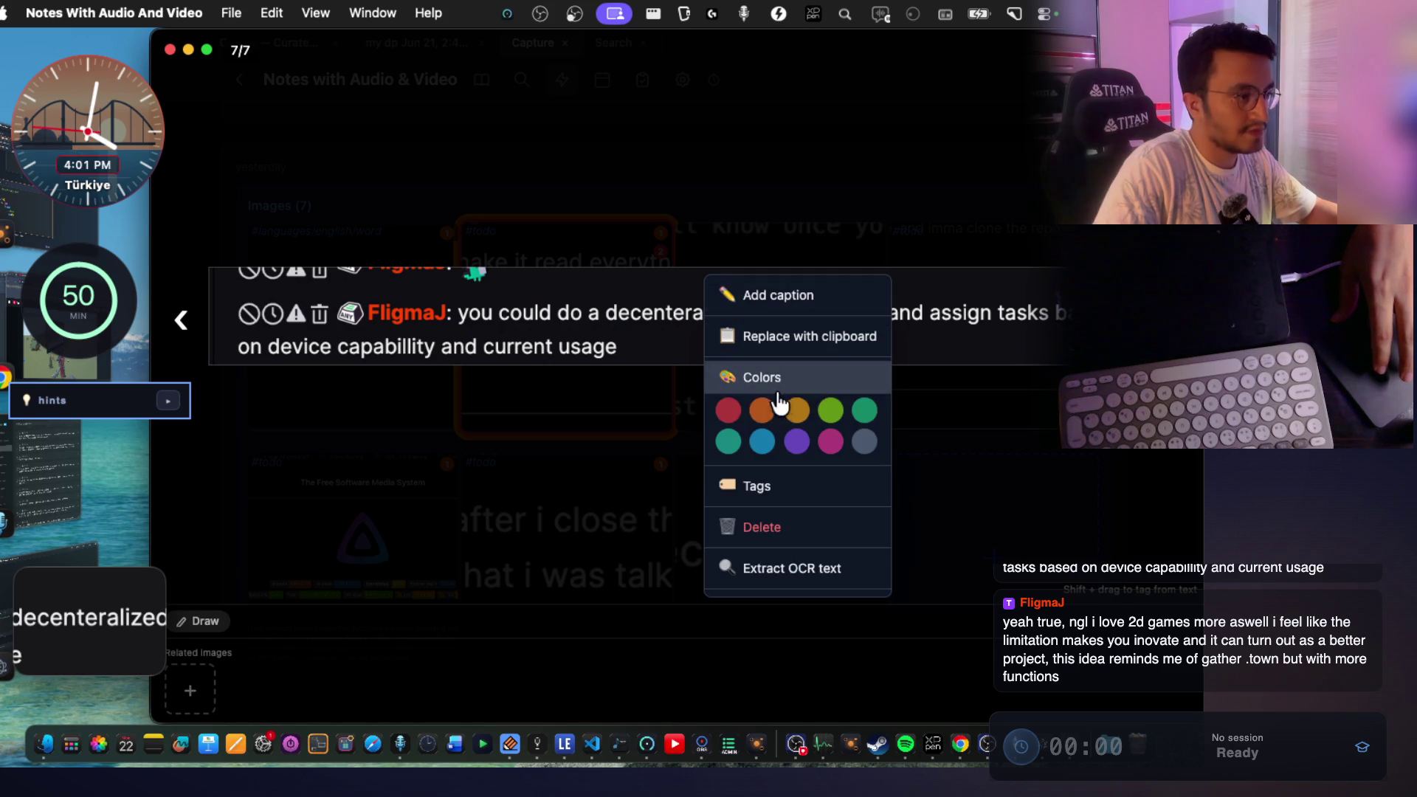
left_click(631, 334)
right_click(625, 356)
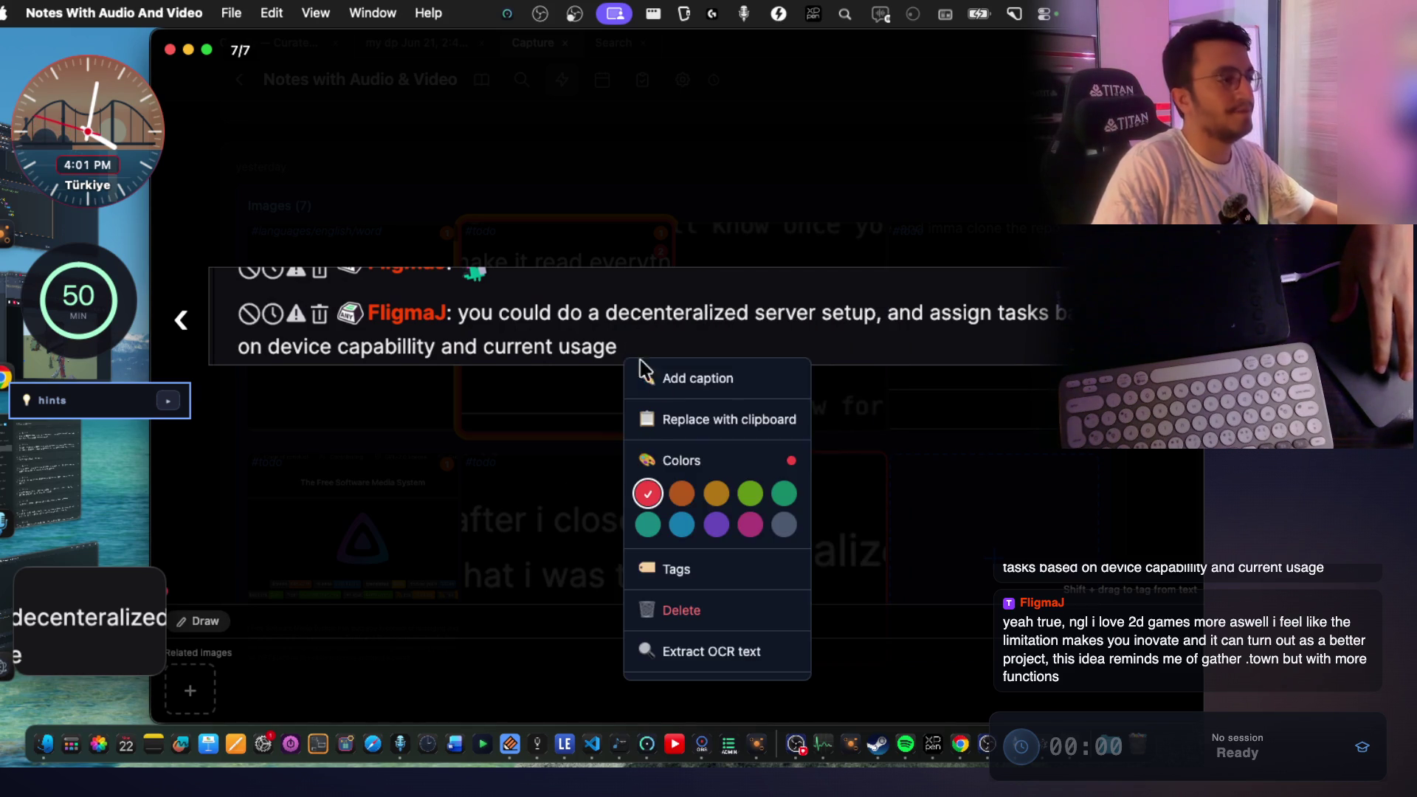
left_click(677, 563)
left_click(549, 399)
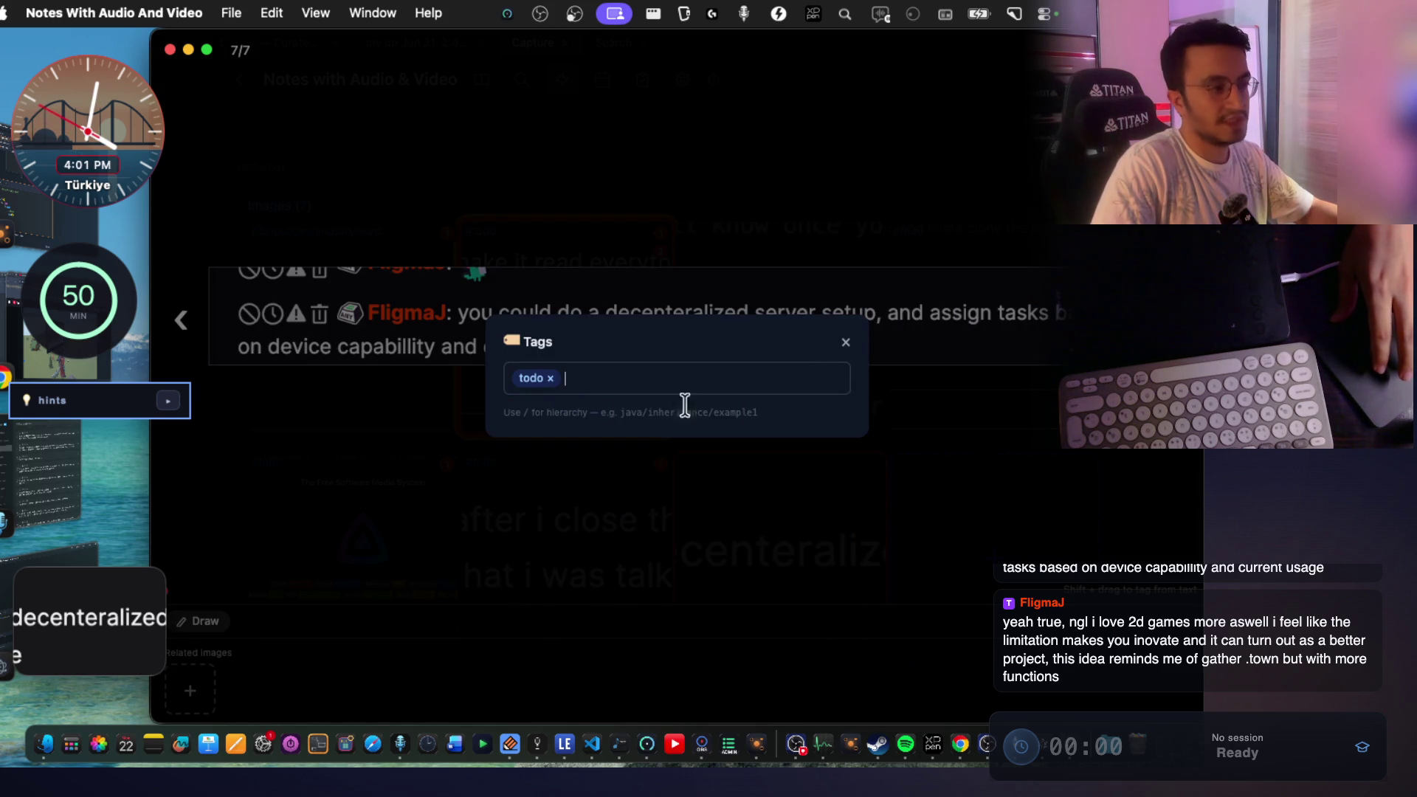
left_click(846, 344)
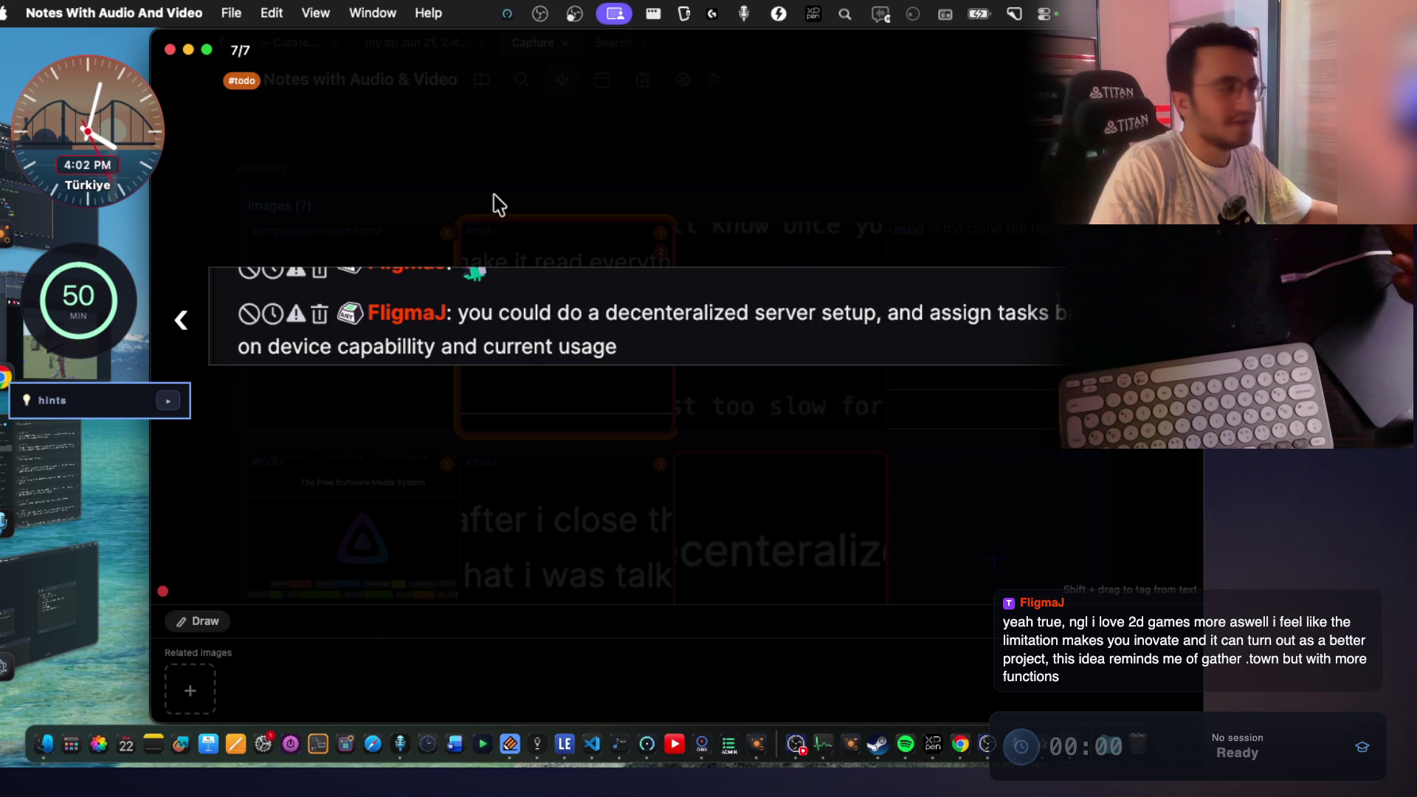
Bring the Movie Night - LearnTogether video forward, make it fullscreen and play it.
left_click(20, 365)
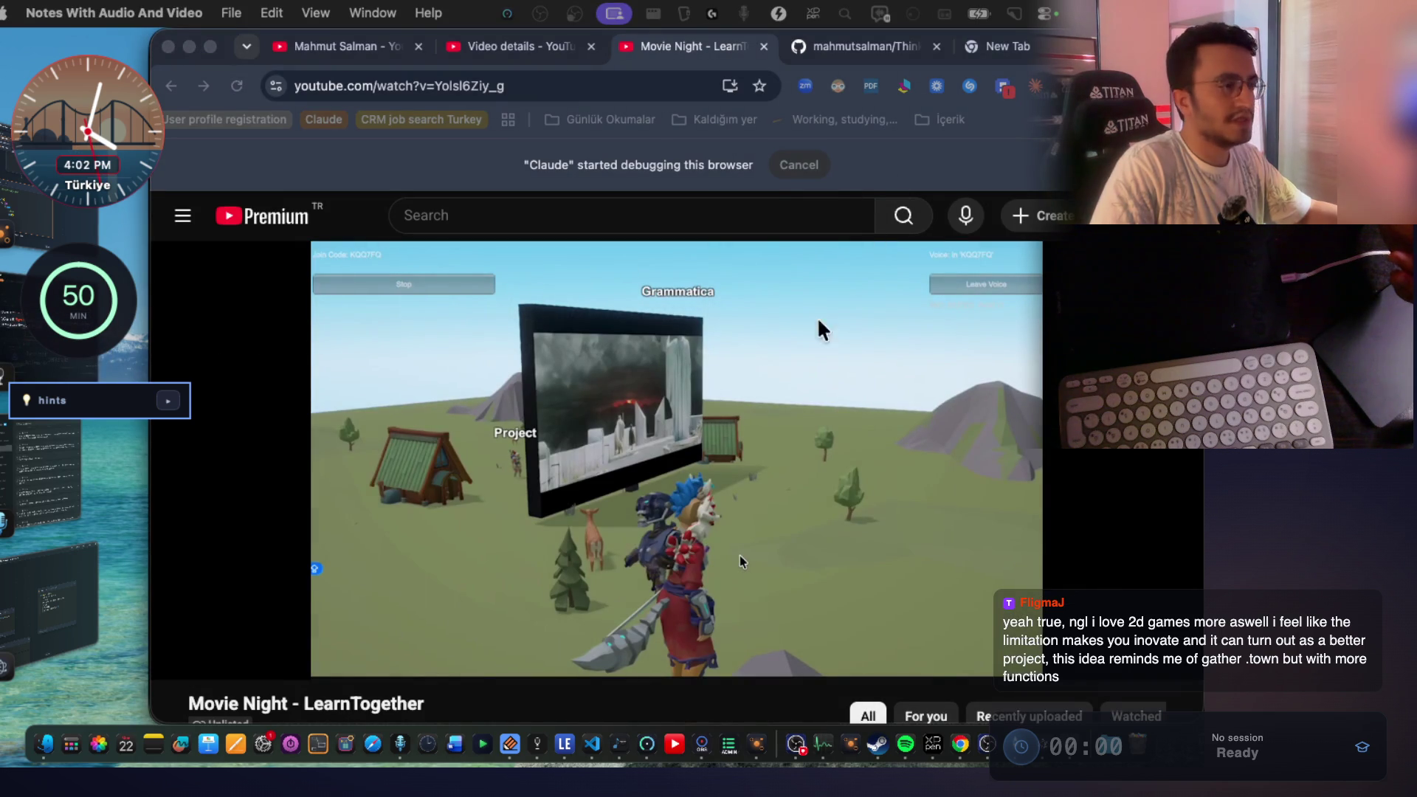
left_click(833, 483)
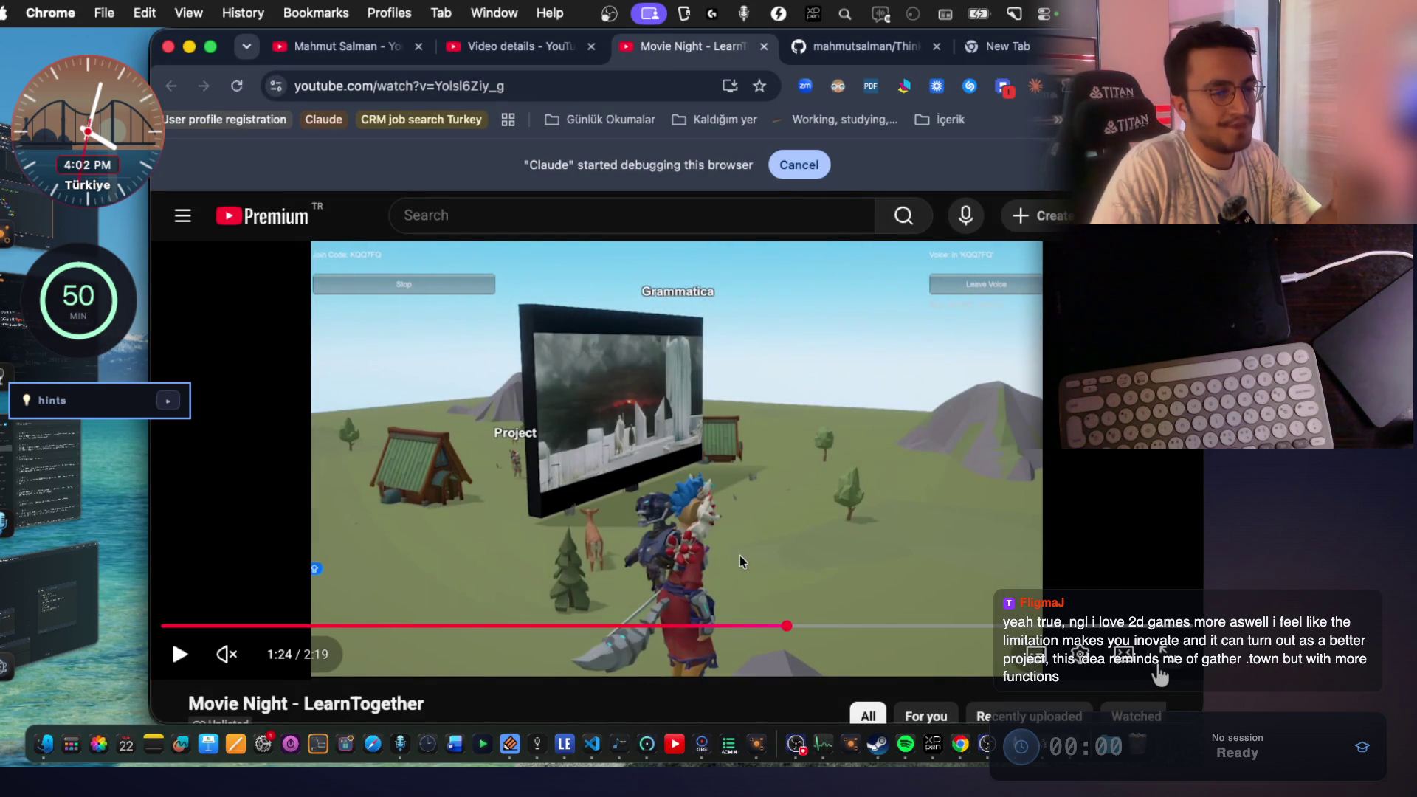
left_click(1165, 656)
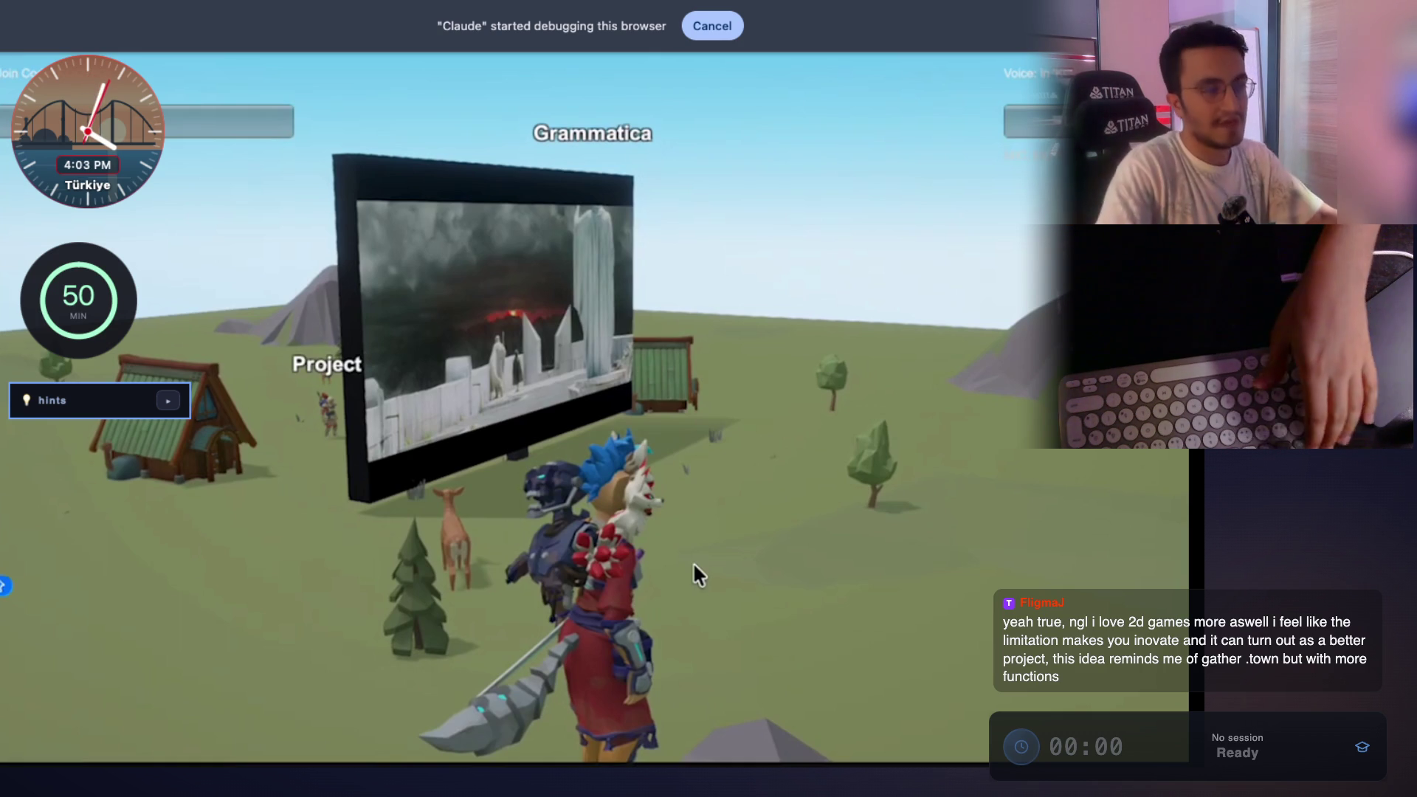
left_click(765, 468)
Pause the Movie Night video at 1:25 and leave fullscreen.
left_click(826, 479)
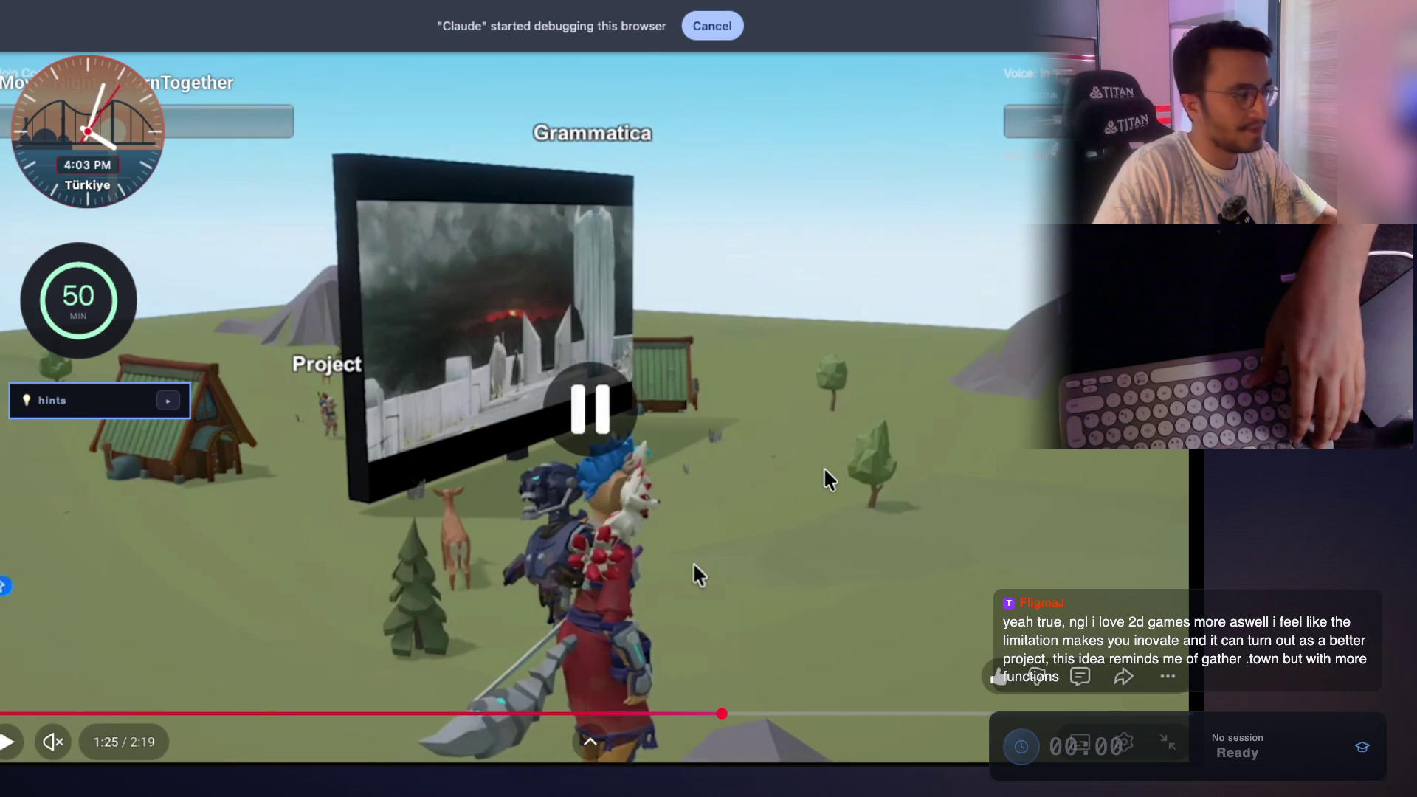
key("Escape")
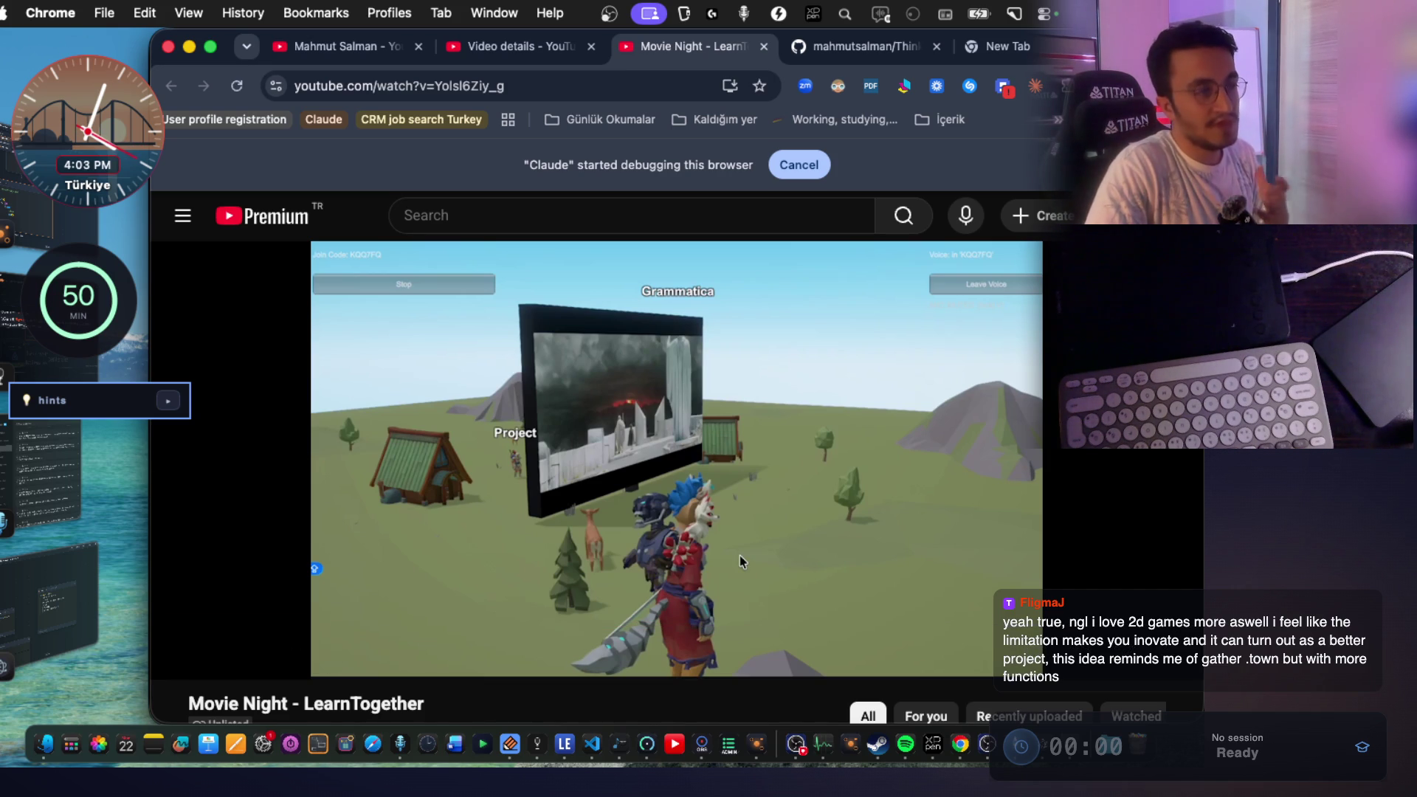
mouse_move(779, 492)
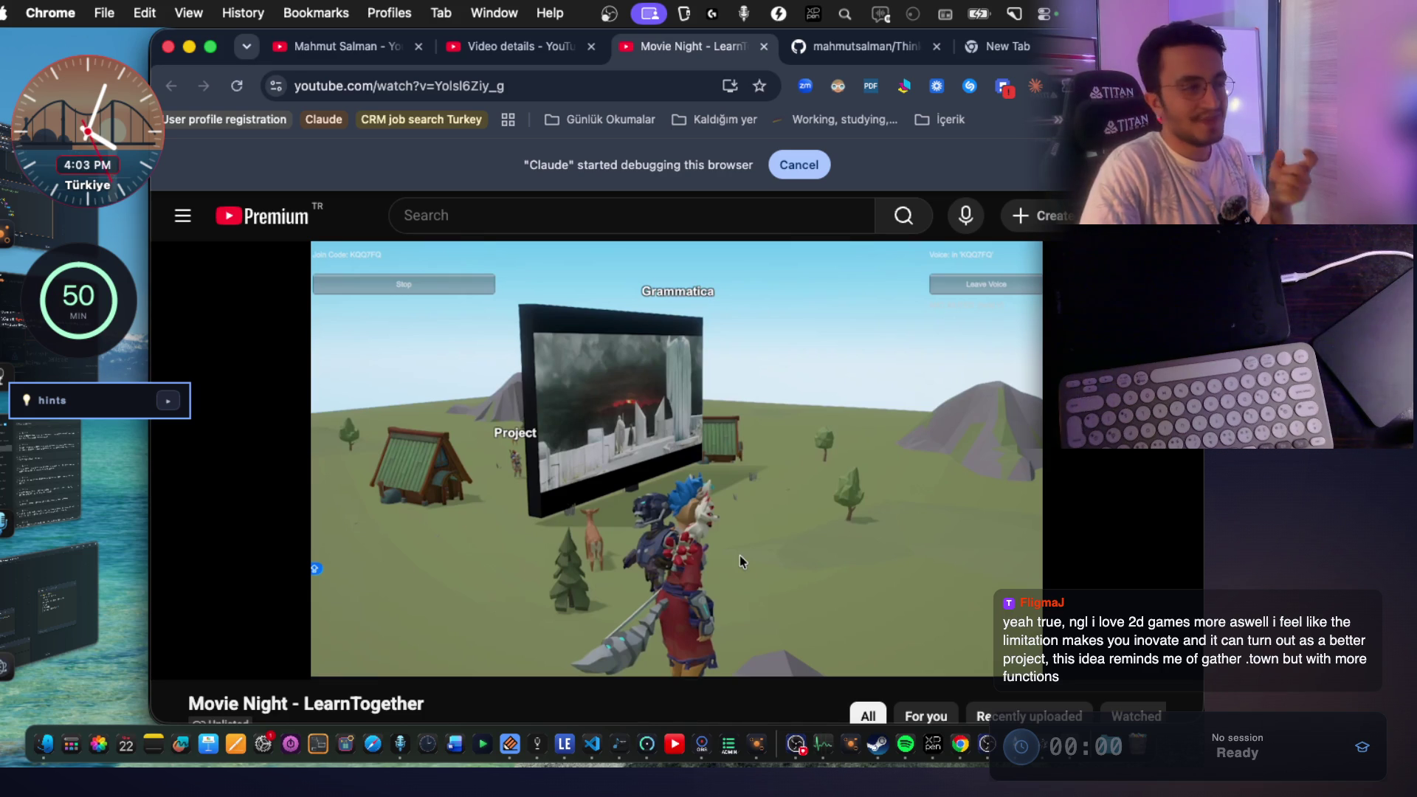
mouse_move(783, 517)
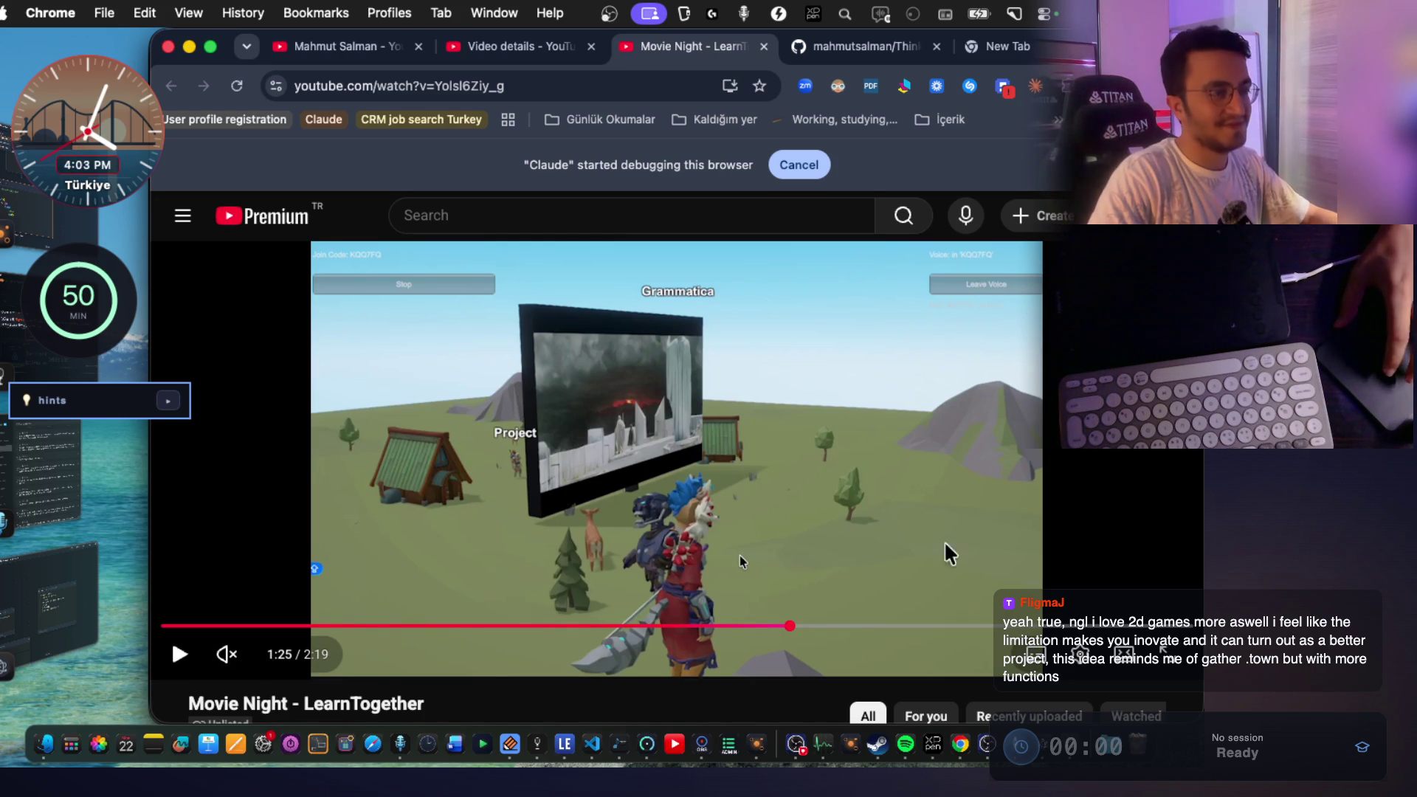
Bring the ThinkCanvas board with its 6 code notes to the front.
scroll(963, 555, "down", 2)
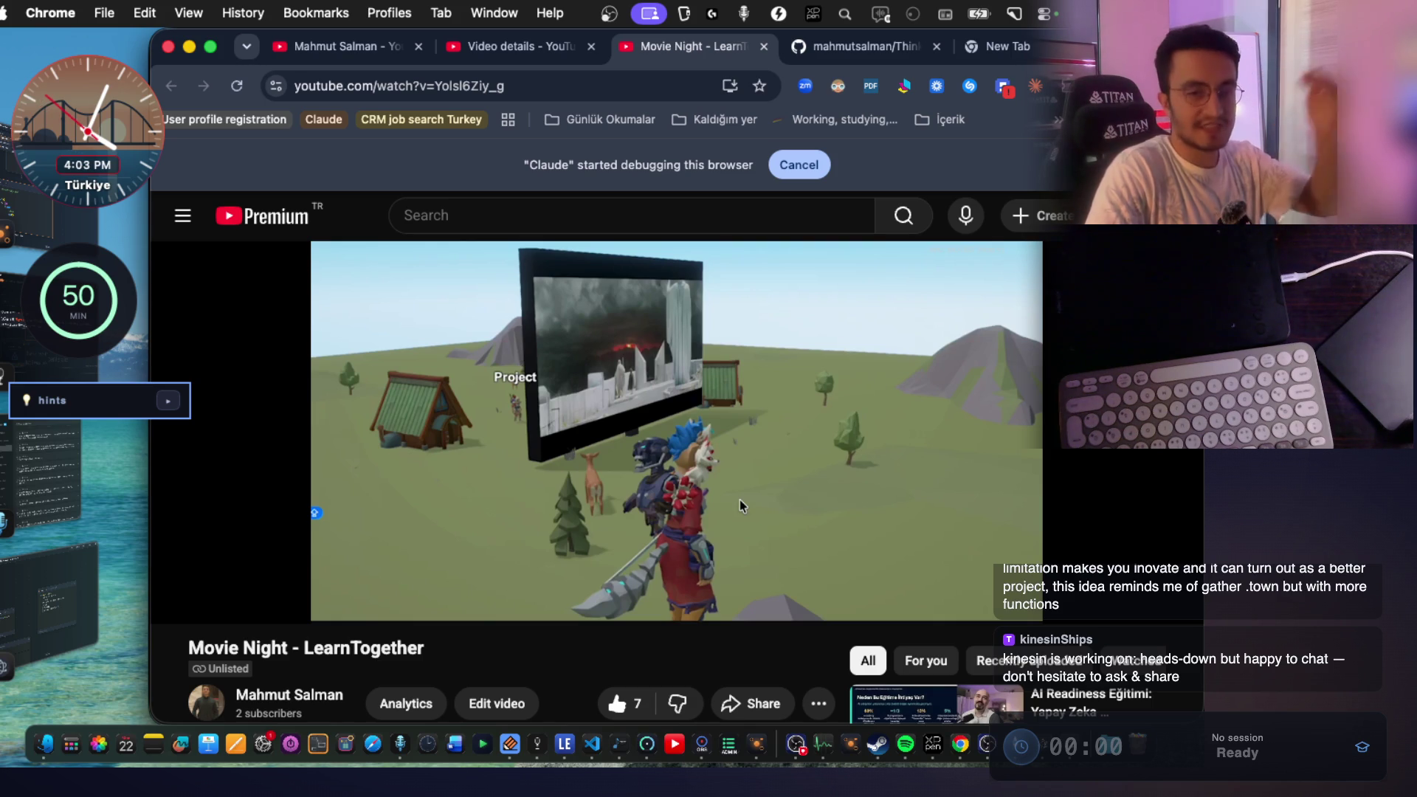
scroll(958, 552, "up", 2)
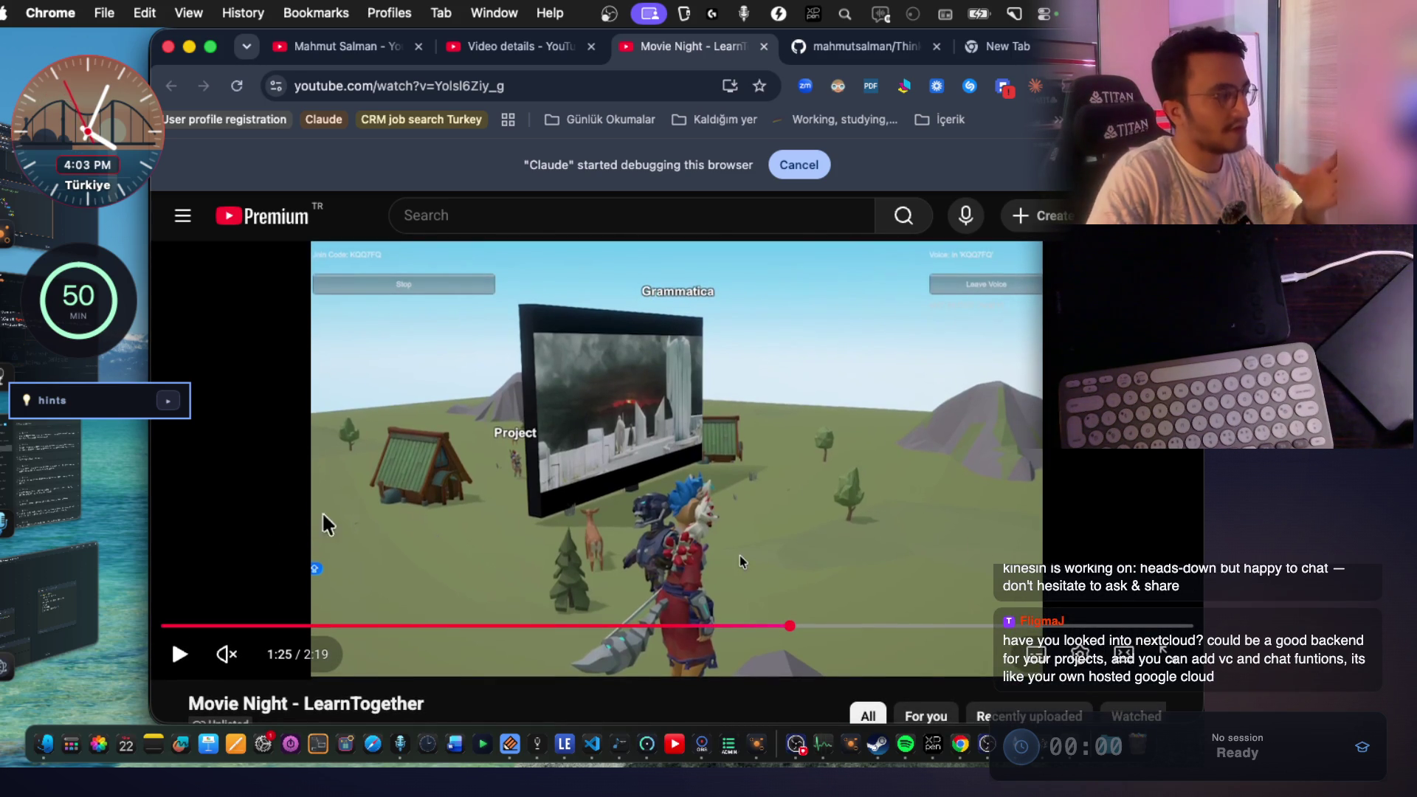
left_click(83, 582)
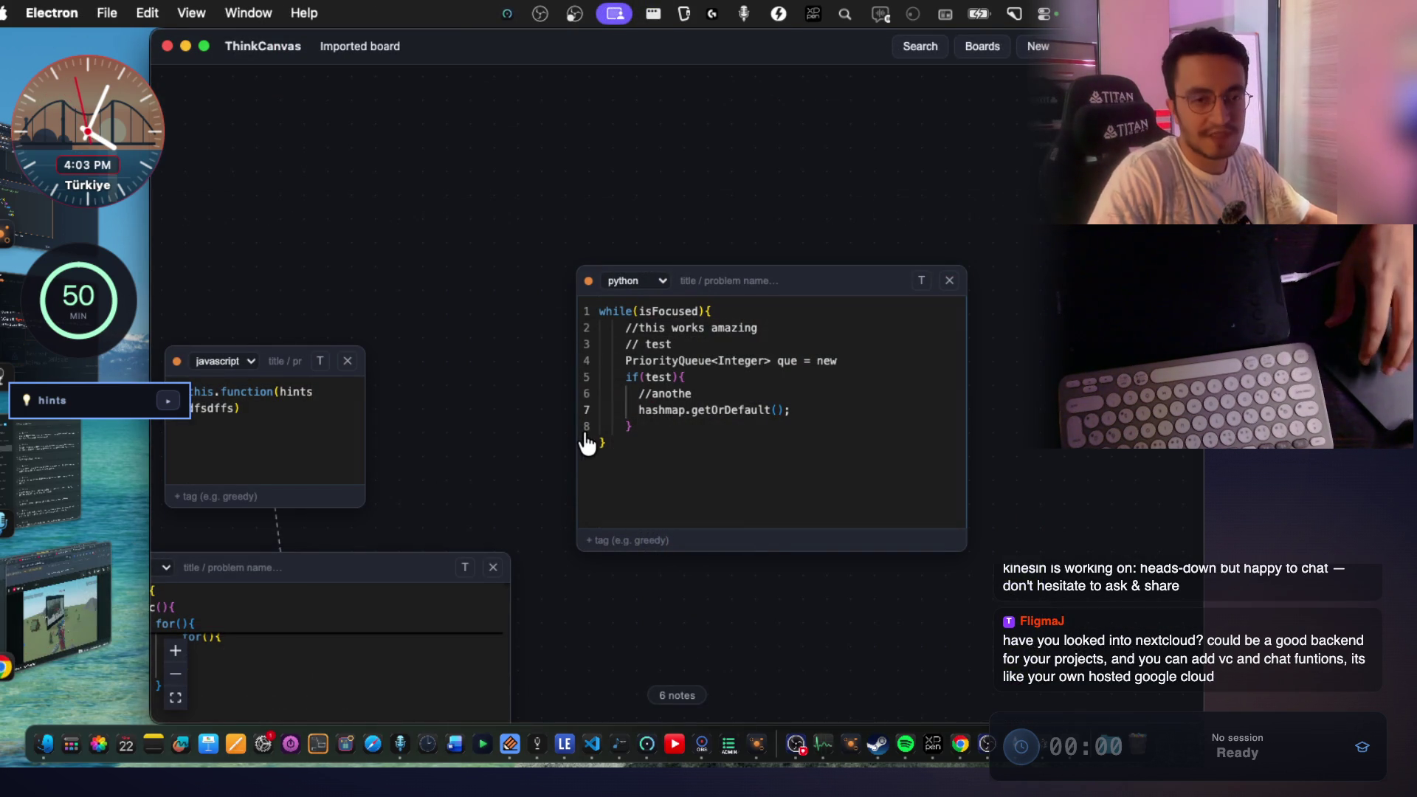
left_click(33, 572)
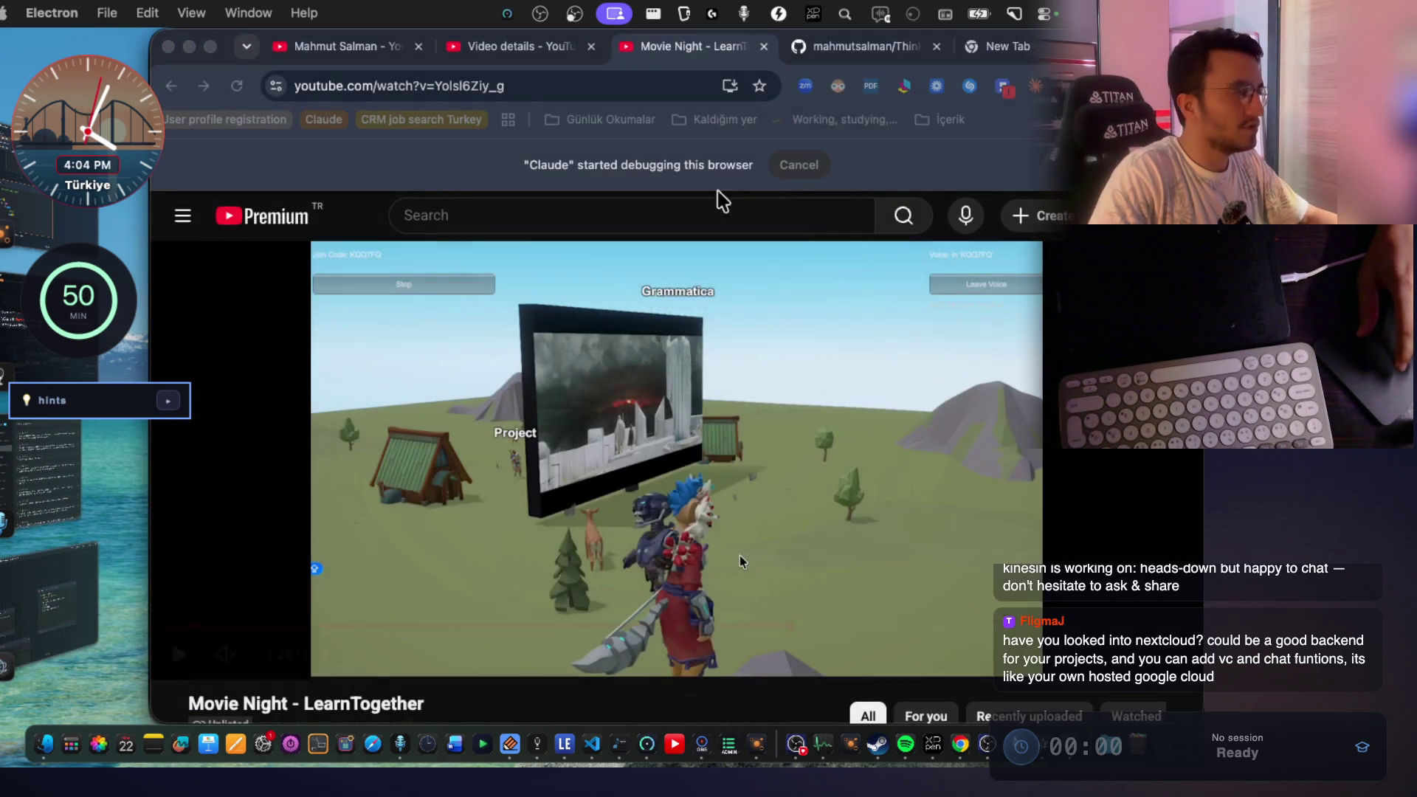
left_click(643, 382)
In the other browser window, search 'gather down' and open the Gather website.
key("super+grave")
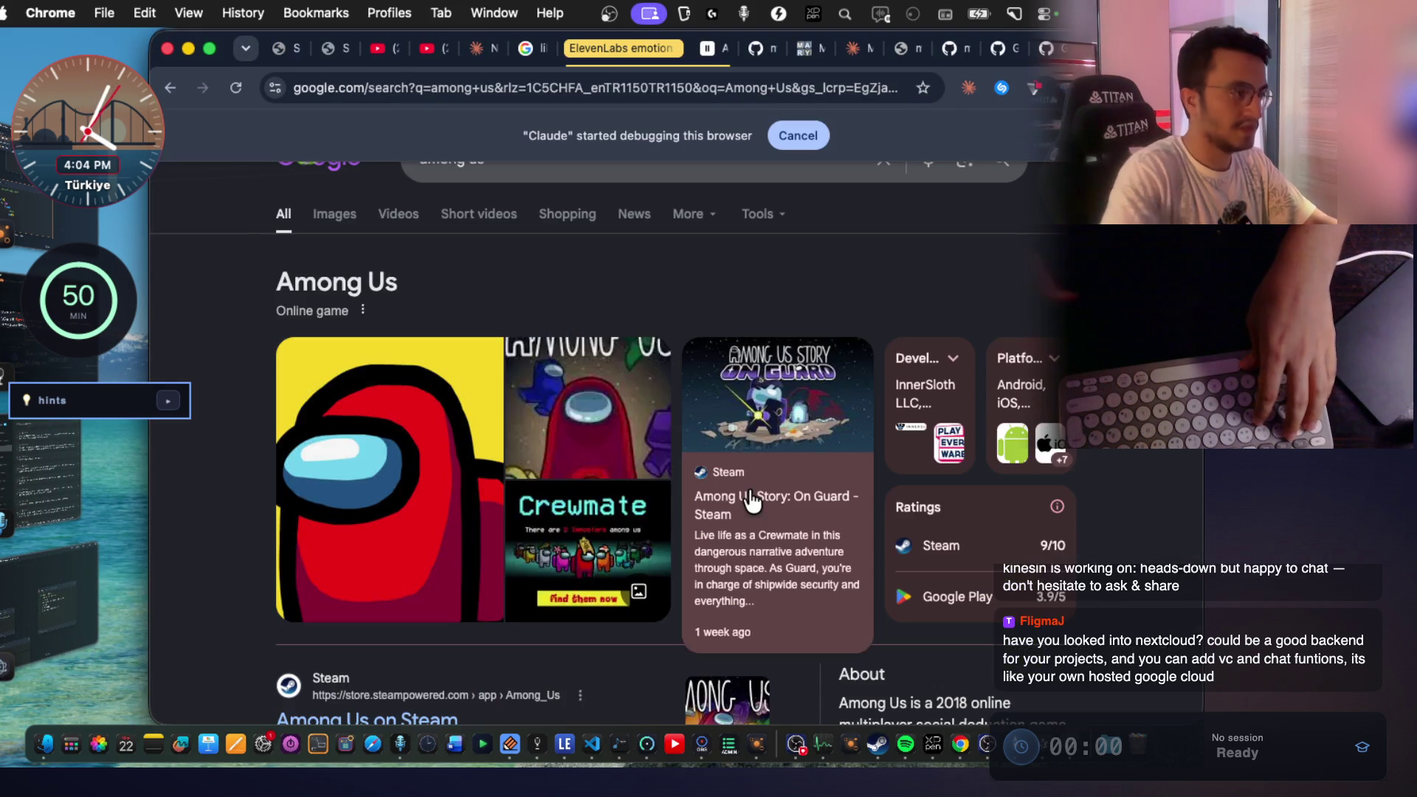
key("ctrl+t")
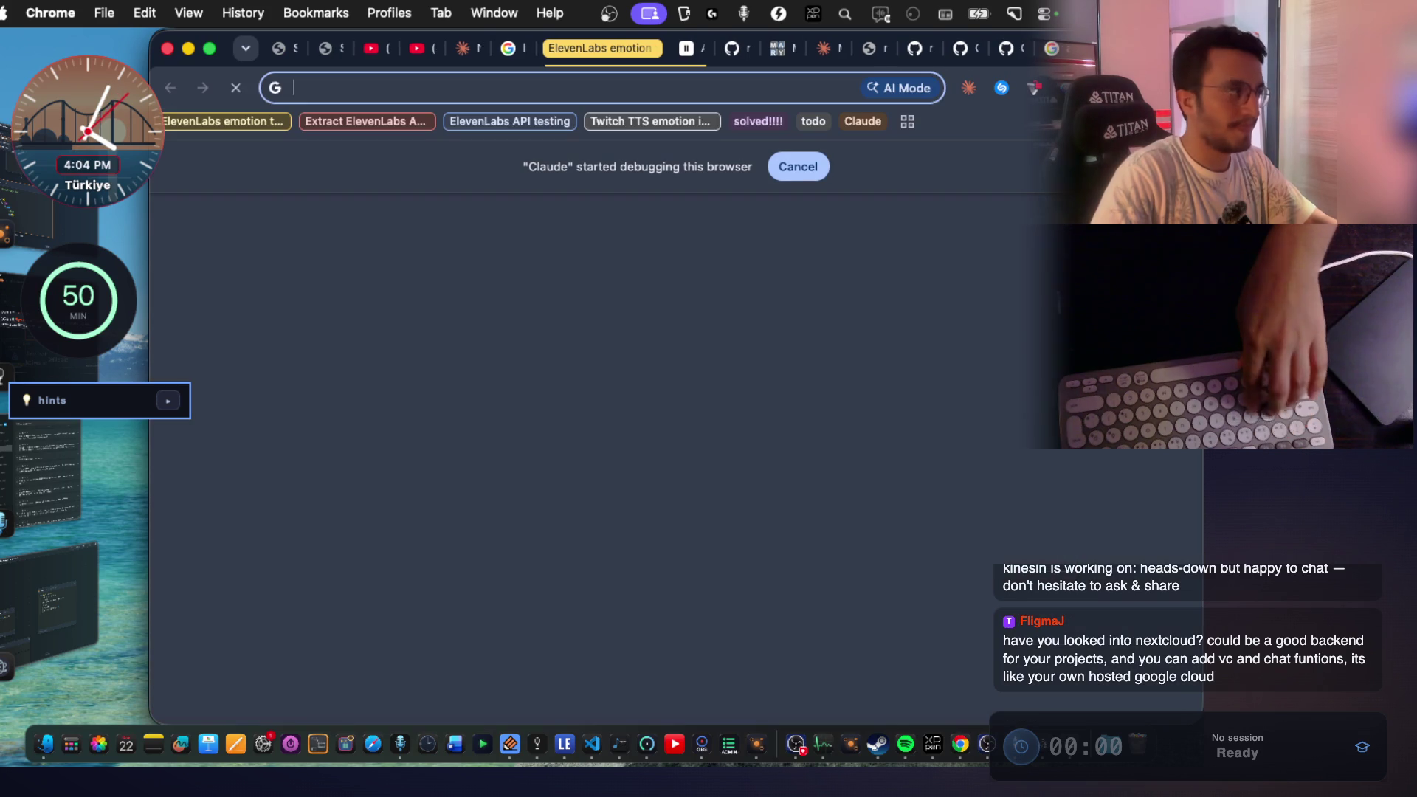
type("gather down")
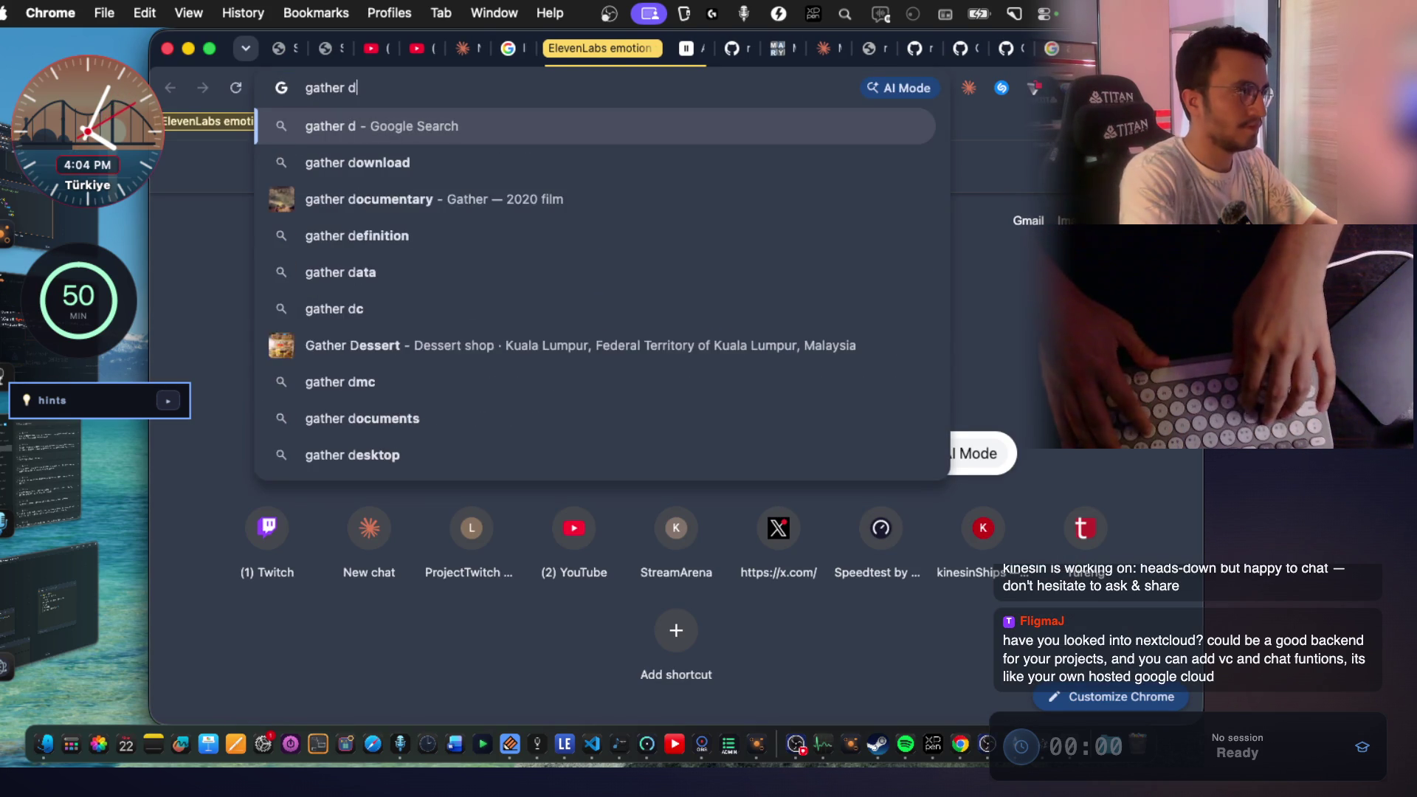
key("Return")
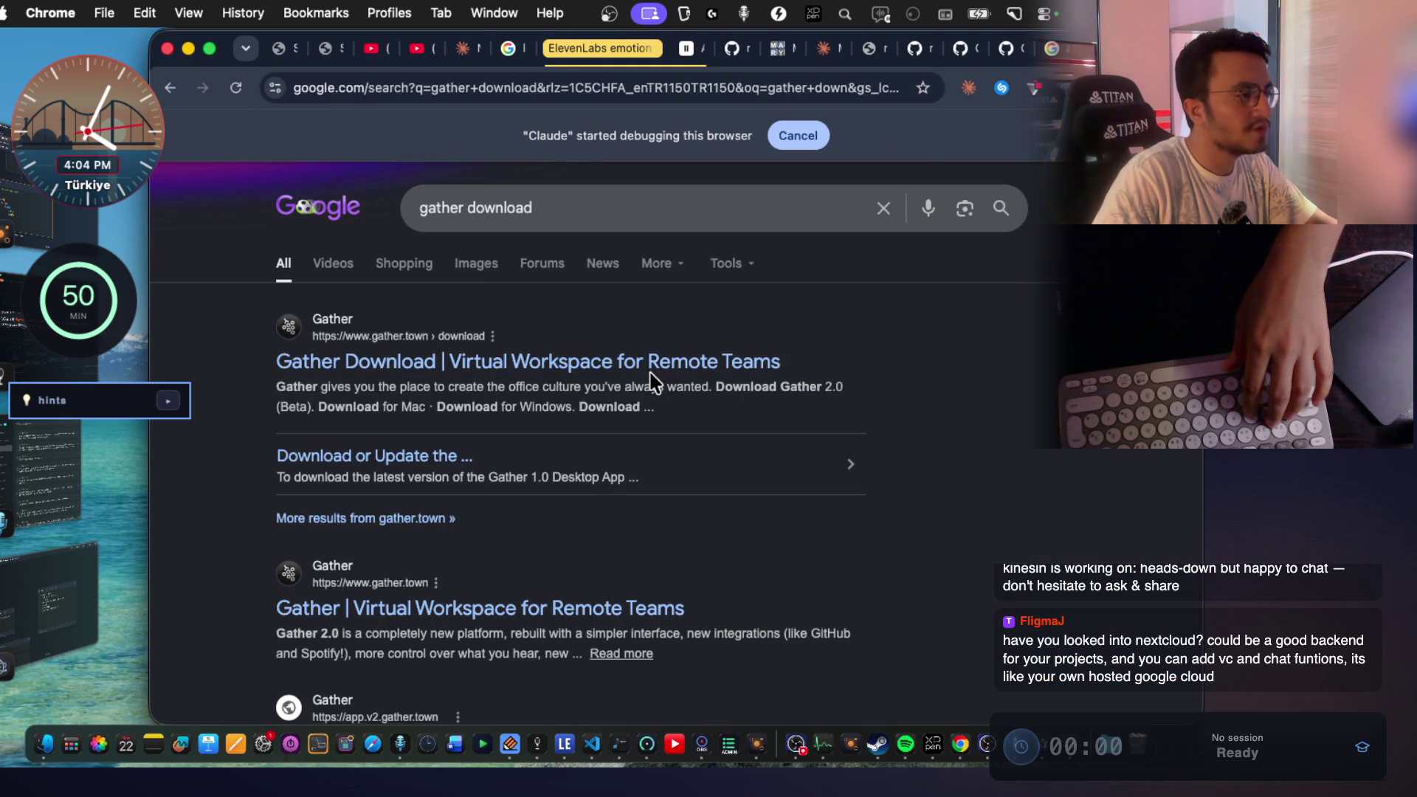
scroll(624, 384, "down", 3)
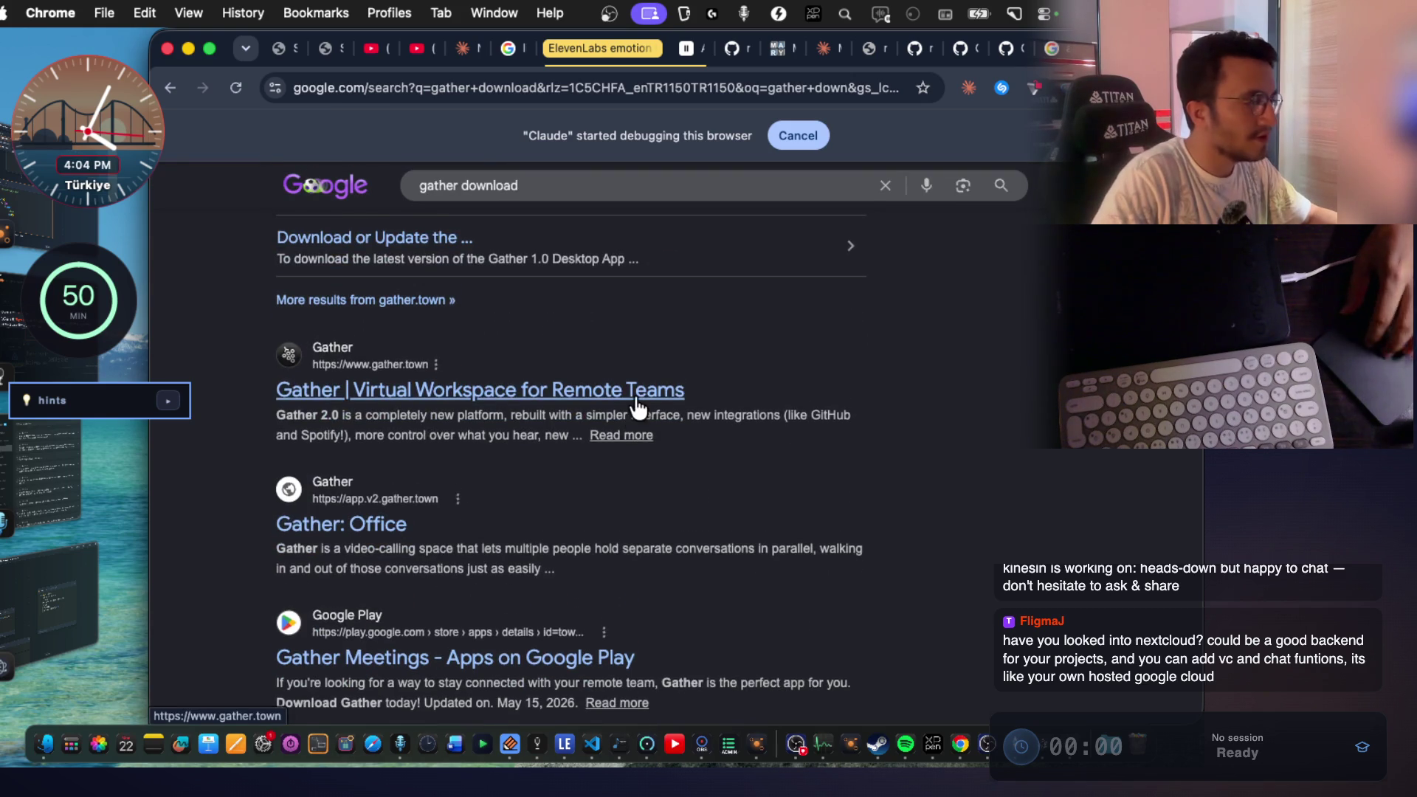
scroll(635, 406, "down", 1)
left_click(415, 323)
Read the gather.town headline and pitch, highlighting the 'virtual' and 'human' wording.
double_click(538, 378)
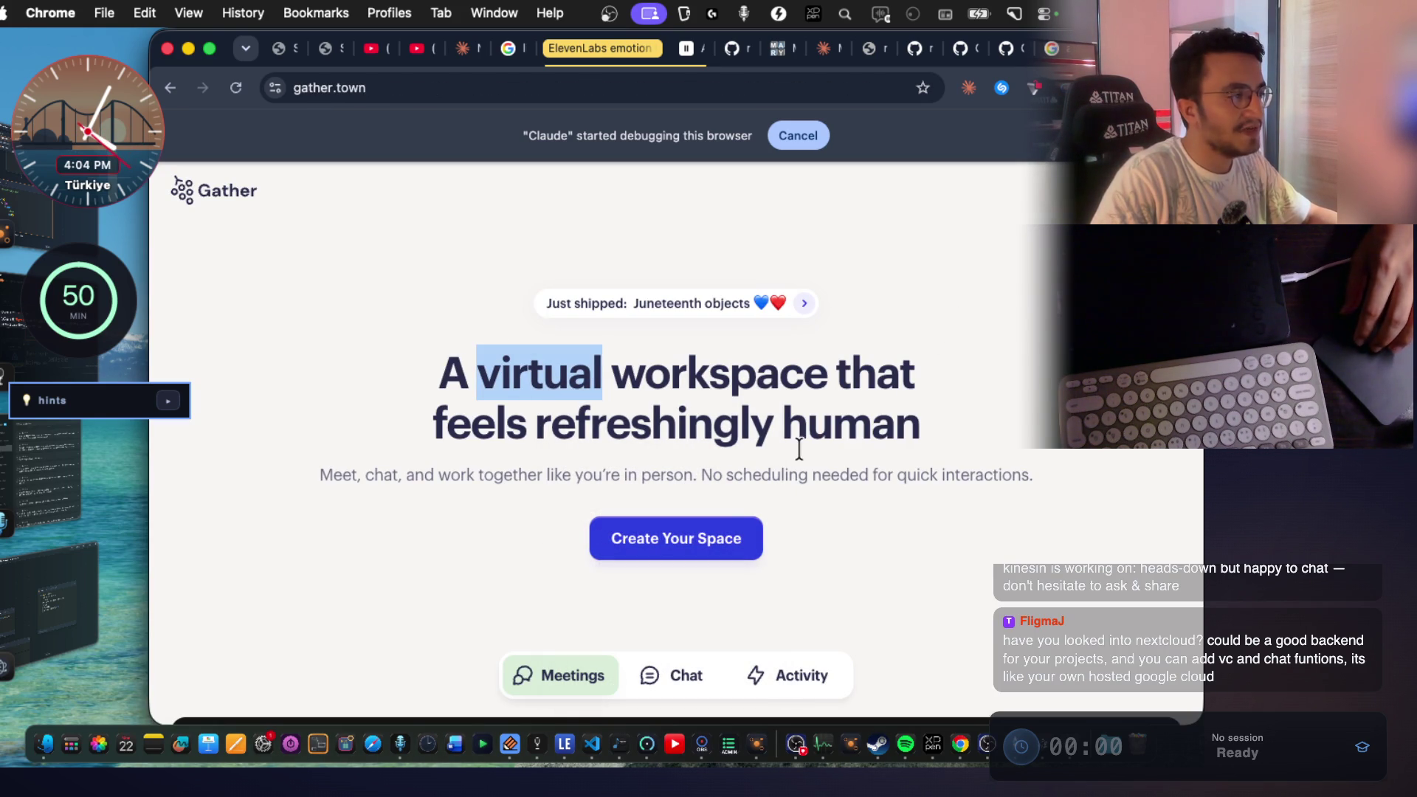
left_click_drag(784, 441, 913, 441)
scroll(923, 441, "down", 10)
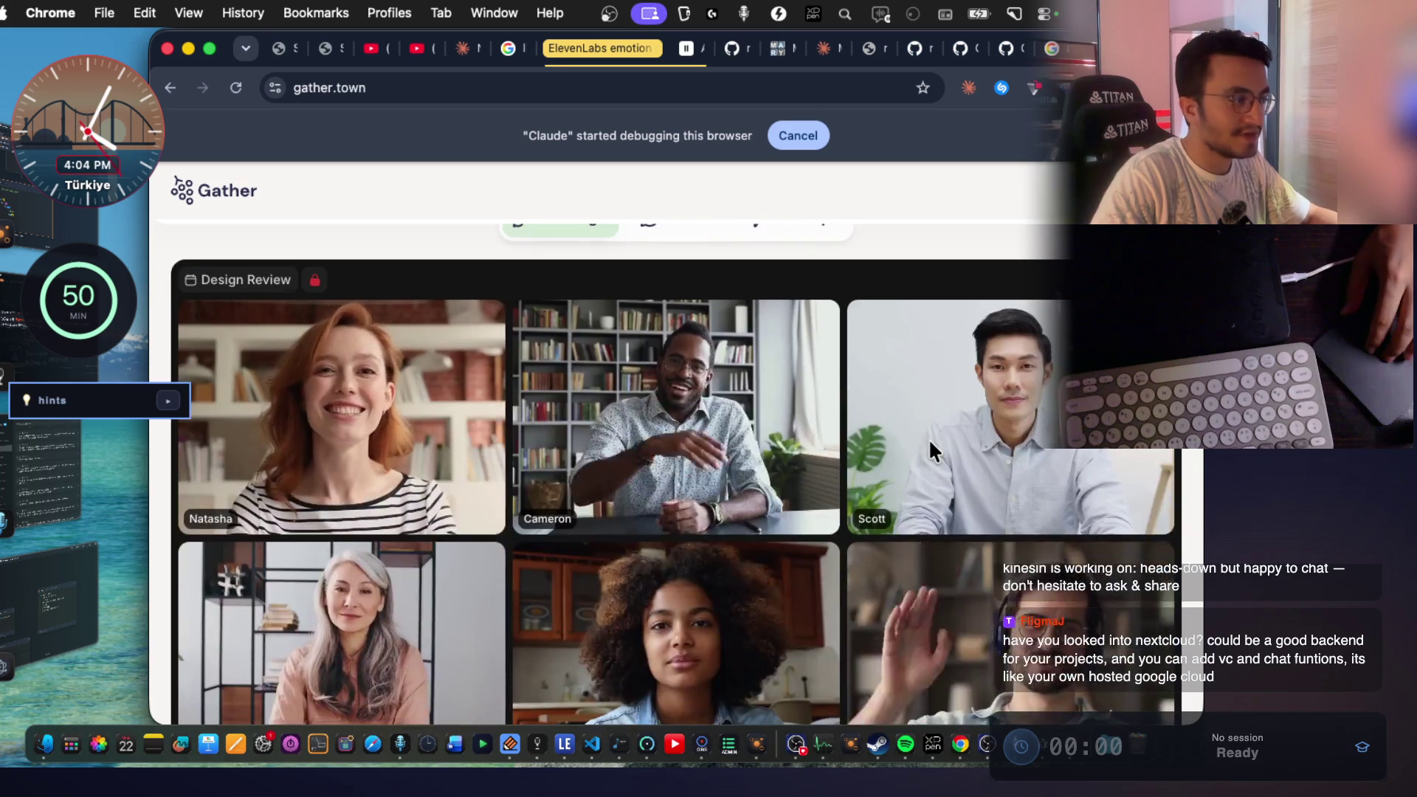
scroll(930, 442, "down", 2)
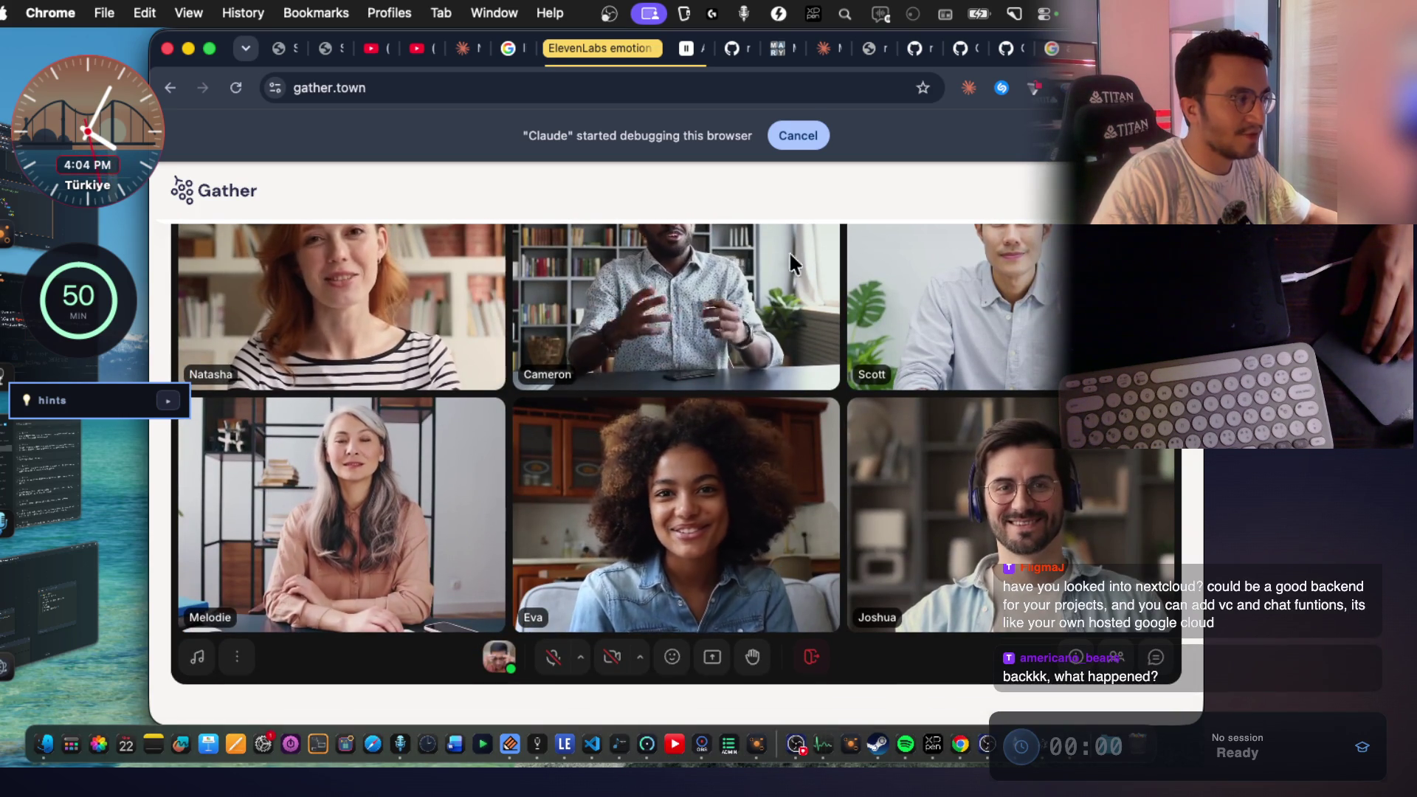
scroll(866, 400, "up", 3)
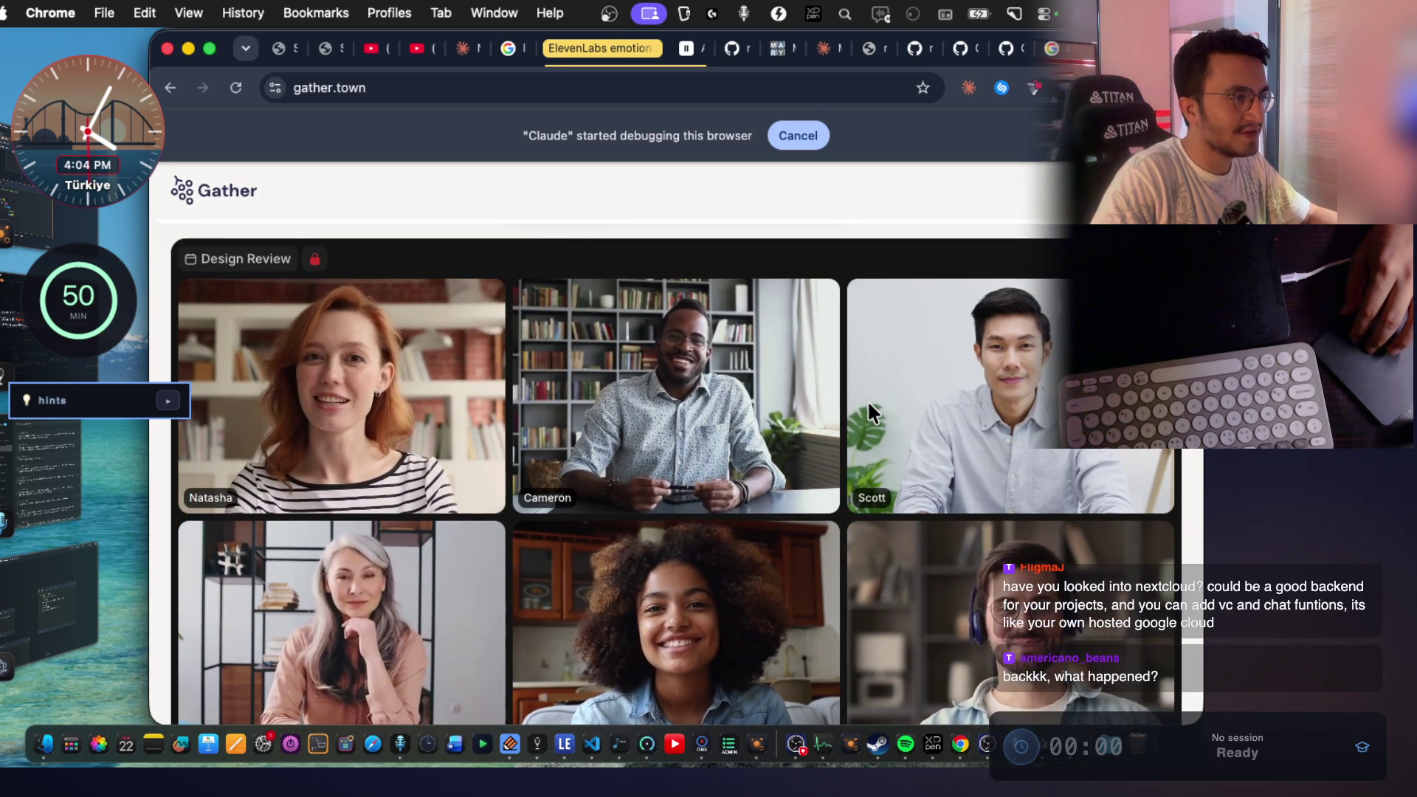
scroll(867, 400, "down", 10)
left_click_drag(552, 387, 899, 373)
scroll(899, 373, "down", 5)
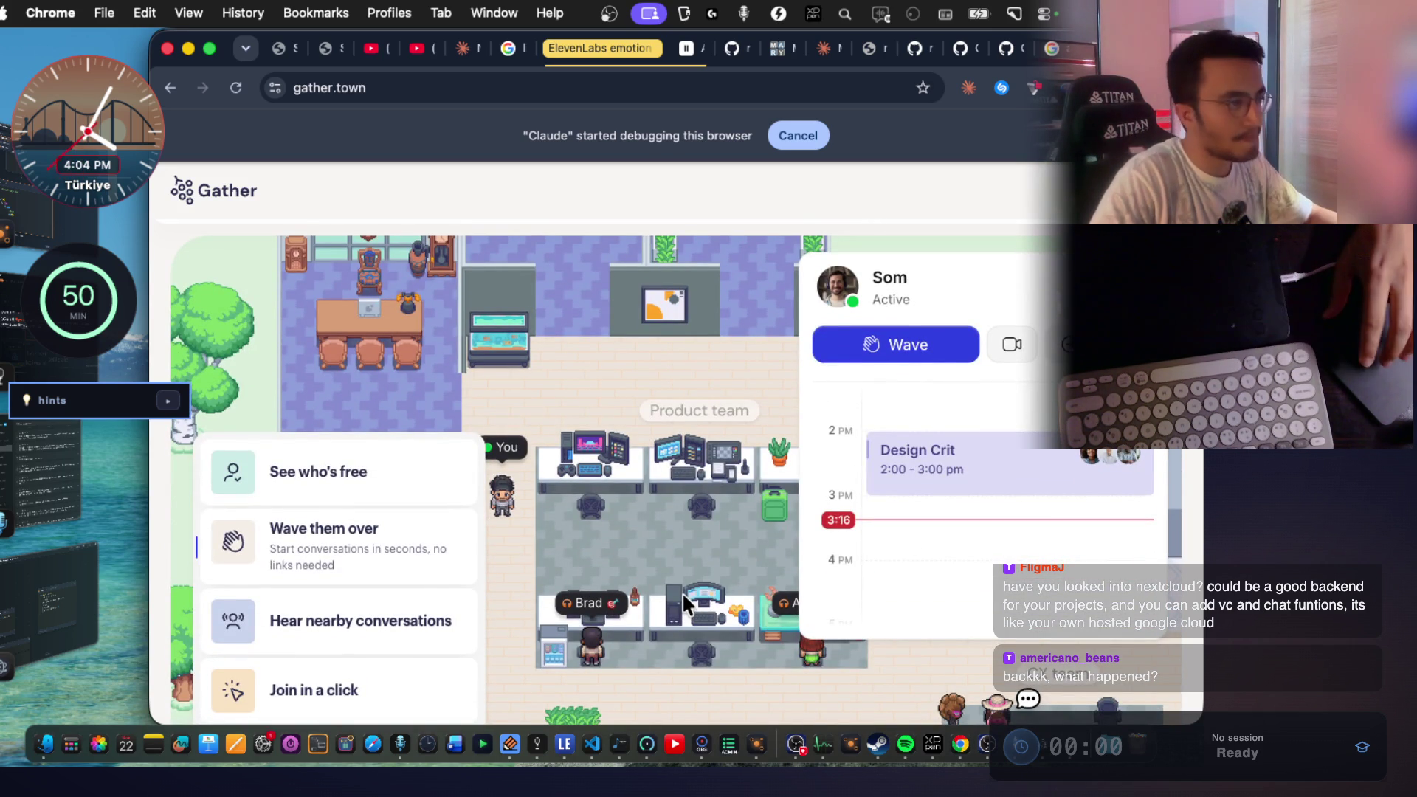
scroll(682, 594, "down", 6)
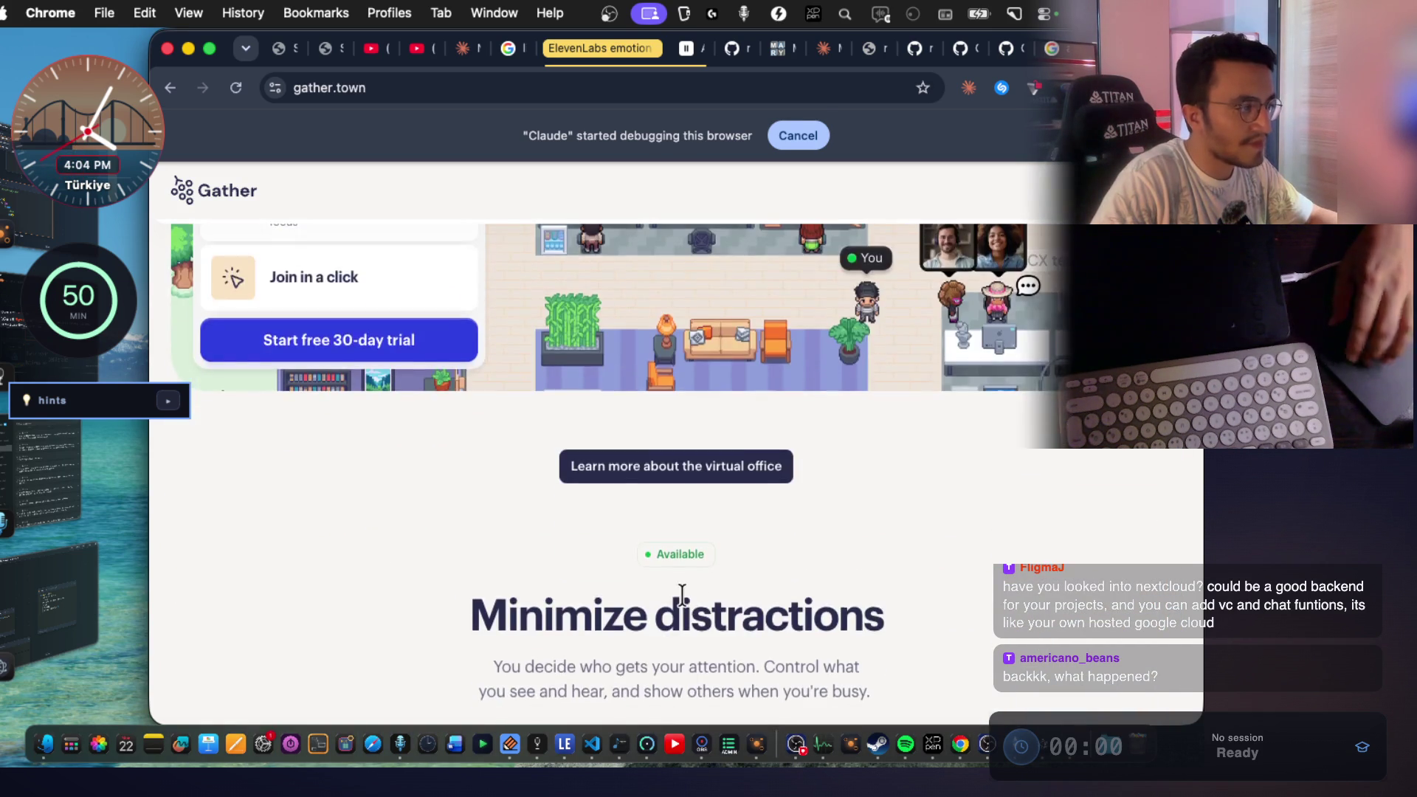
scroll(682, 594, "down", 7)
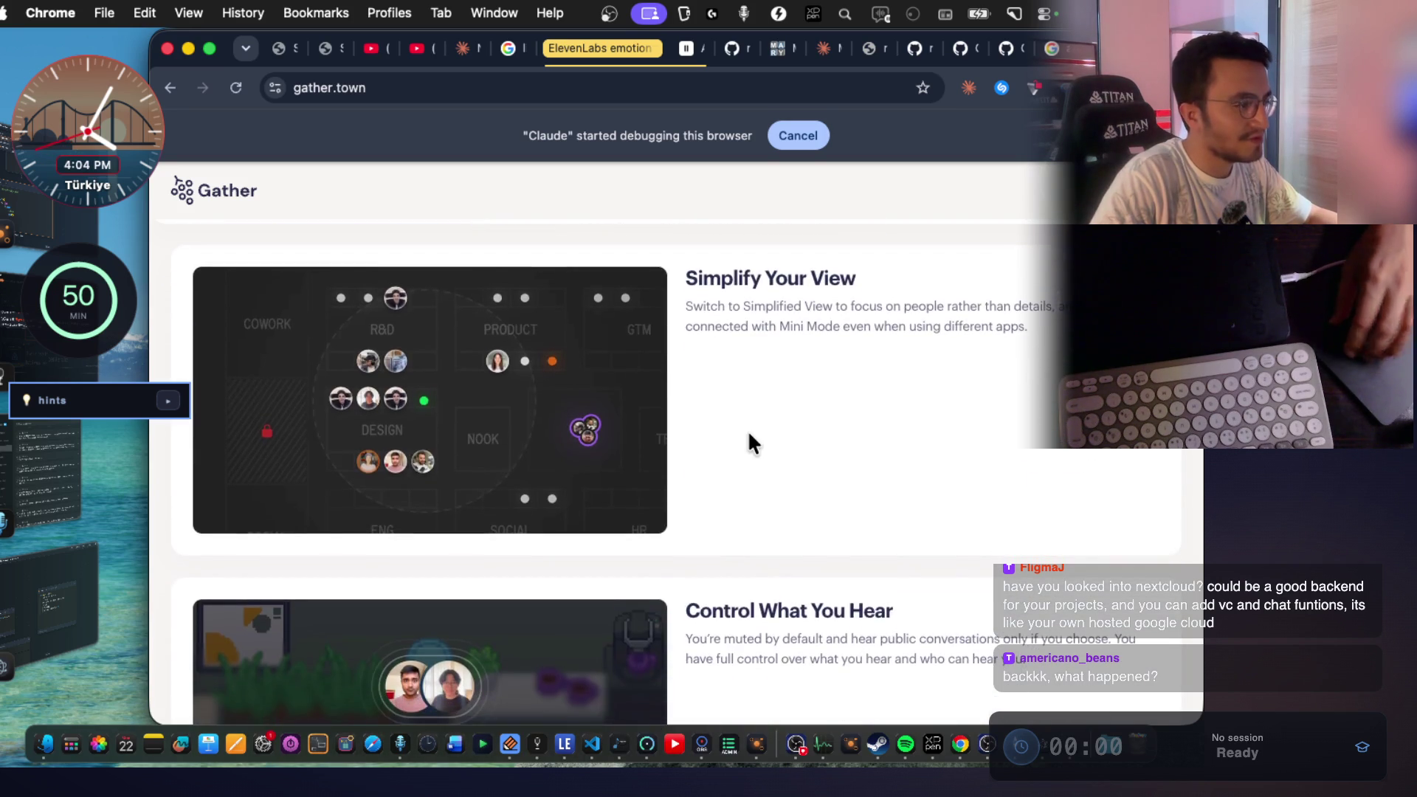
scroll(749, 436, "down", 8)
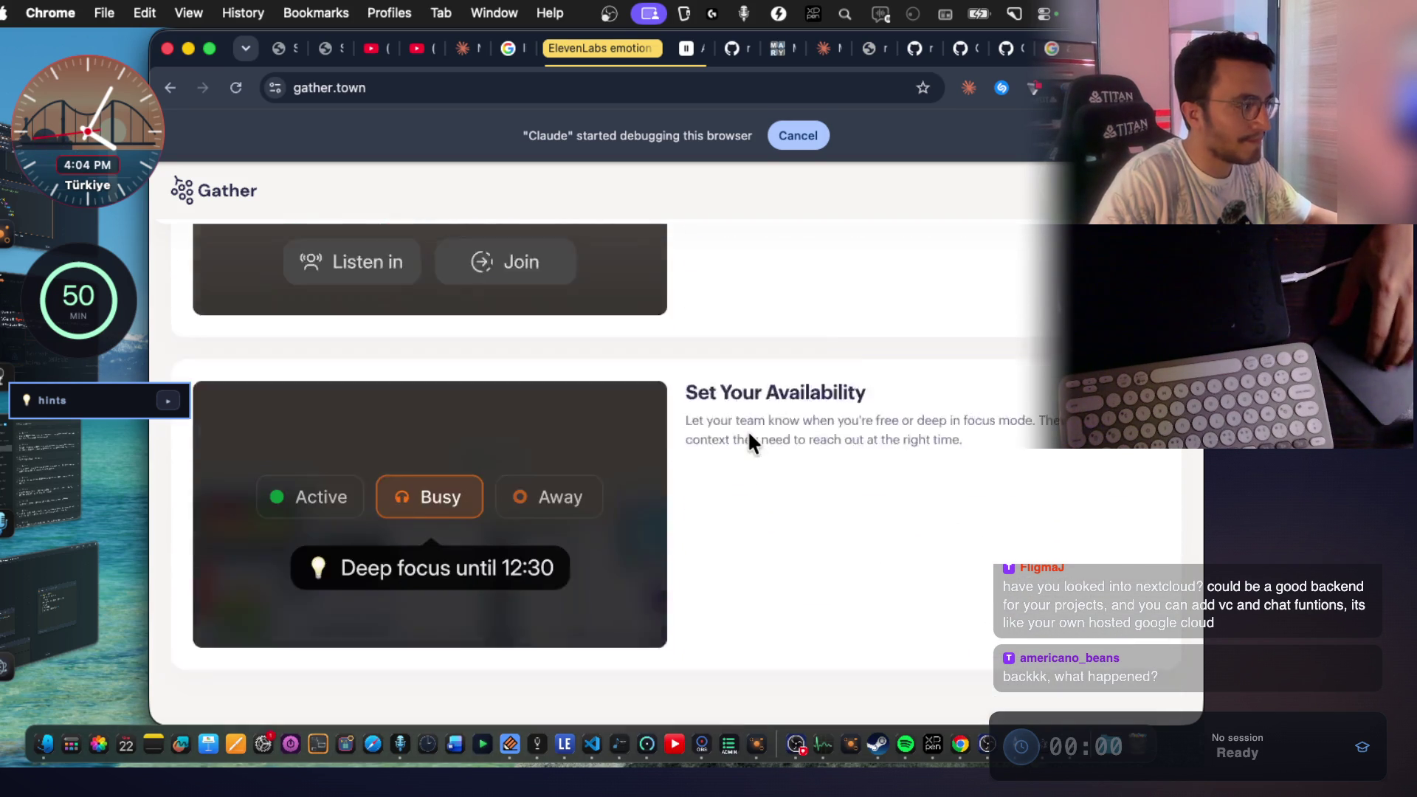
scroll(749, 435, "down", 7)
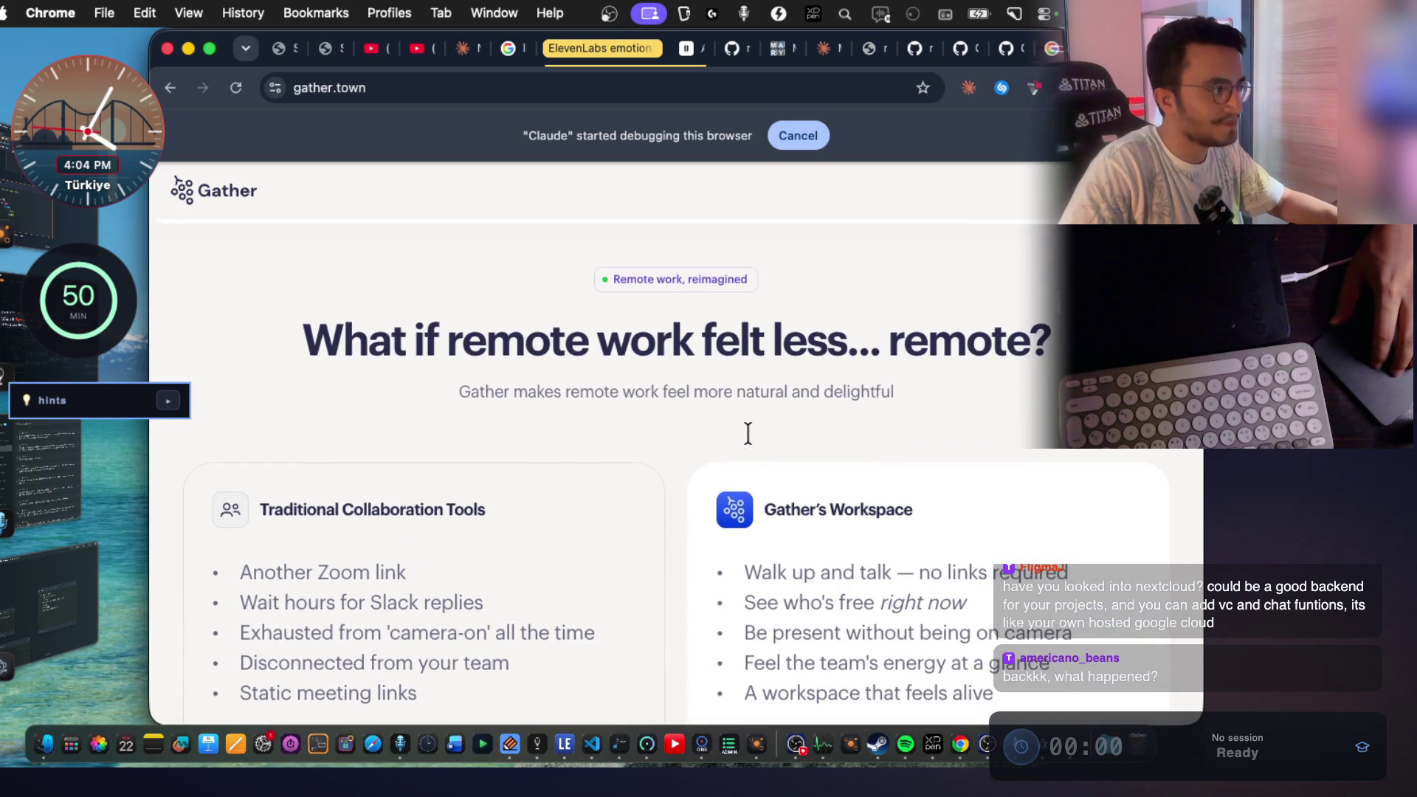
Scroll on through the testimonials to the Simplify Your View feature section.
left_click_drag(452, 322, 1041, 371)
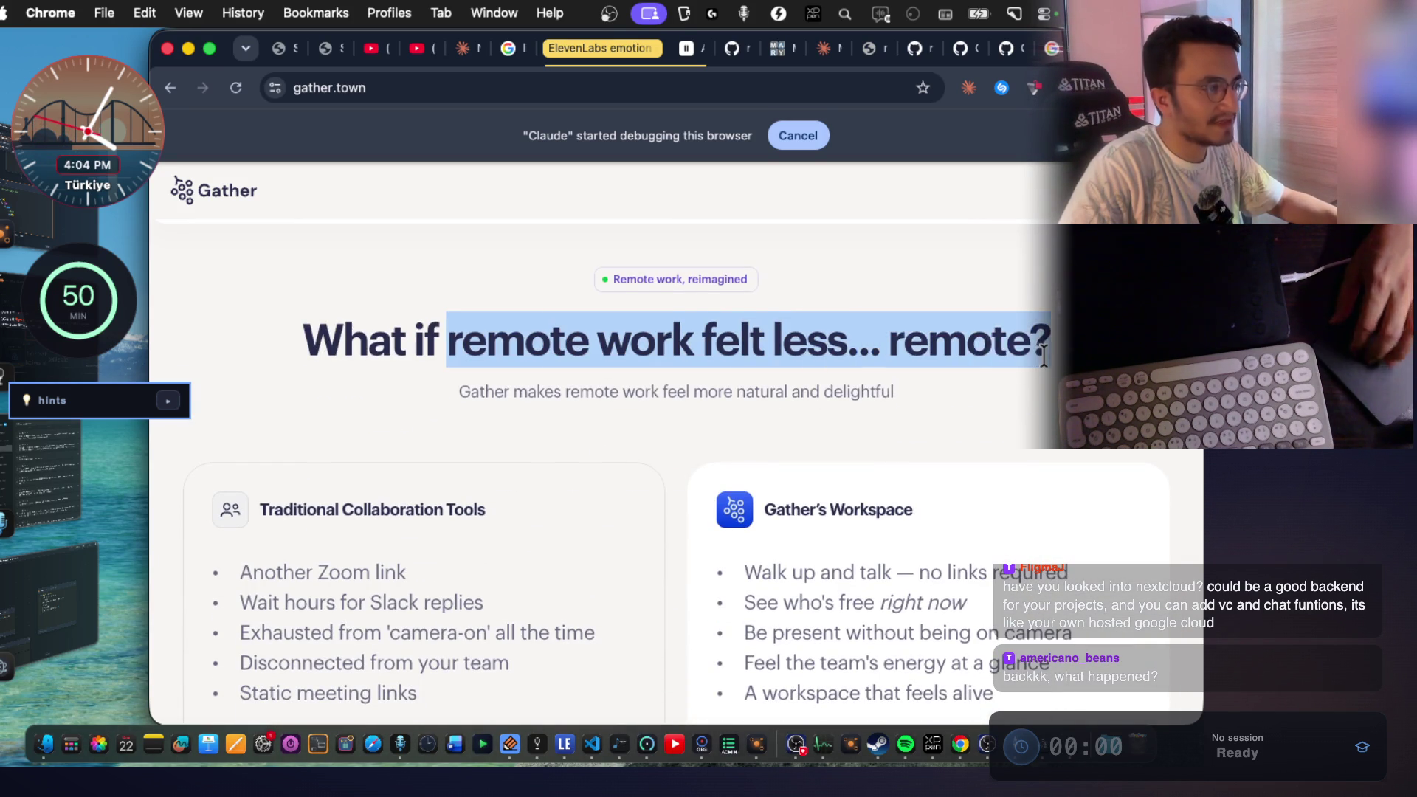
scroll(1041, 371, "down", 7)
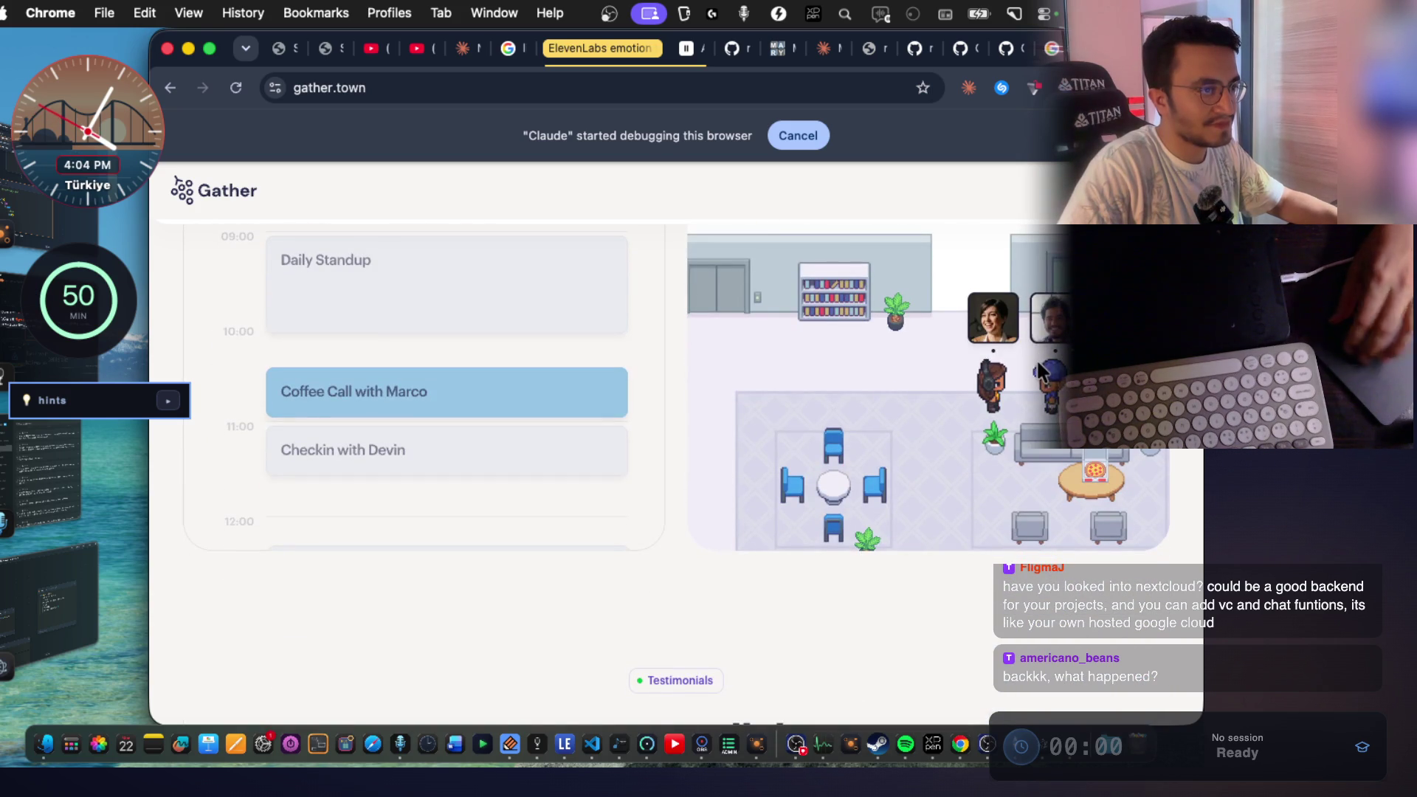
scroll(1038, 371, "down", 5)
left_click_drag(705, 341, 808, 344)
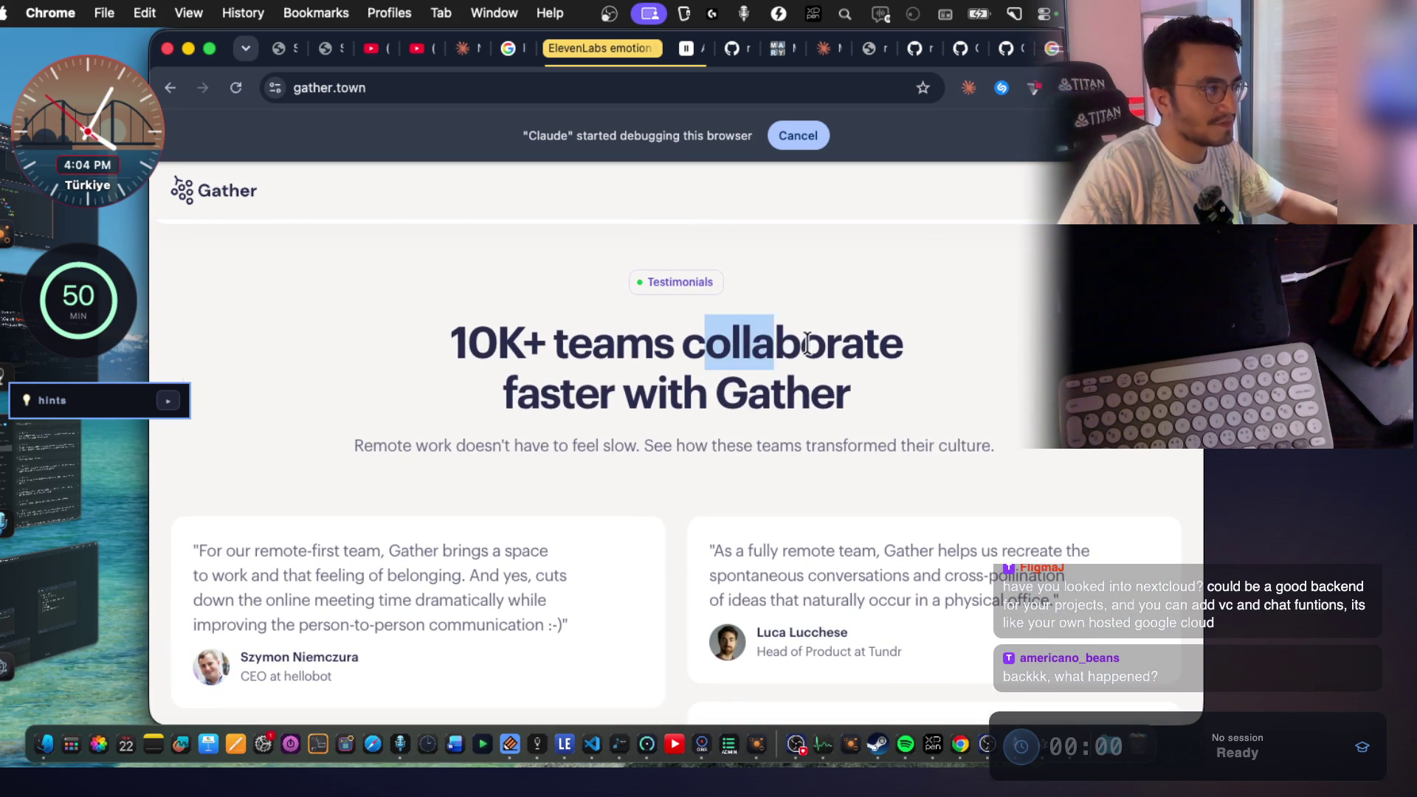
scroll(819, 384, "down", 3)
scroll(829, 411, "up", 15)
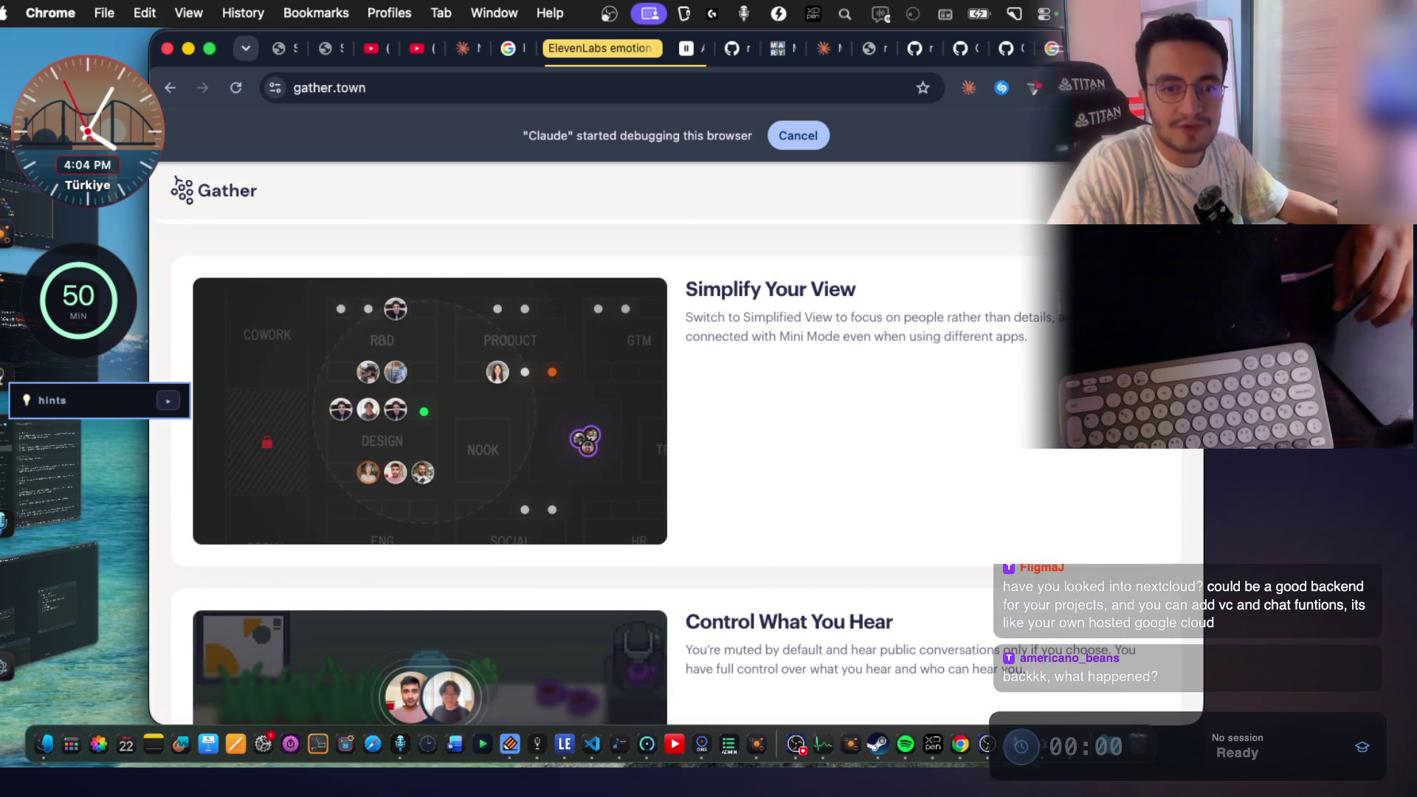
key("super+space")
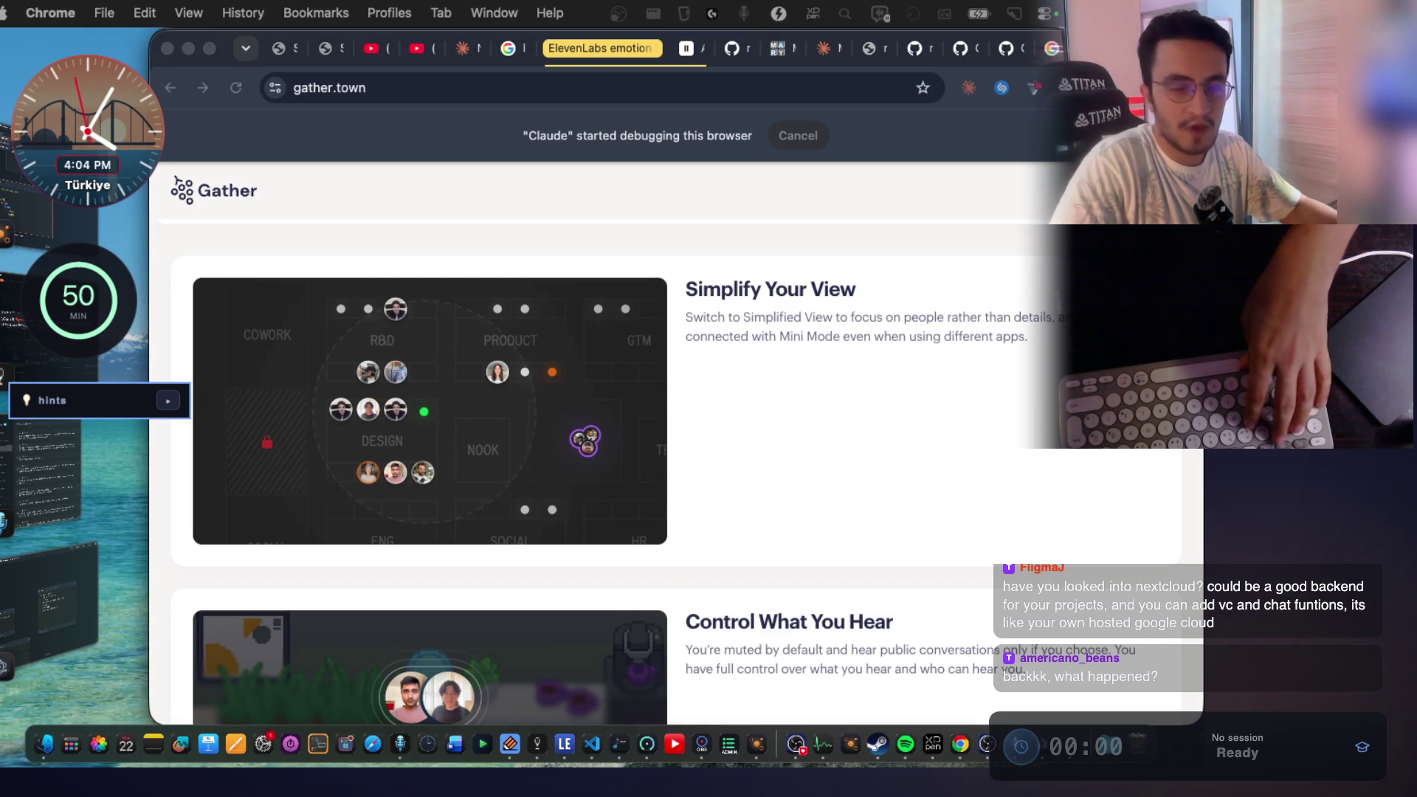
left_click(791, 490)
Search Google for 'nextcloud', open nextcloud.com and accept all cookies.
key("super+t")
type("nextcloud")
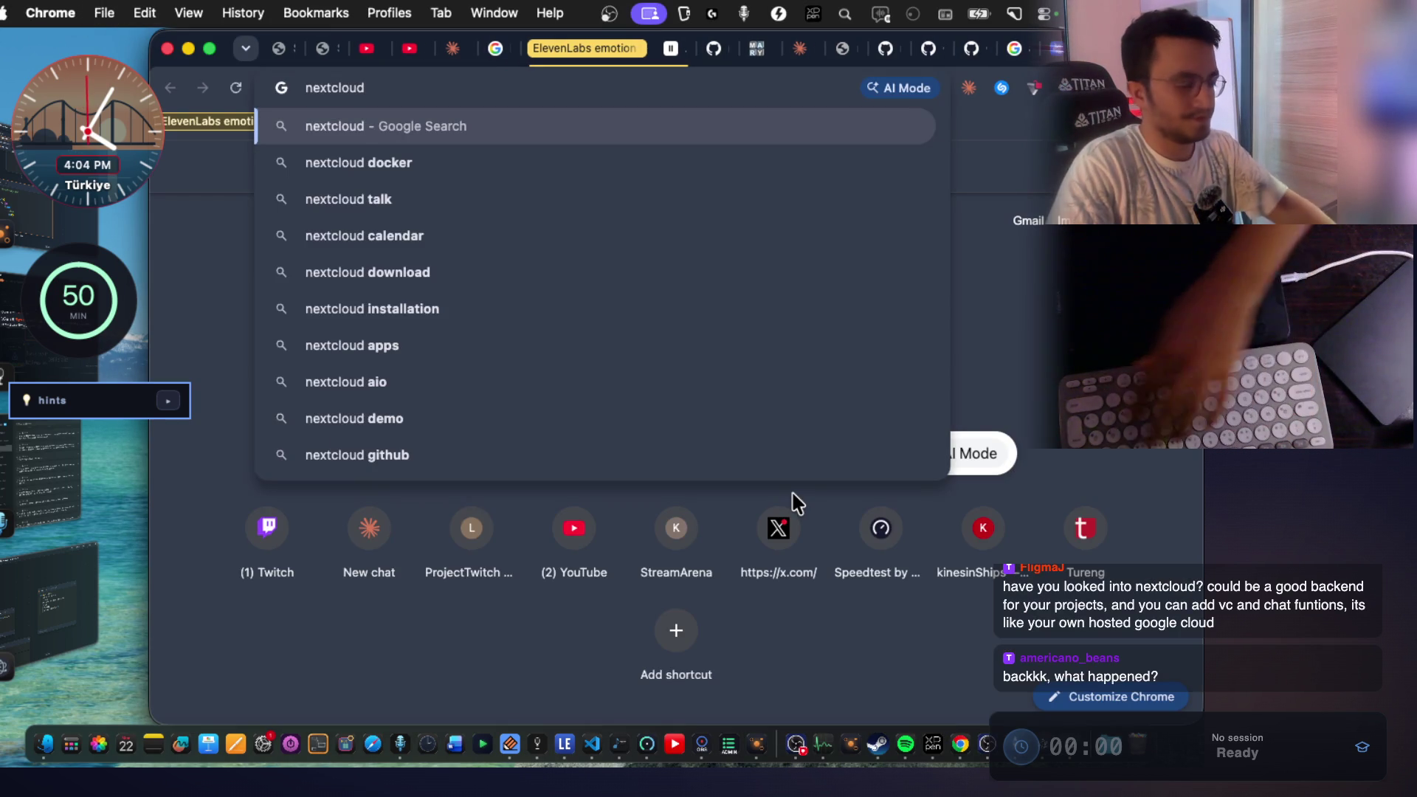
key("Return")
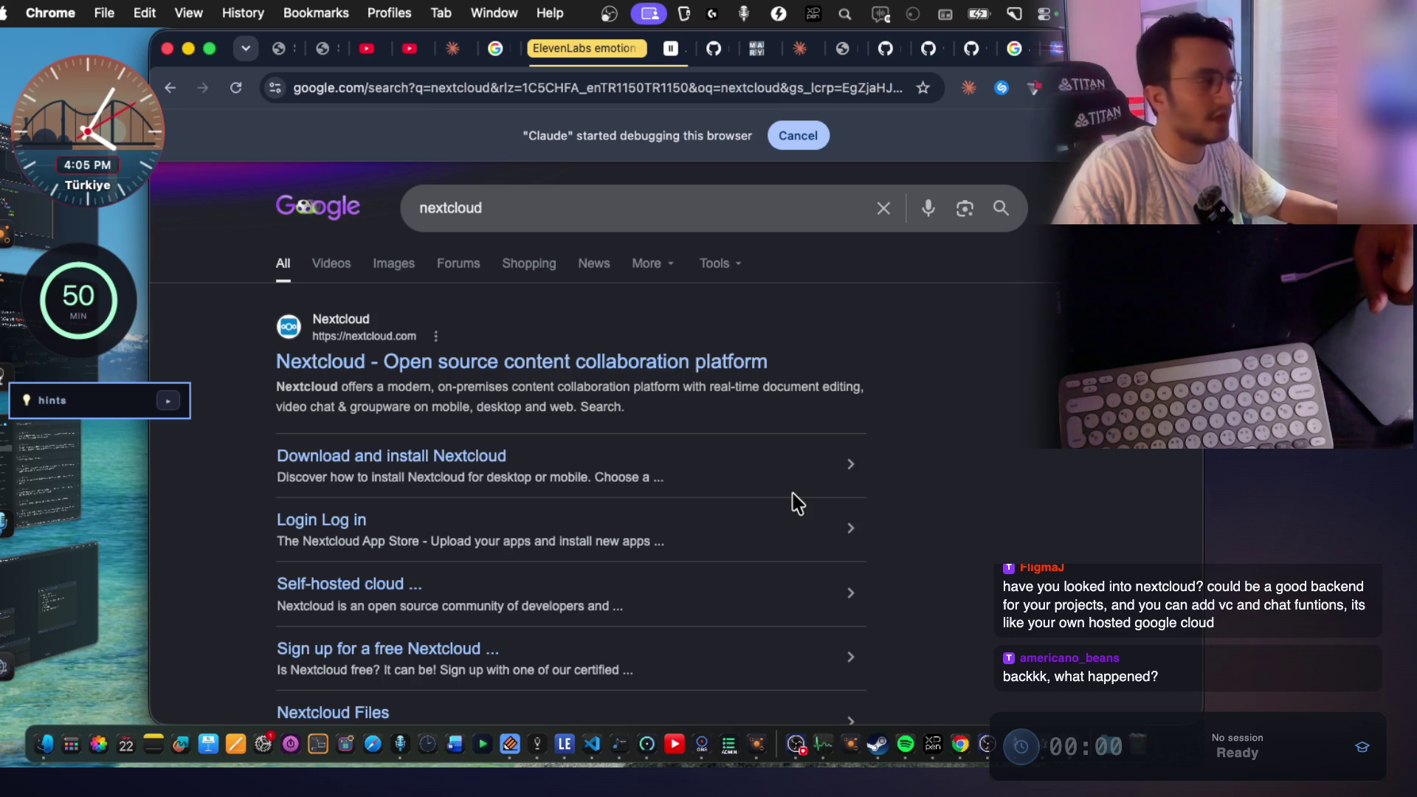
left_click(595, 372)
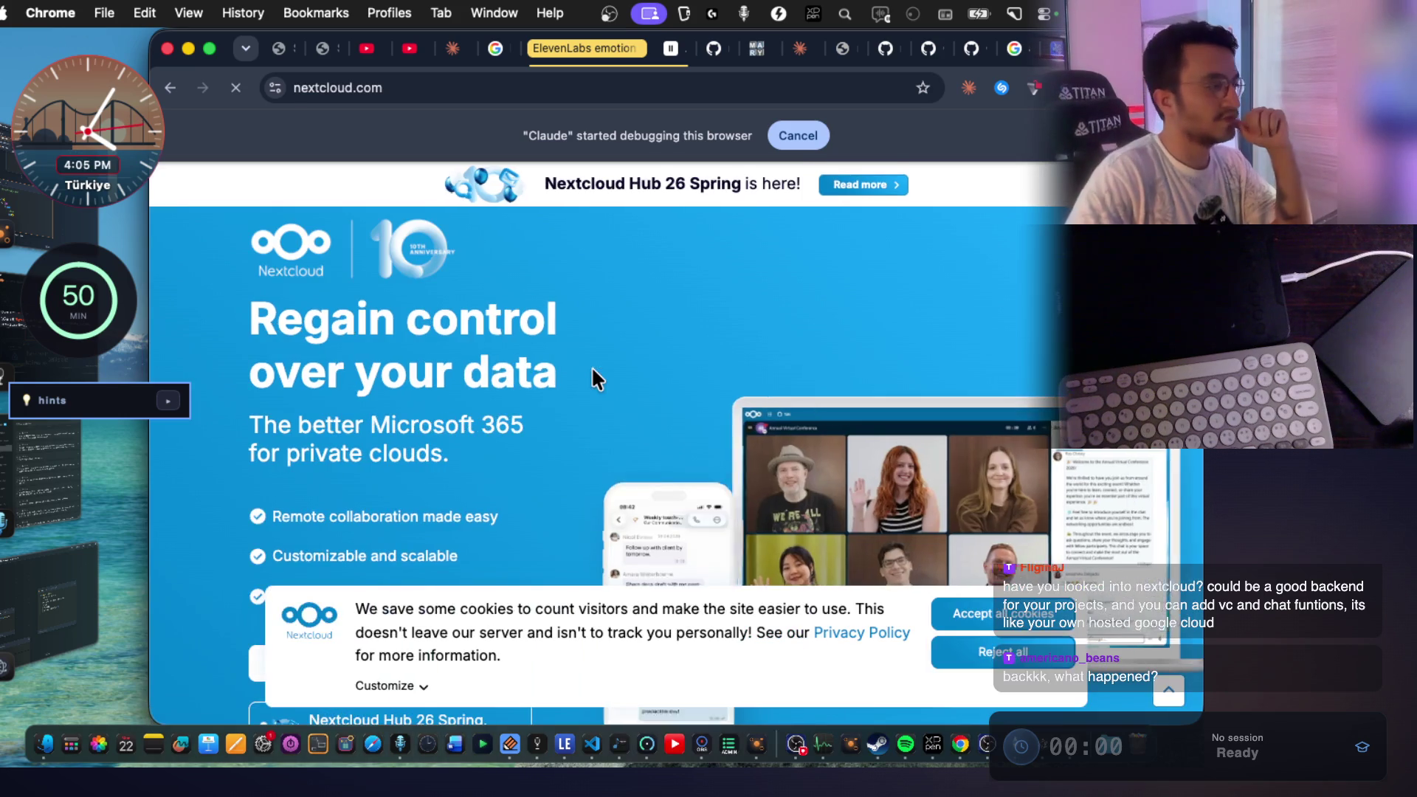
left_click(1030, 619)
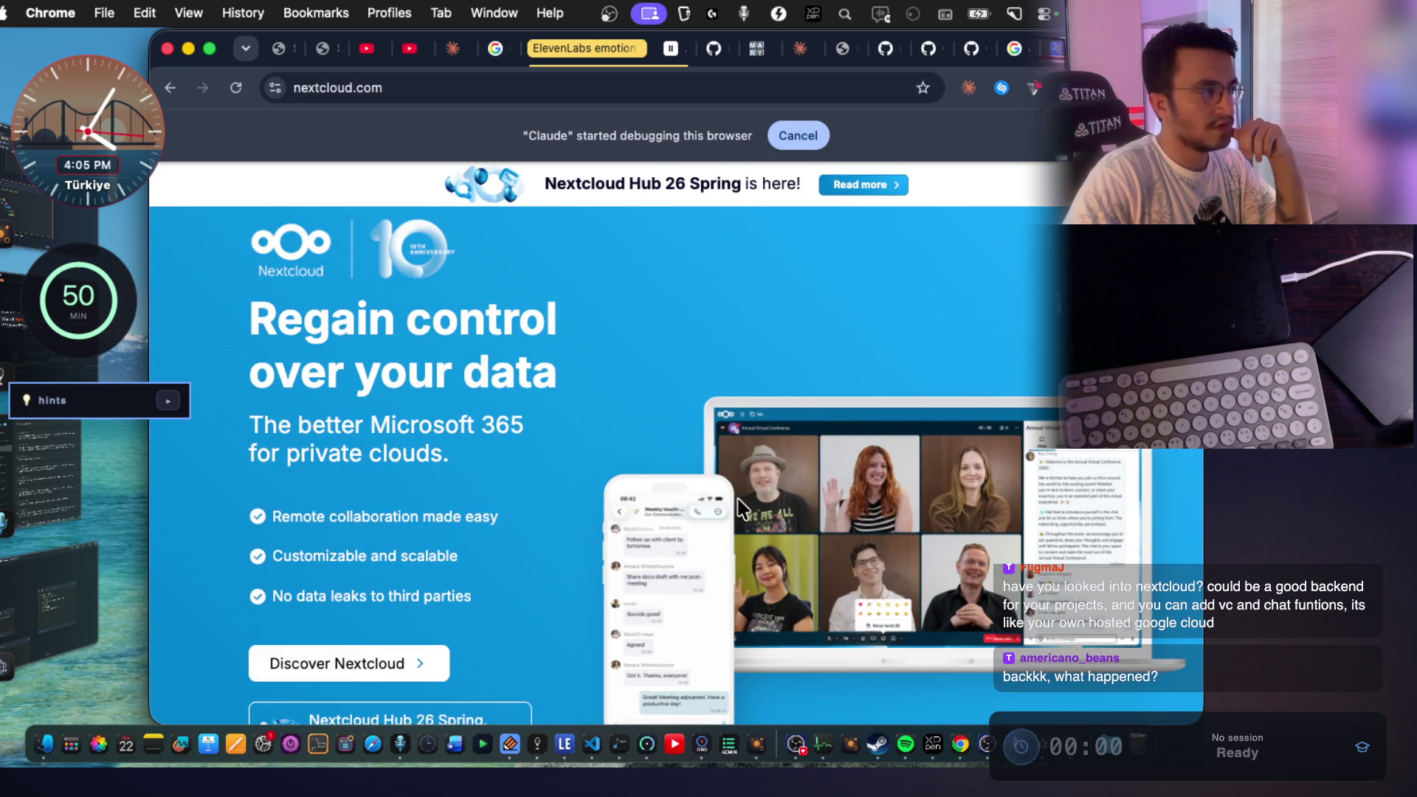
Read the Nextcloud homepage headline about control of your data and its first sections.
double_click(424, 321)
double_click(509, 373)
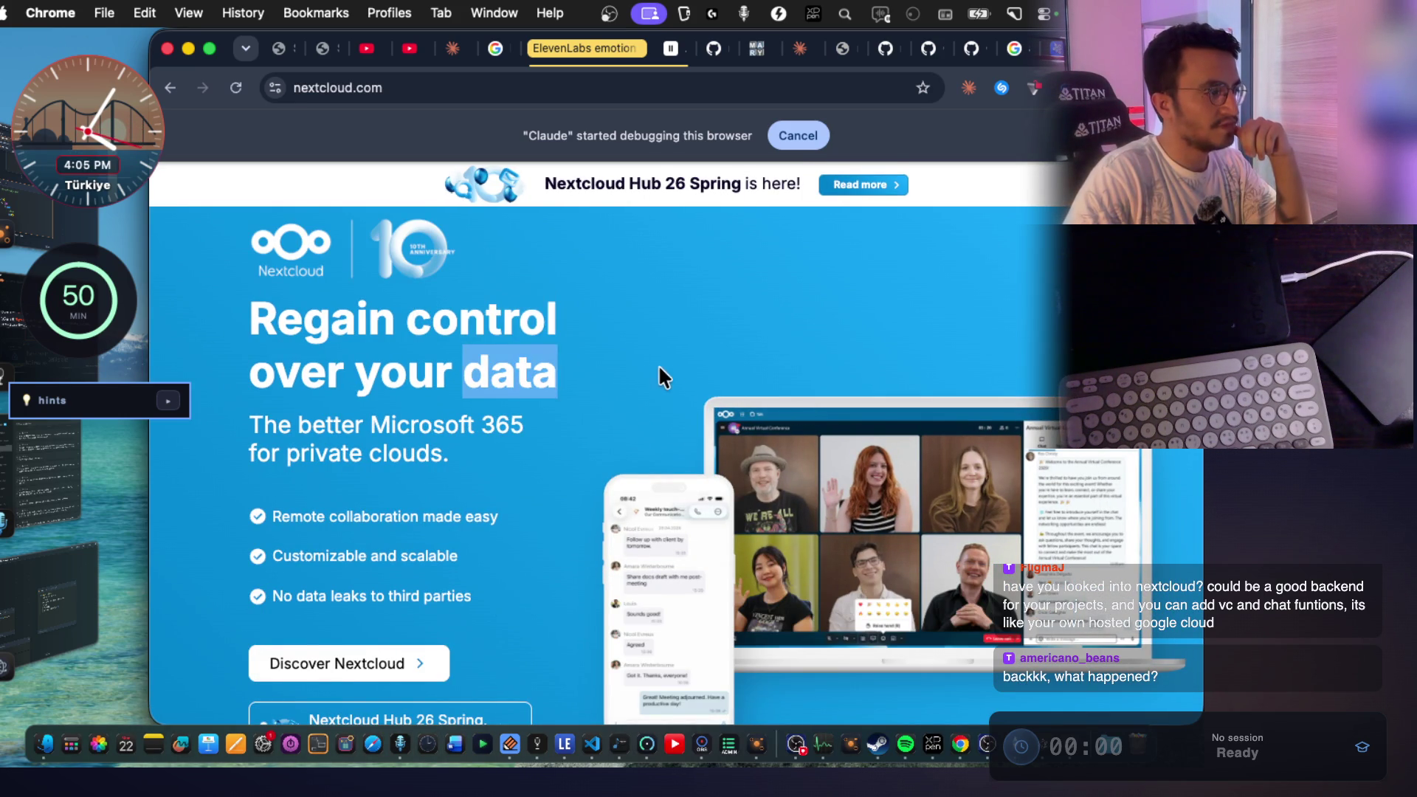
scroll(668, 361, "down", 2)
scroll(670, 365, "down", 3)
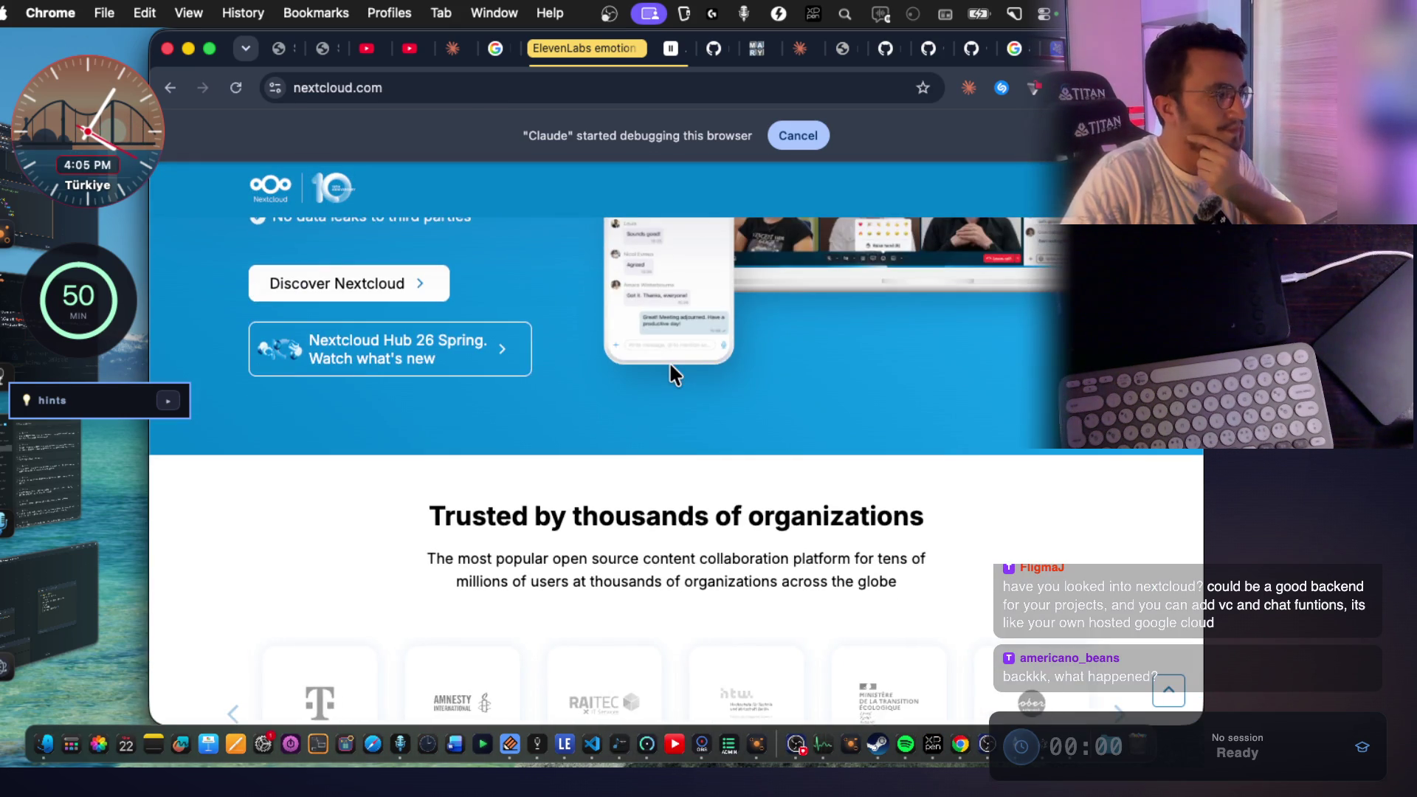
scroll(597, 356, "up", 4)
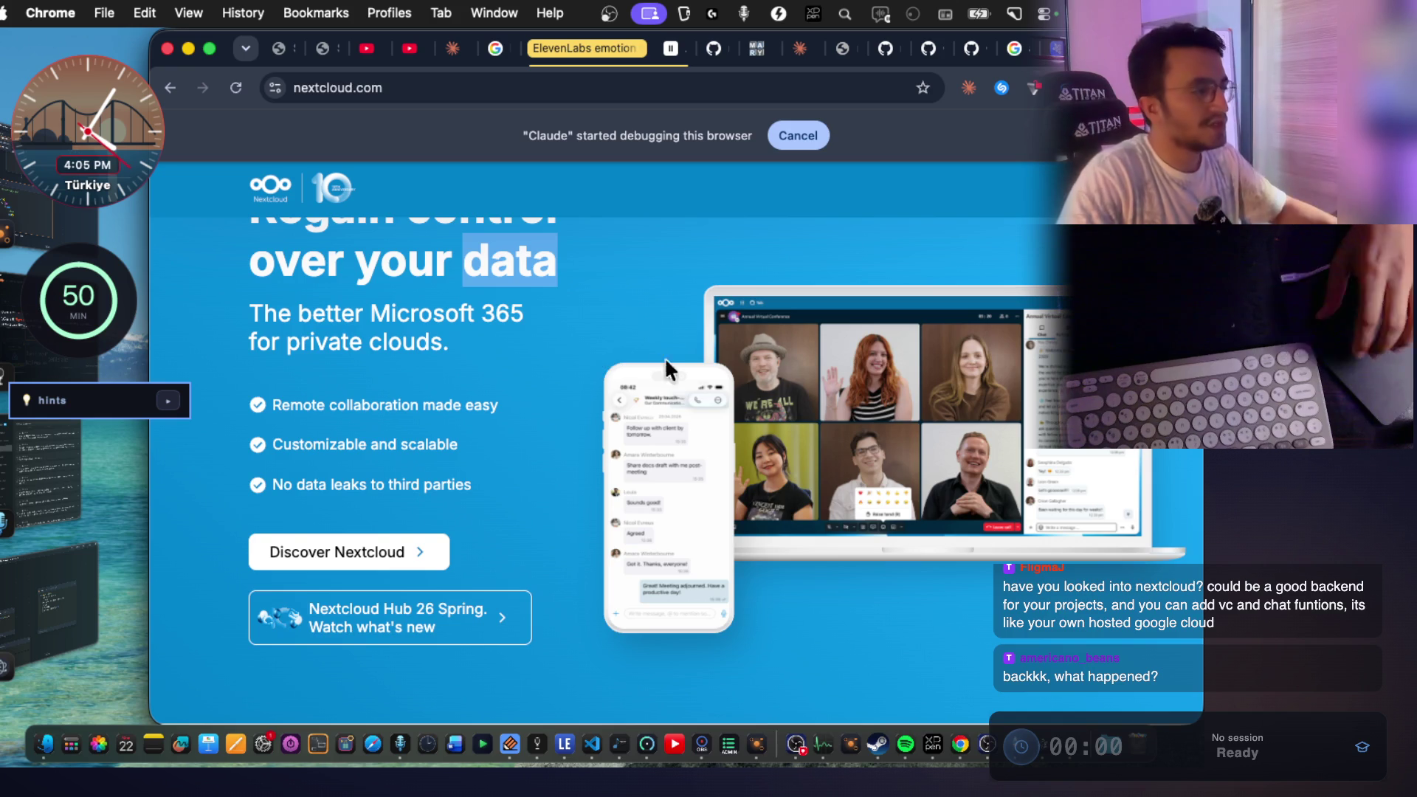
scroll(799, 374, "down", 3)
scroll(798, 373, "down", 10)
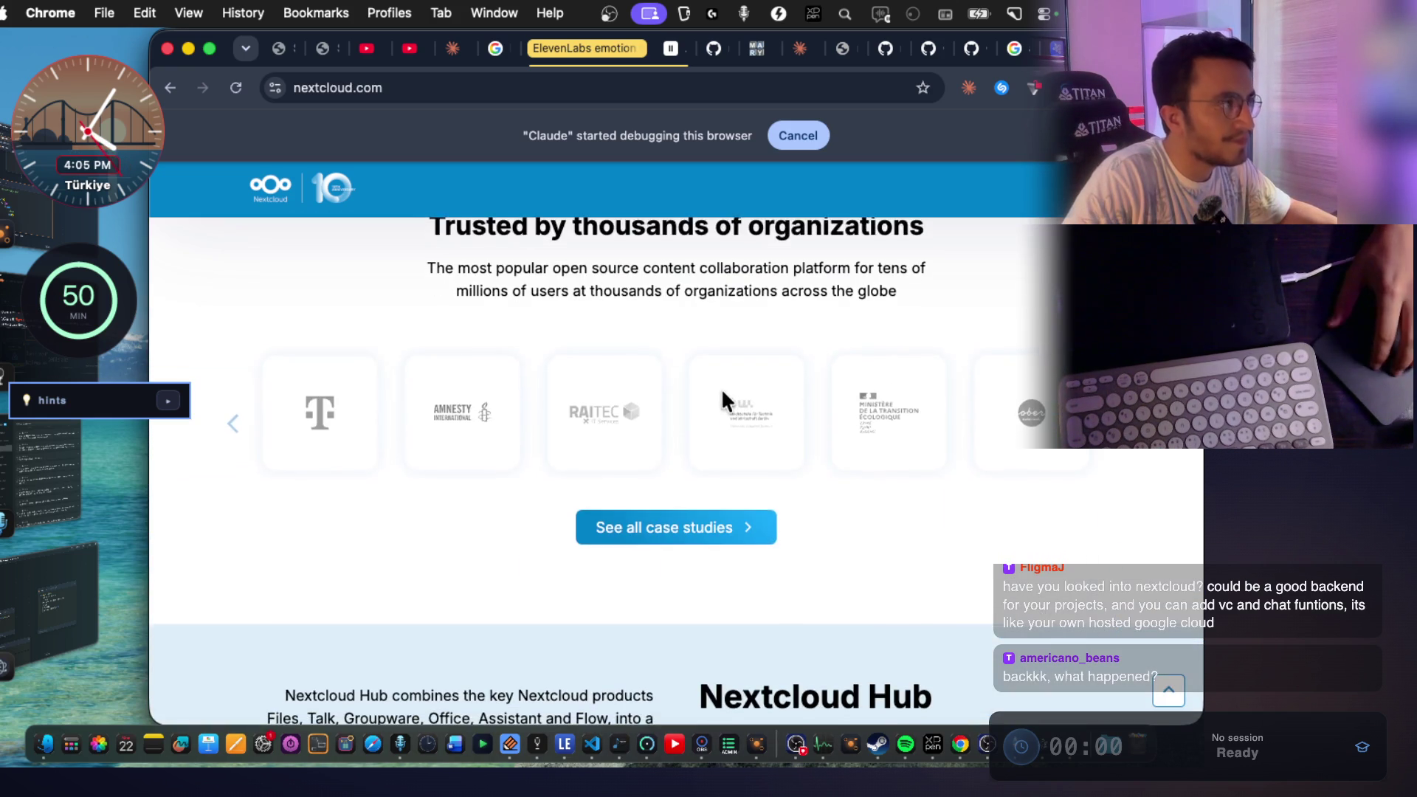
scroll(723, 401, "down", 9)
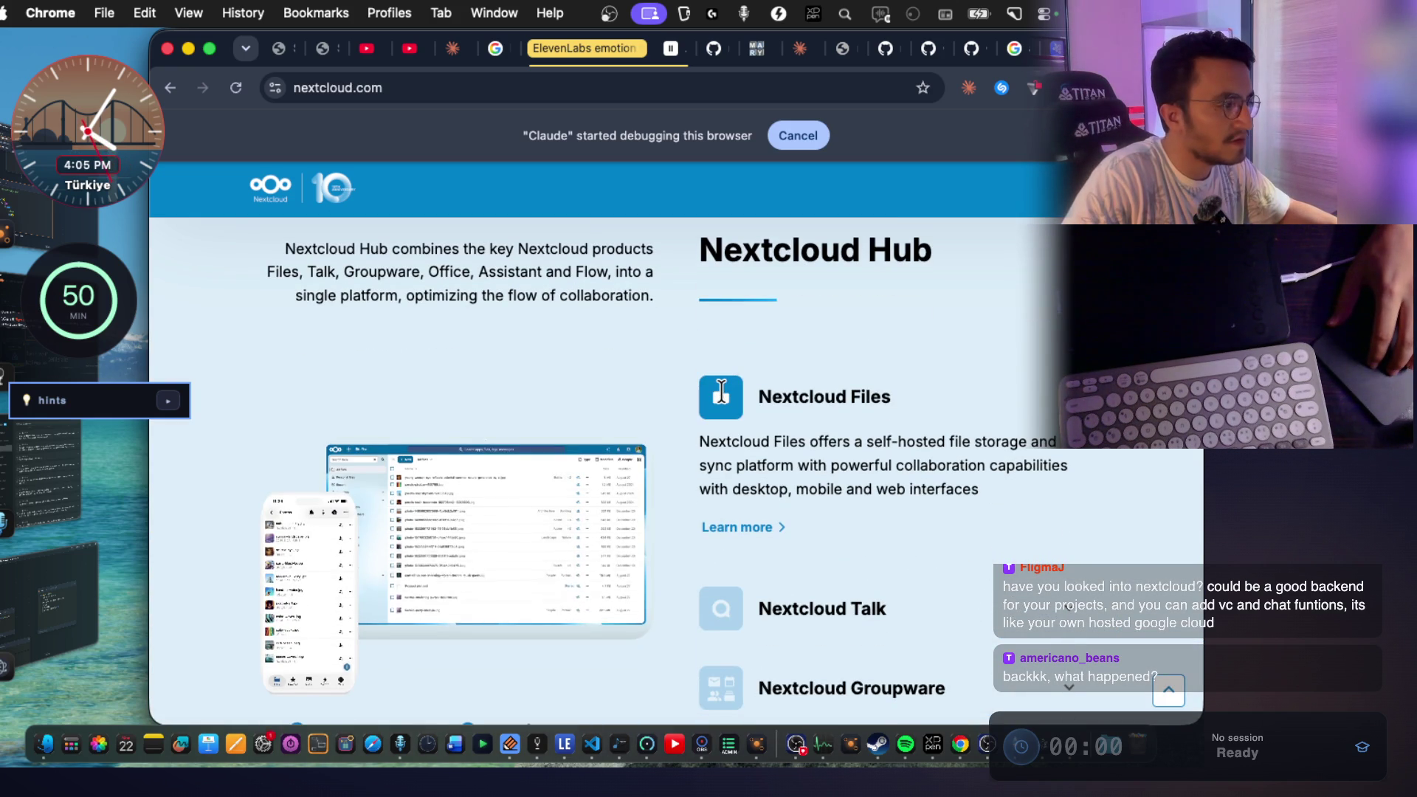
scroll(721, 395, "down", 5)
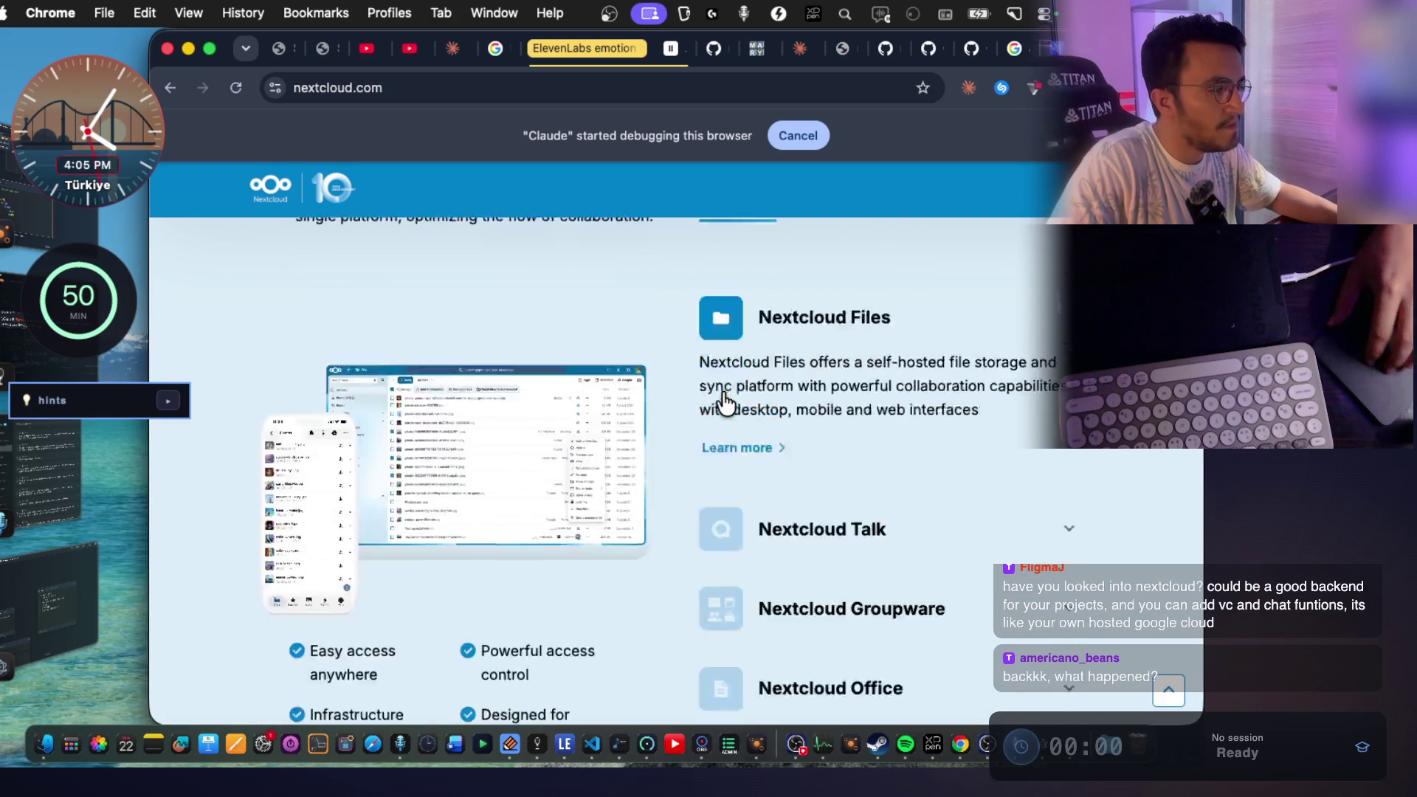
scroll(724, 402, "down", 5)
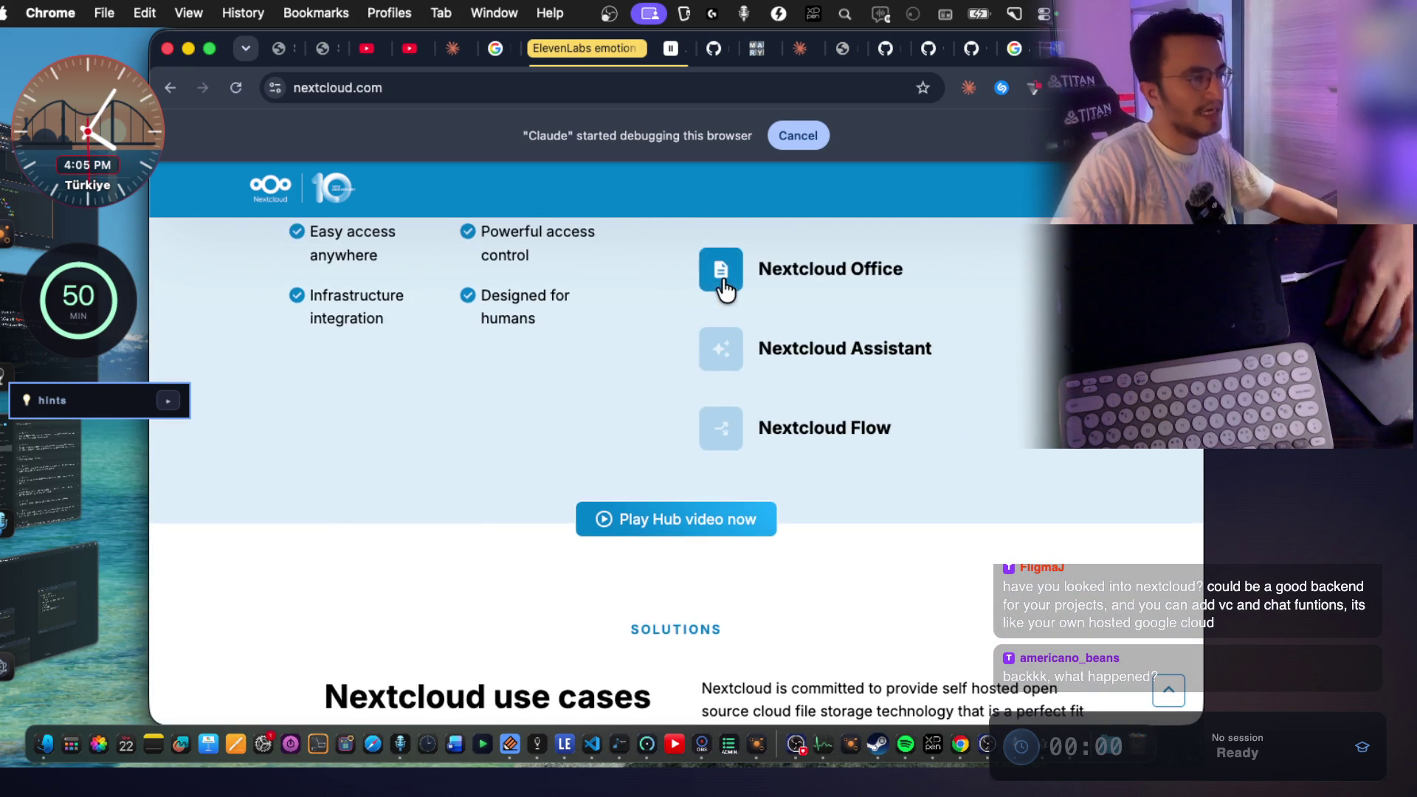
scroll(722, 285, "down", 6)
Continue through the product sections, including Nextcloud Files, and open the Nextcloud Hub page.
scroll(723, 286, "down", 2)
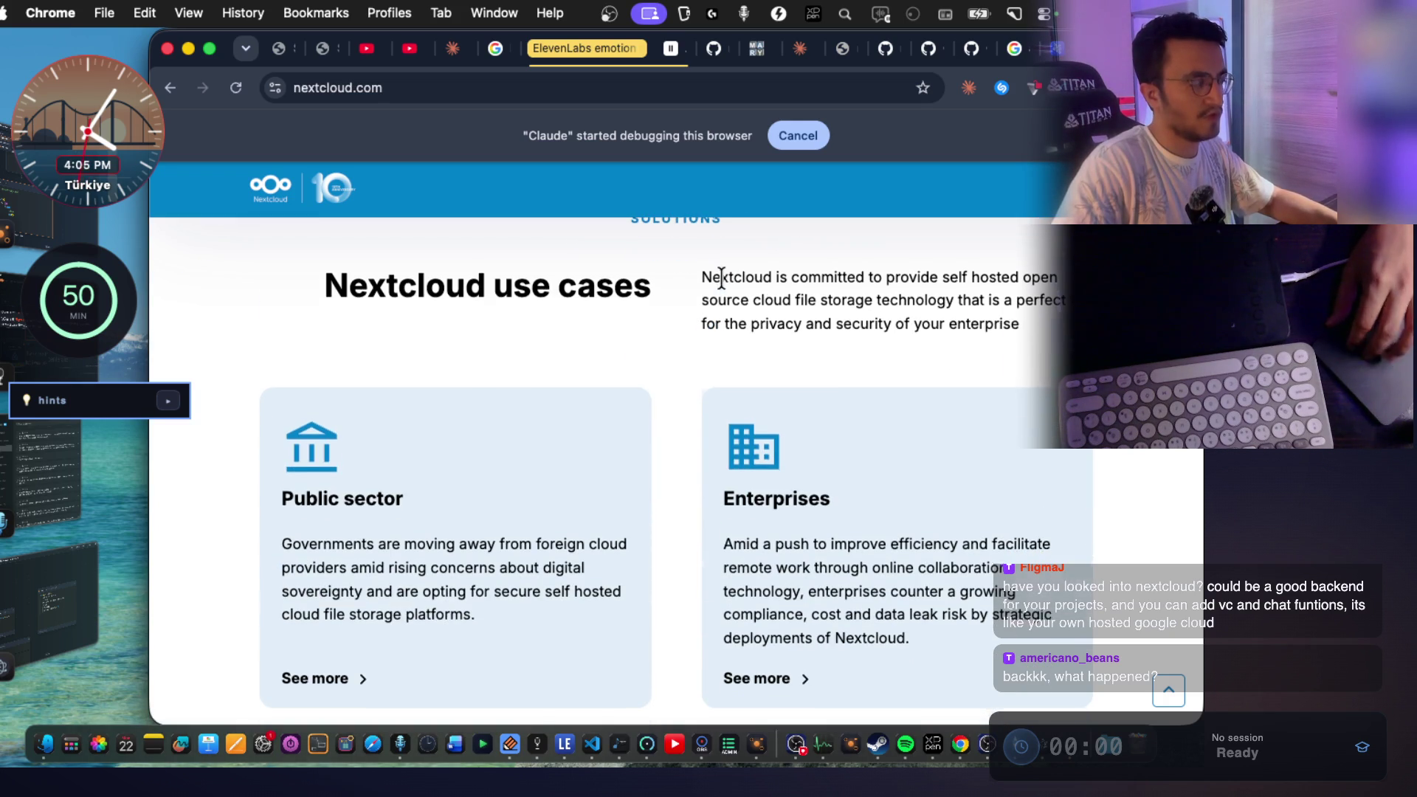
scroll(722, 281, "down", 4)
scroll(724, 280, "down", 3)
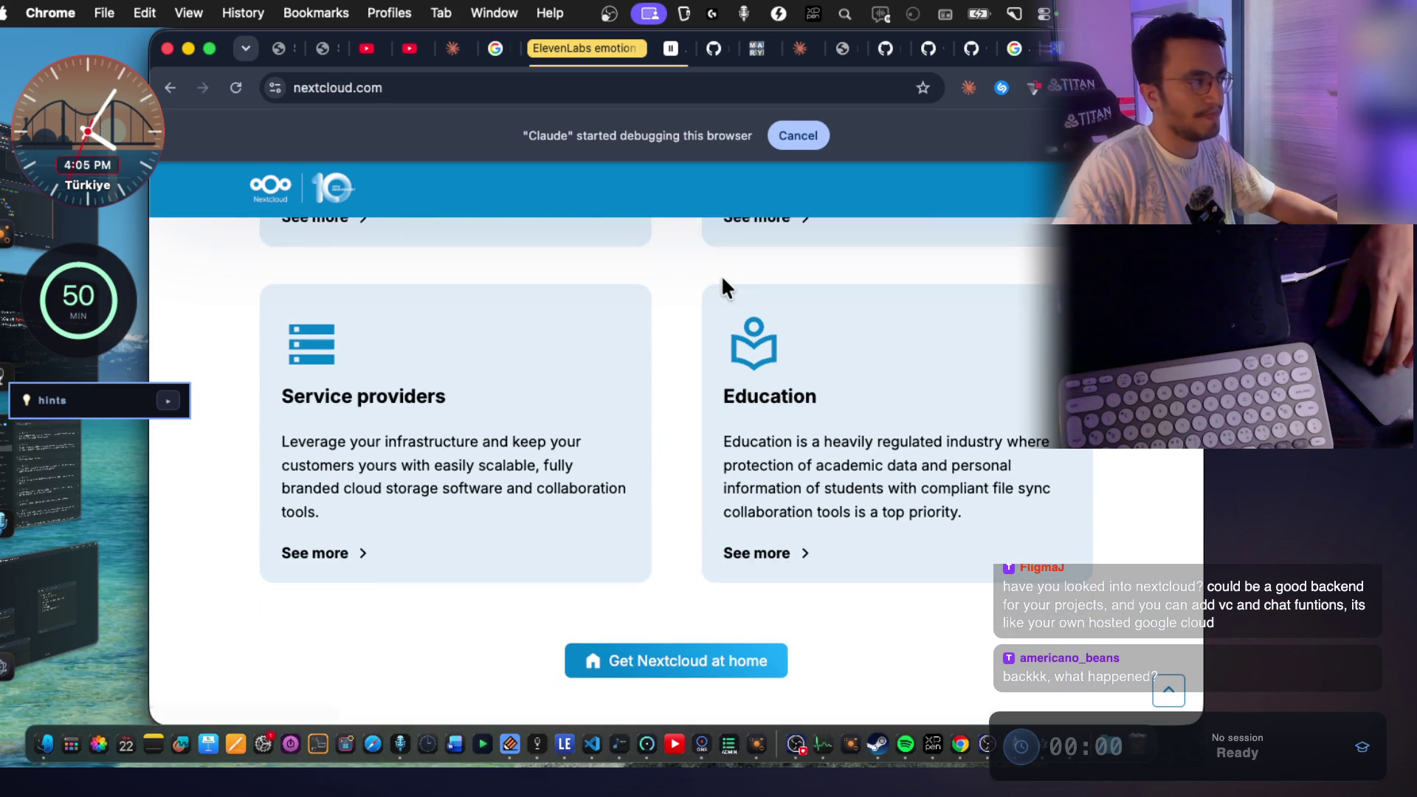
scroll(723, 284, "down", 5)
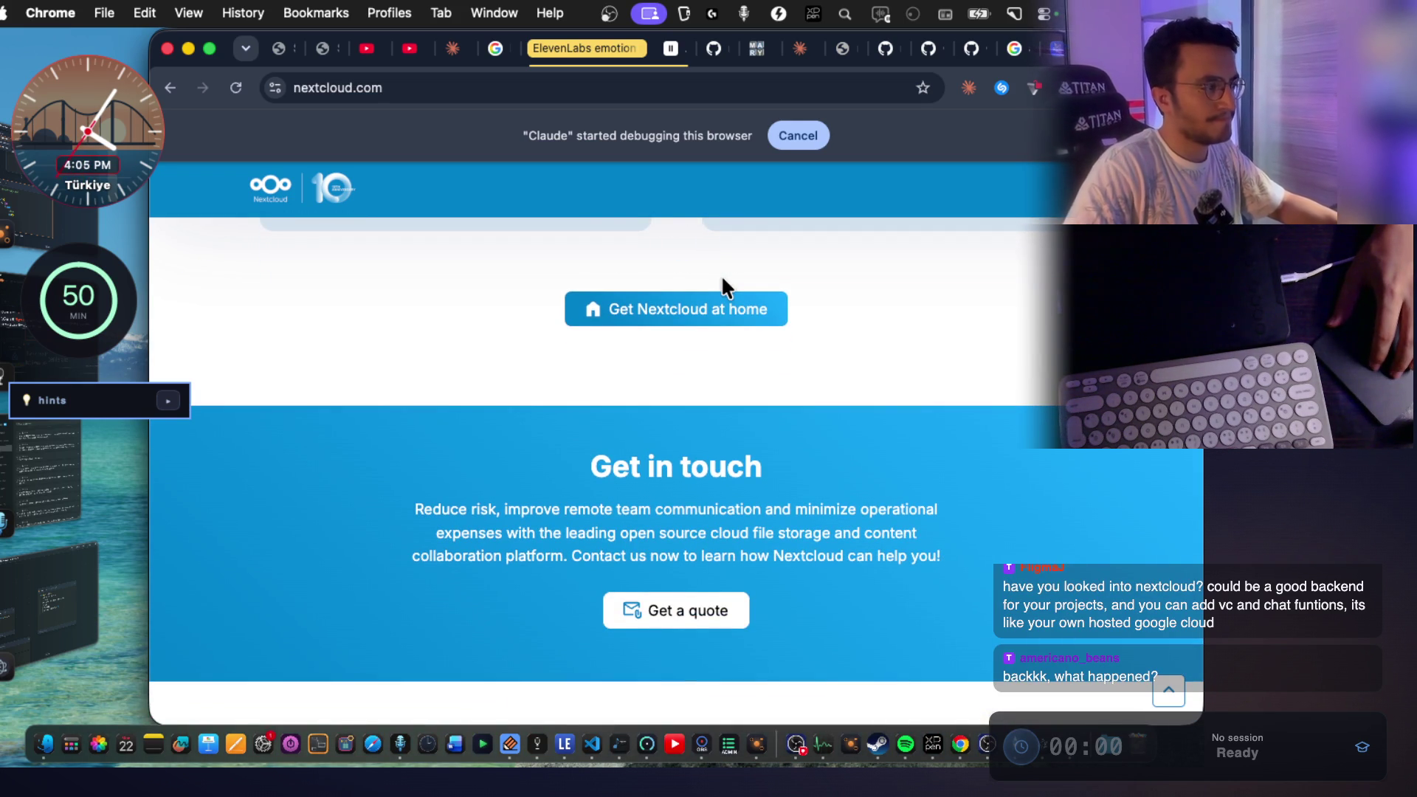
scroll(723, 284, "down", 4)
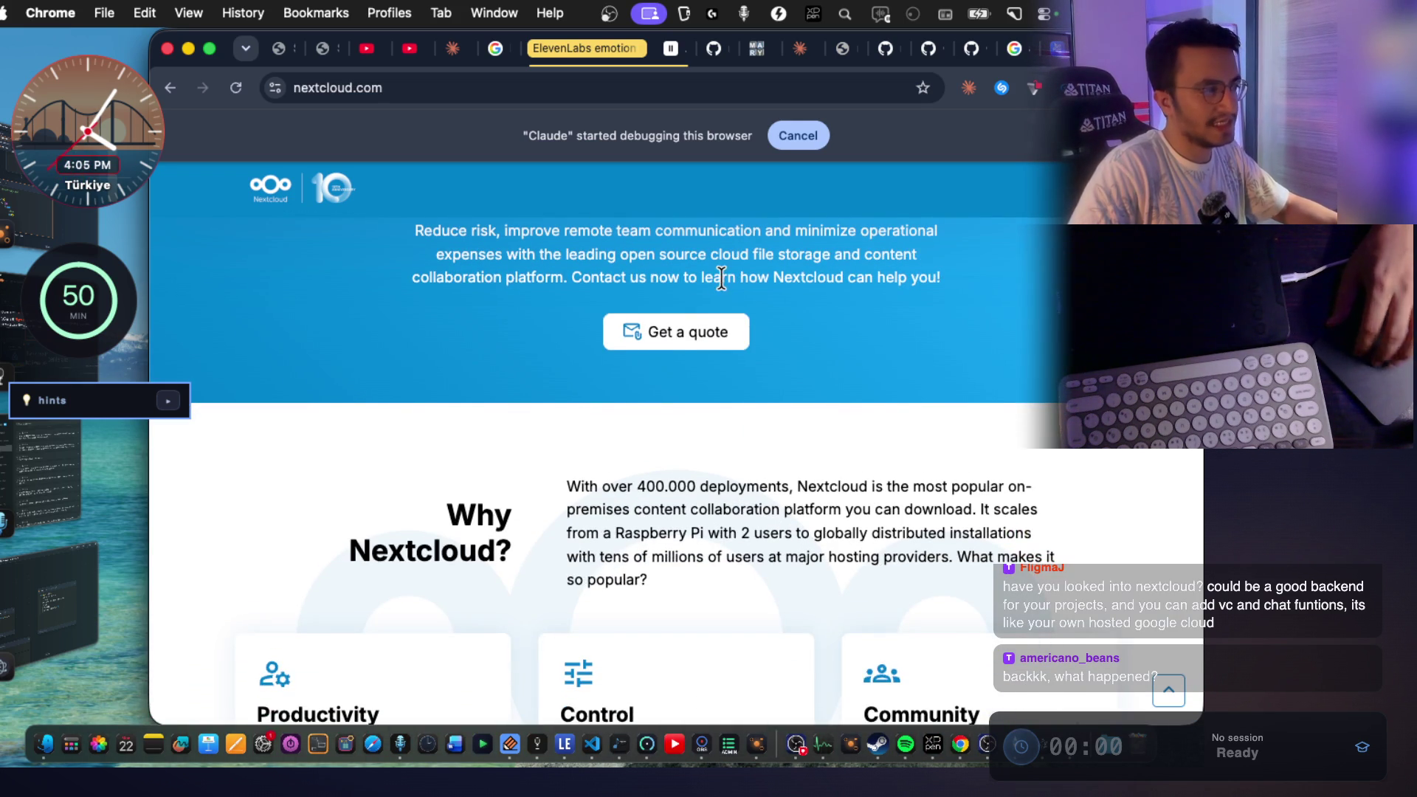
scroll(738, 303, "down", 3)
scroll(757, 329, "up", 5)
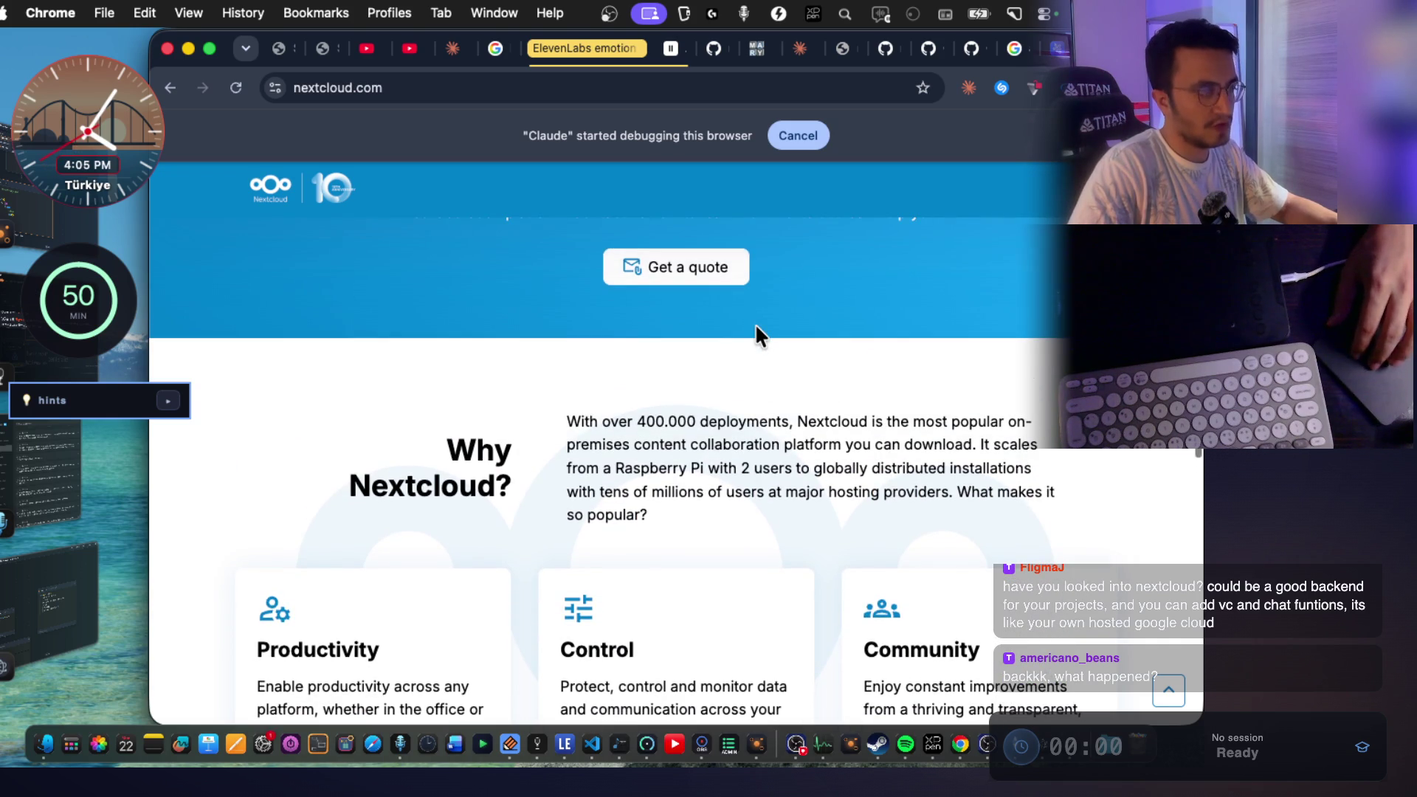
scroll(757, 330, "down", 10)
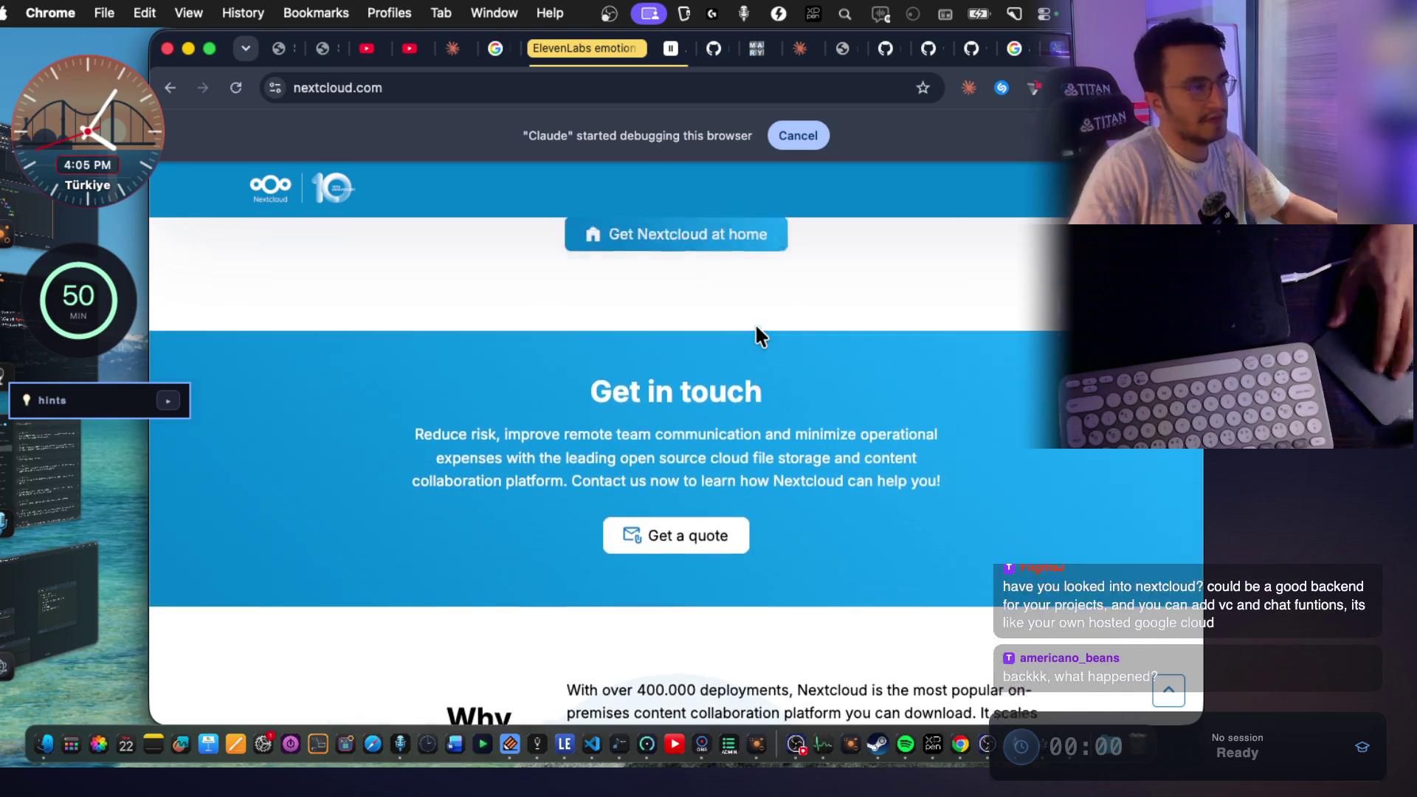
scroll(757, 329, "up", 1)
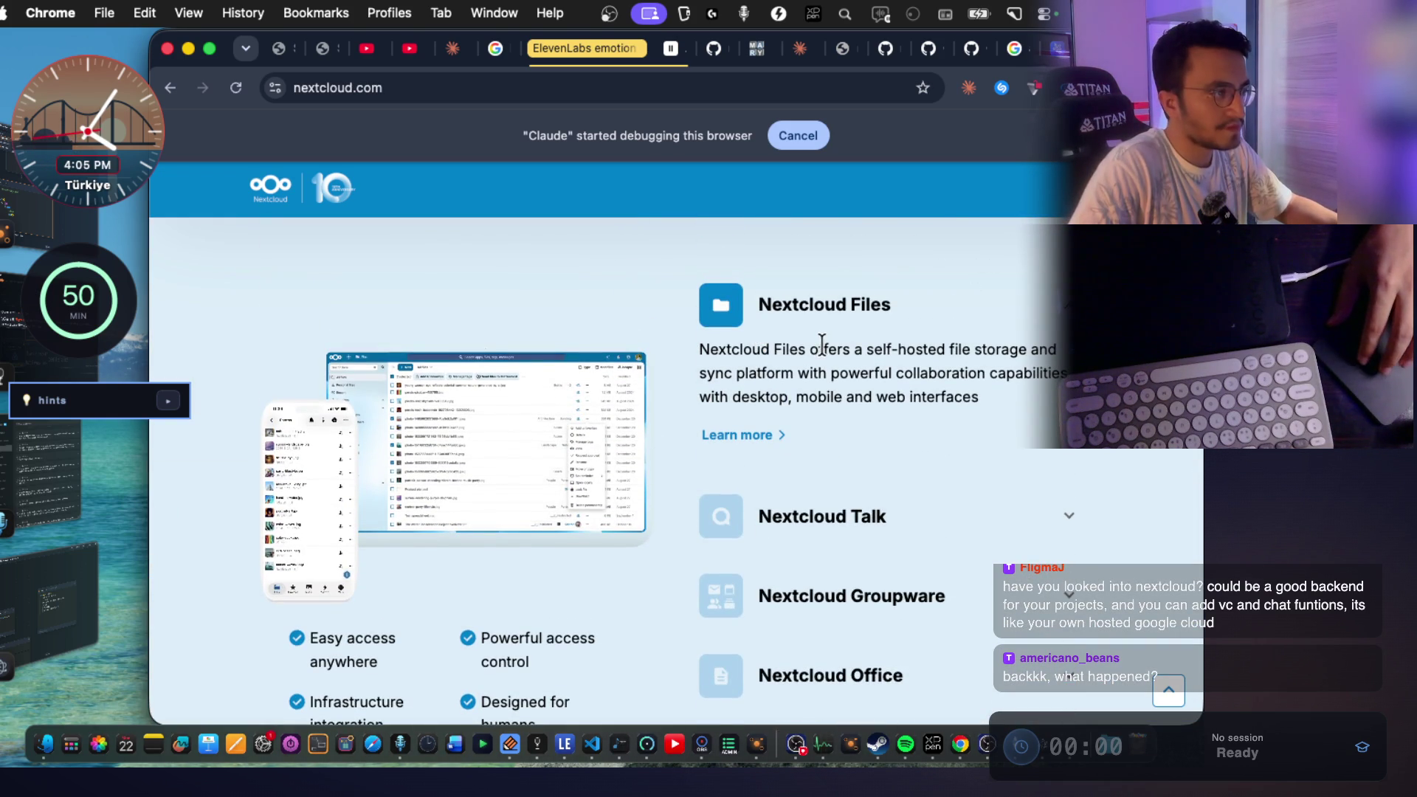
mouse_move(896, 352)
left_mouse_down()
mouse_move(952, 351)
mouse_move(891, 351)
left_mouse_up()
left_click(972, 369)
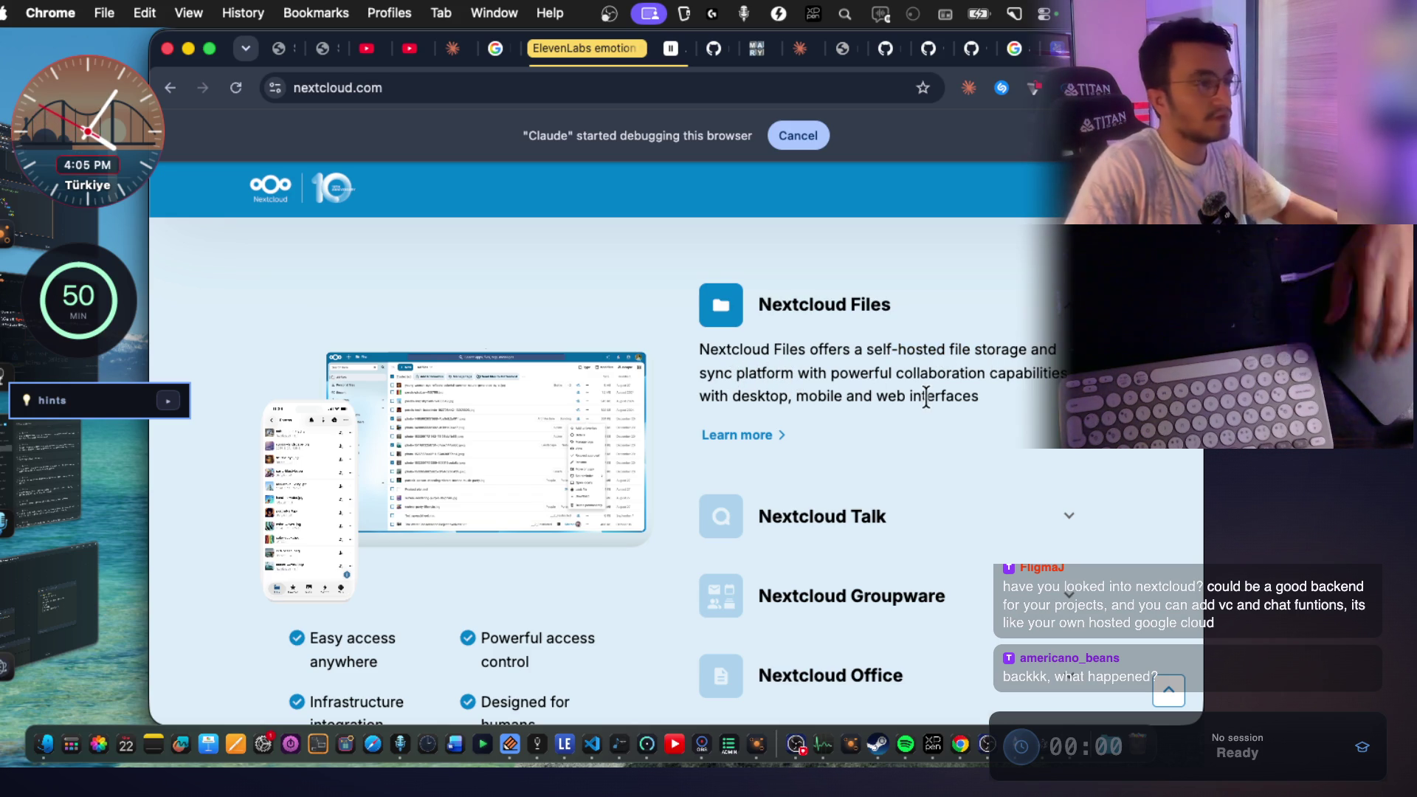
scroll(932, 405, "up", 15)
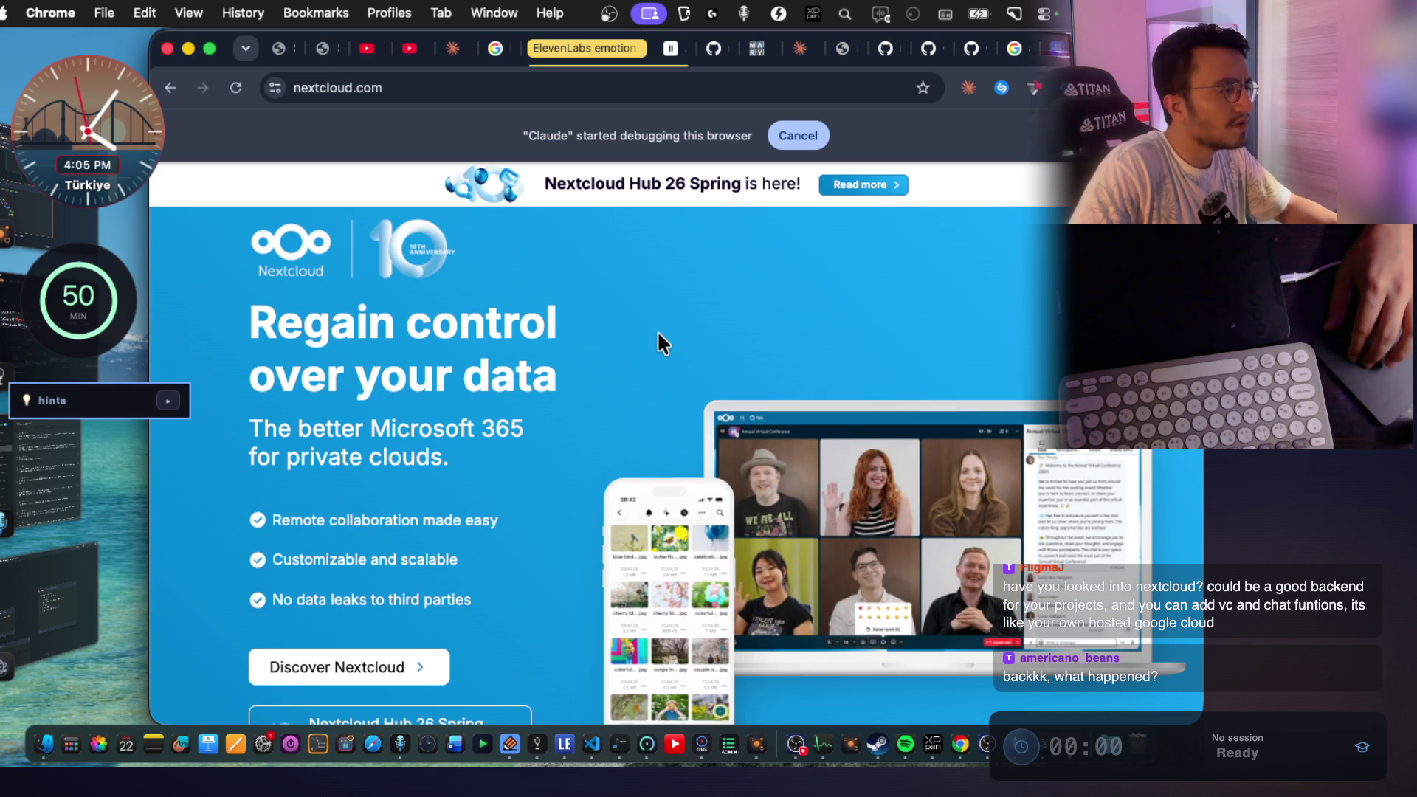
scroll(657, 336, "down", 5)
left_click(347, 406)
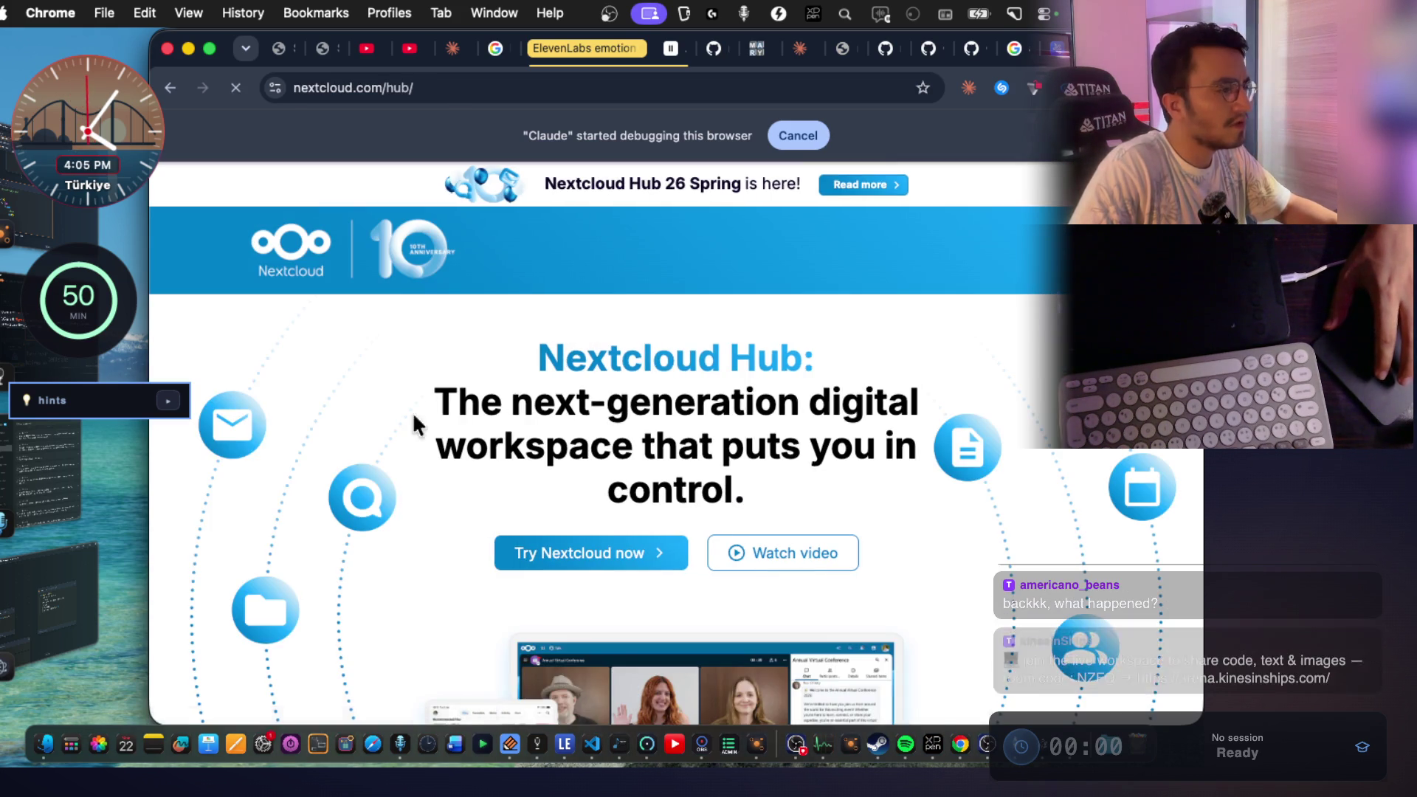
Read through the Nextcloud Hub page, then open the Claude side panel with Opus 4.8 beside it.
scroll(799, 426, "down", 5)
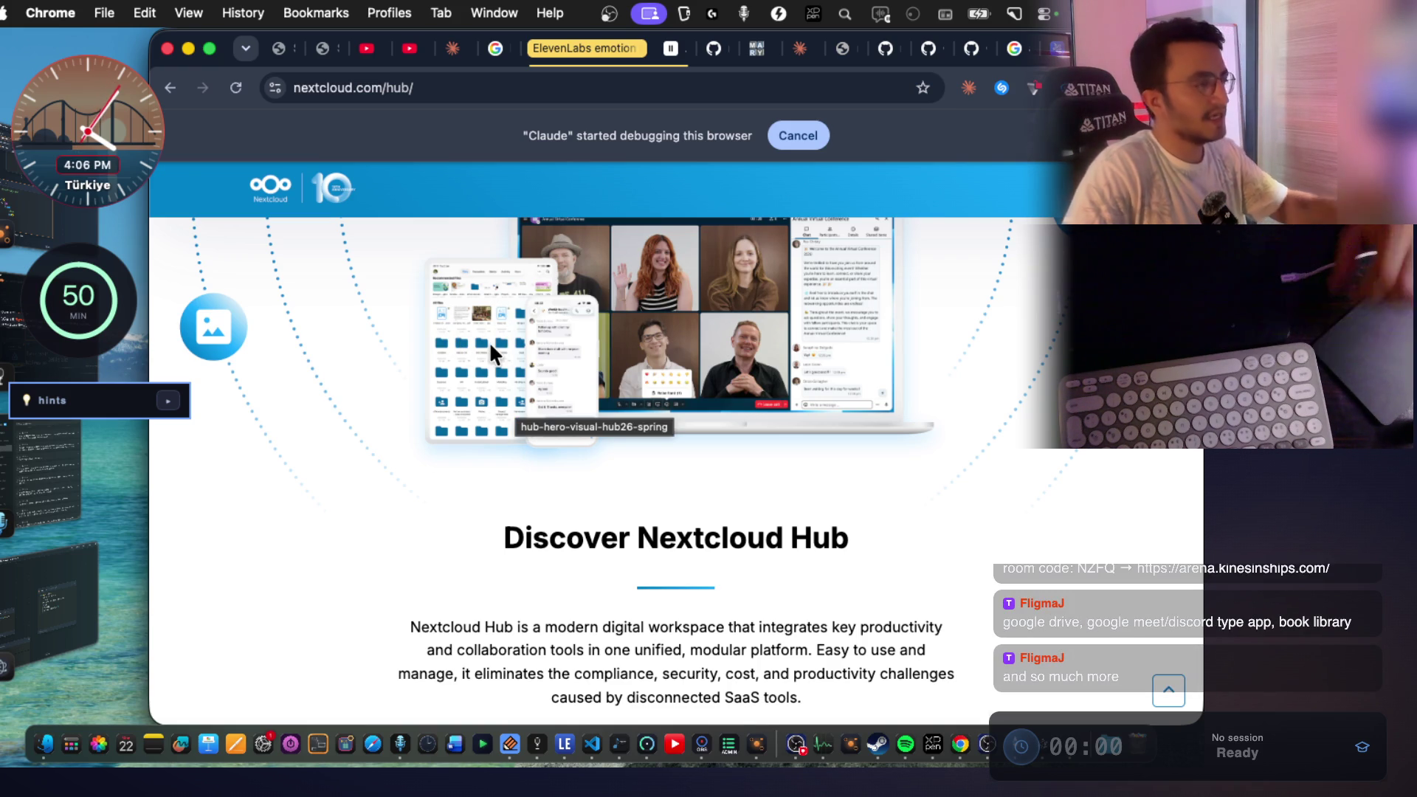
scroll(561, 384, "down", 3)
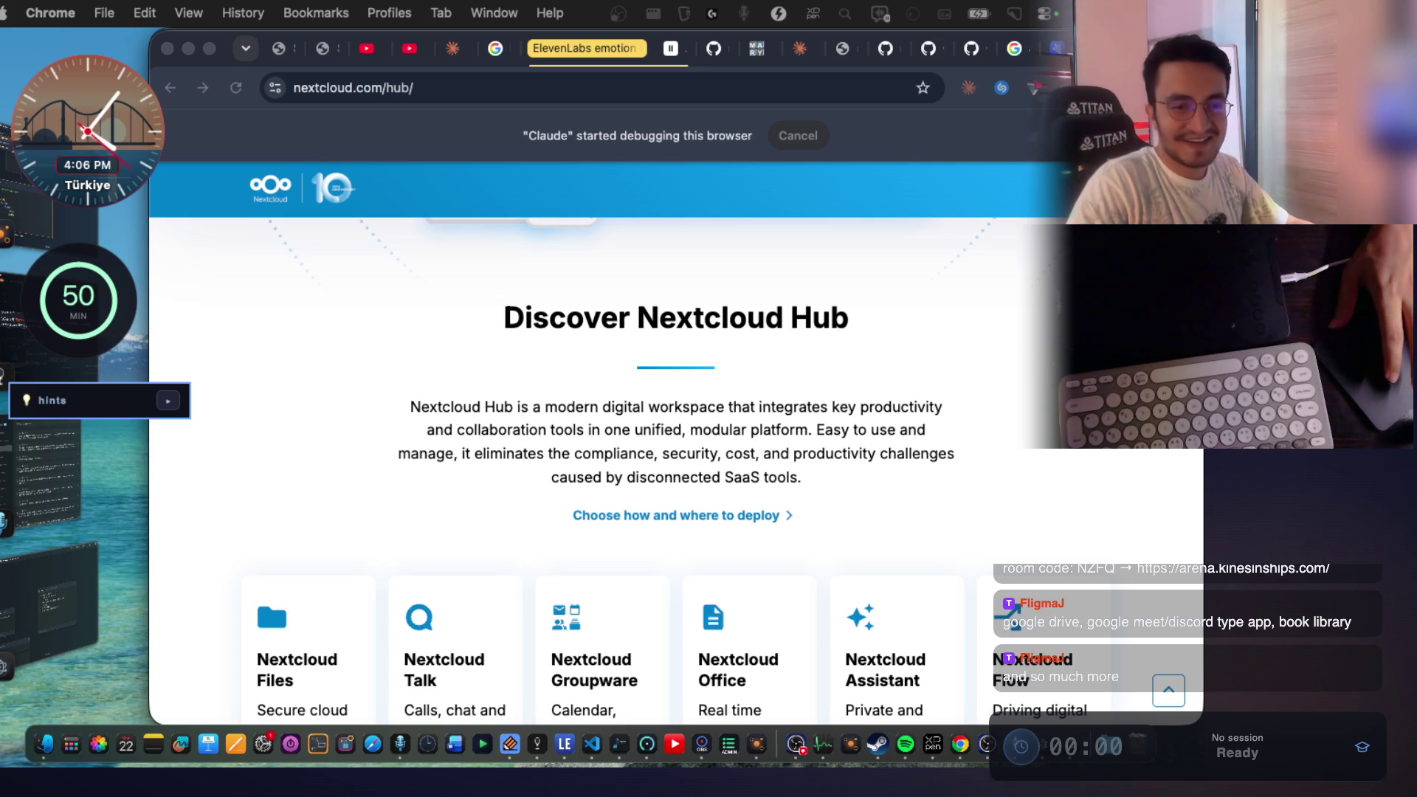
scroll(573, 406, "up", 10)
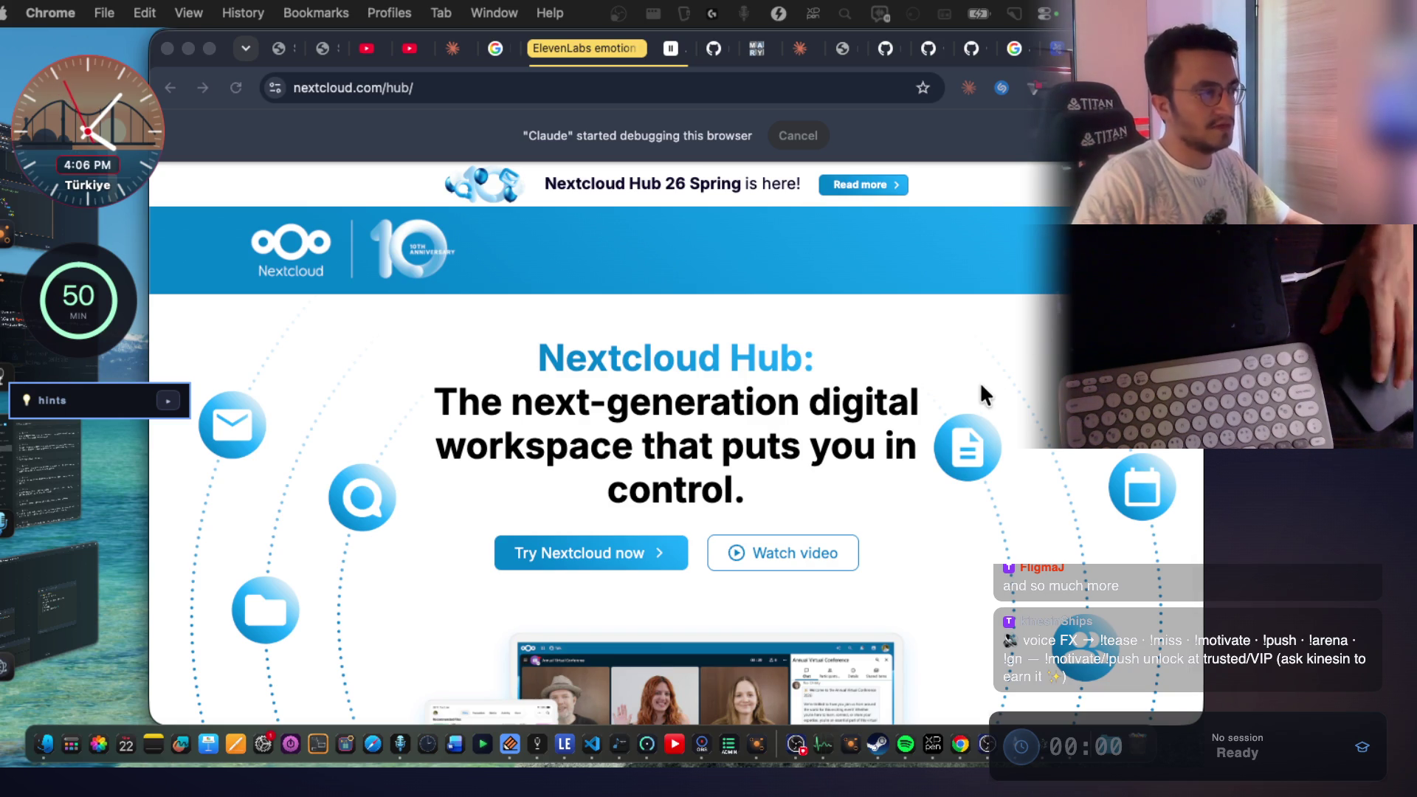
scroll(955, 436, "down", 10)
scroll(955, 440, "down", 5)
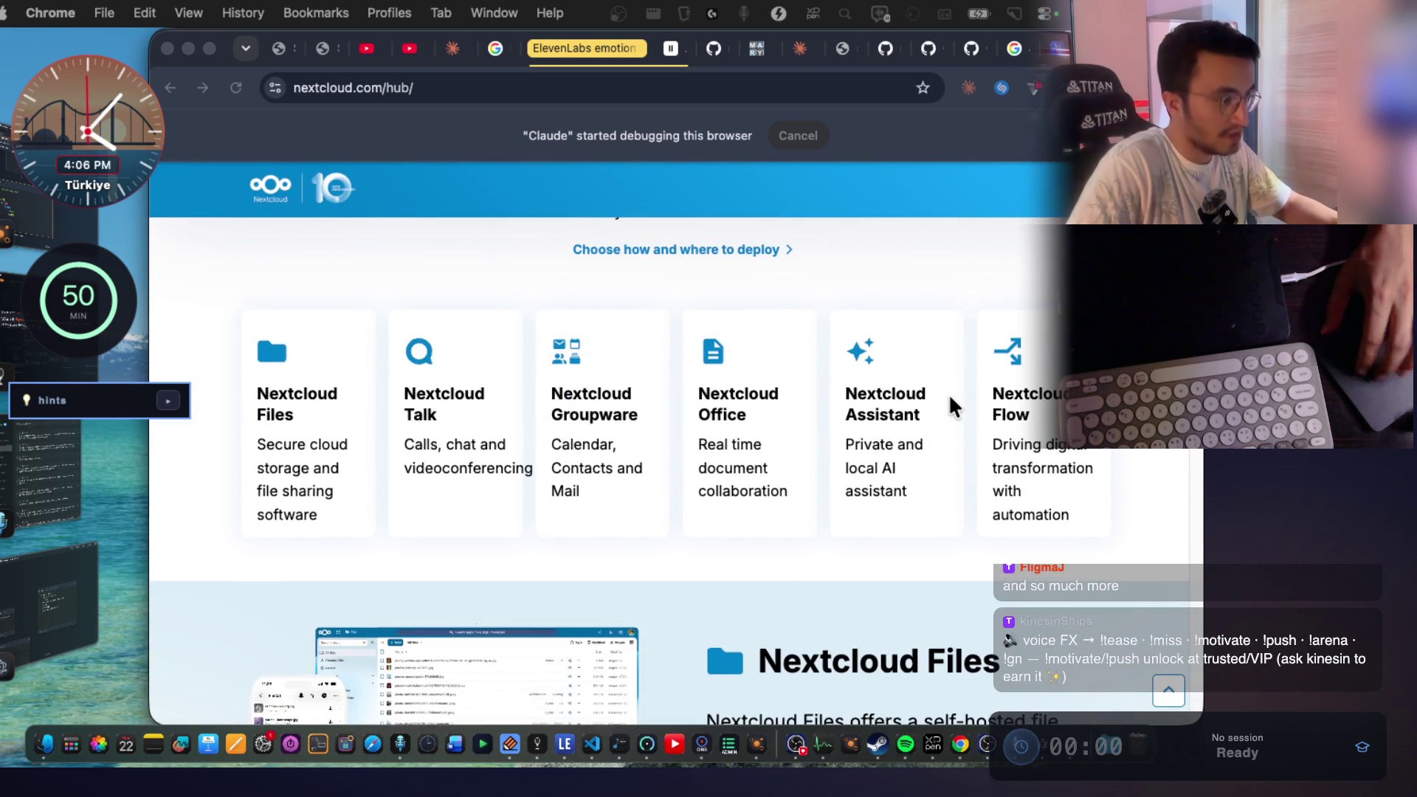
scroll(949, 393, "down", 3)
left_click_drag(764, 466, 861, 471)
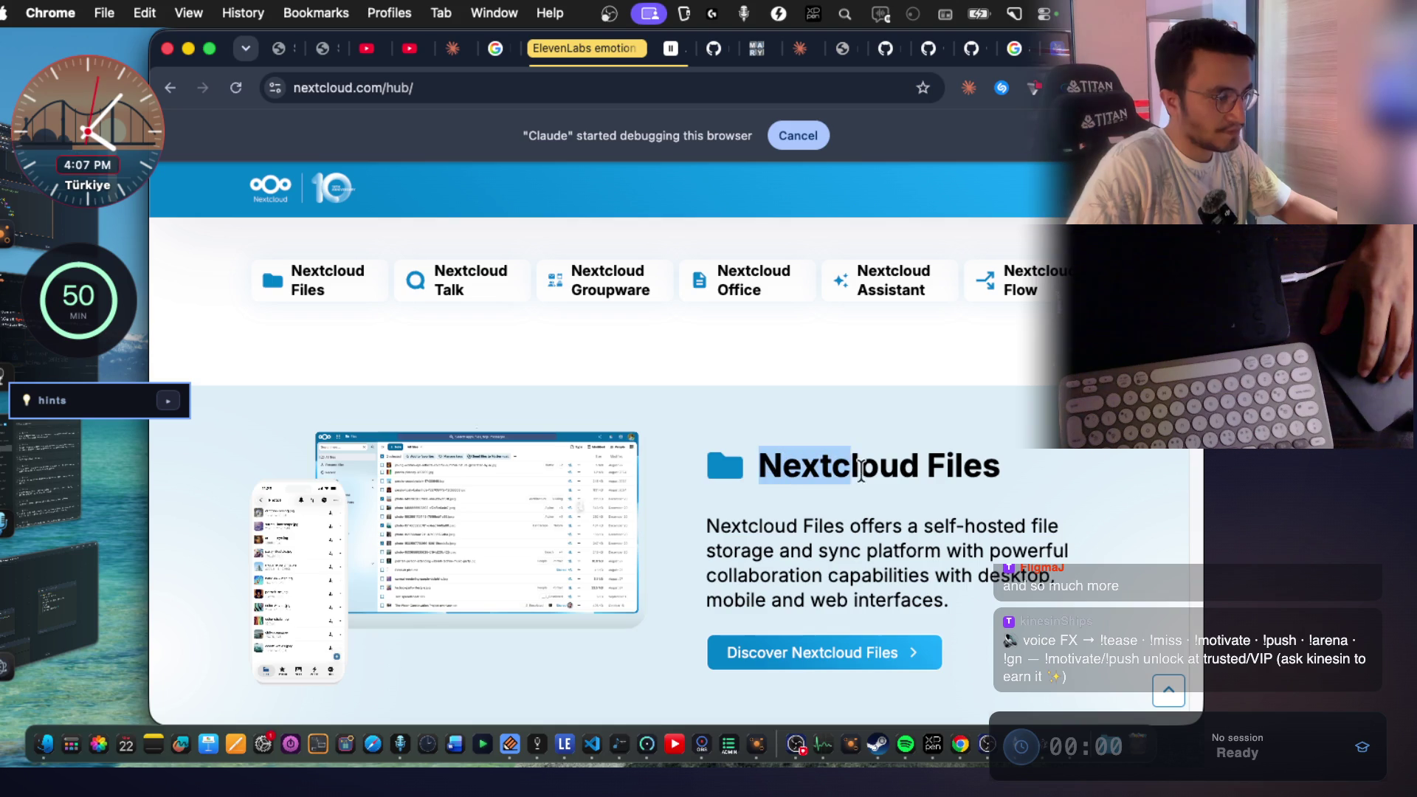
left_click(969, 87)
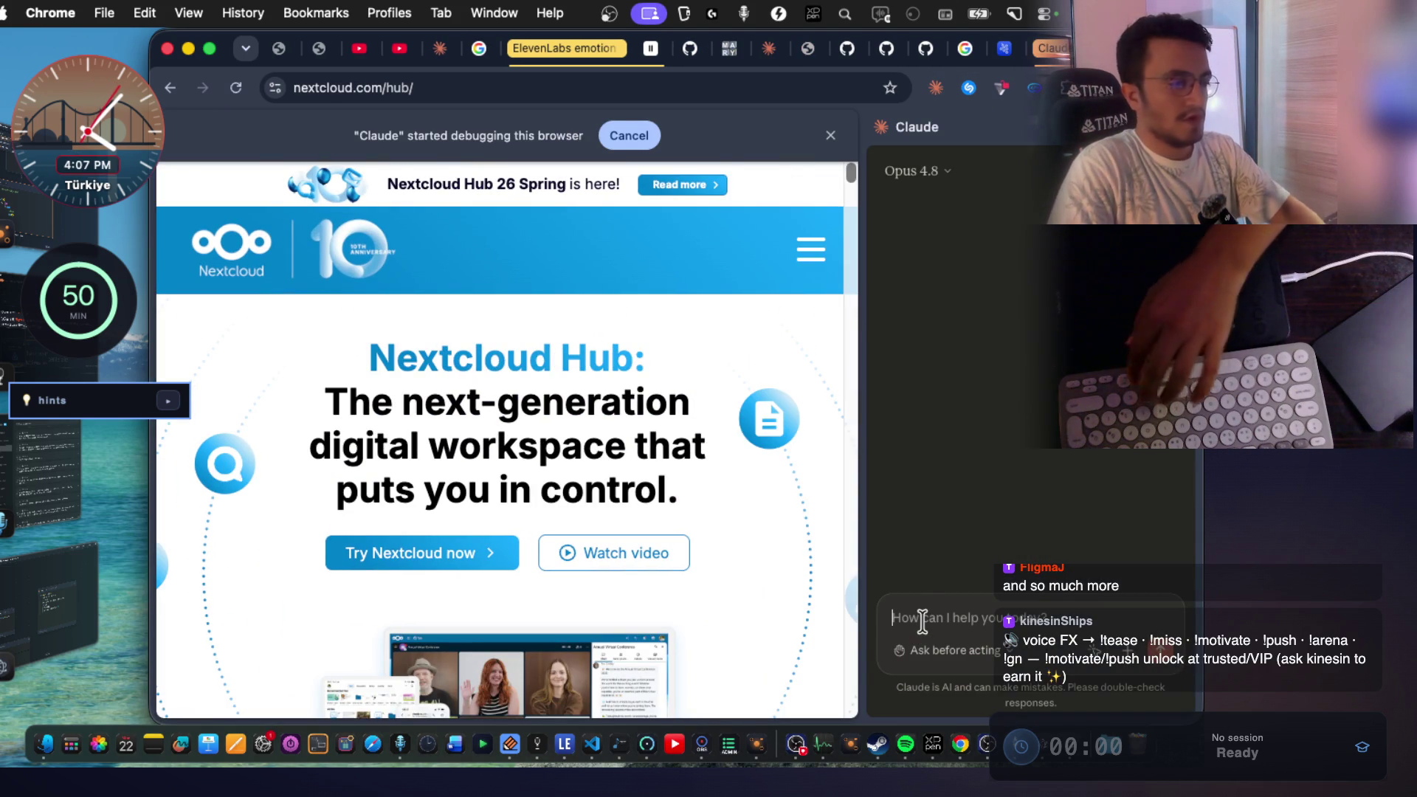
Dictate and send Claude the question of what Nextcloud is and how it compares to Amazon S3.
key("fn+space")
scroll(595, 498, "down", 4)
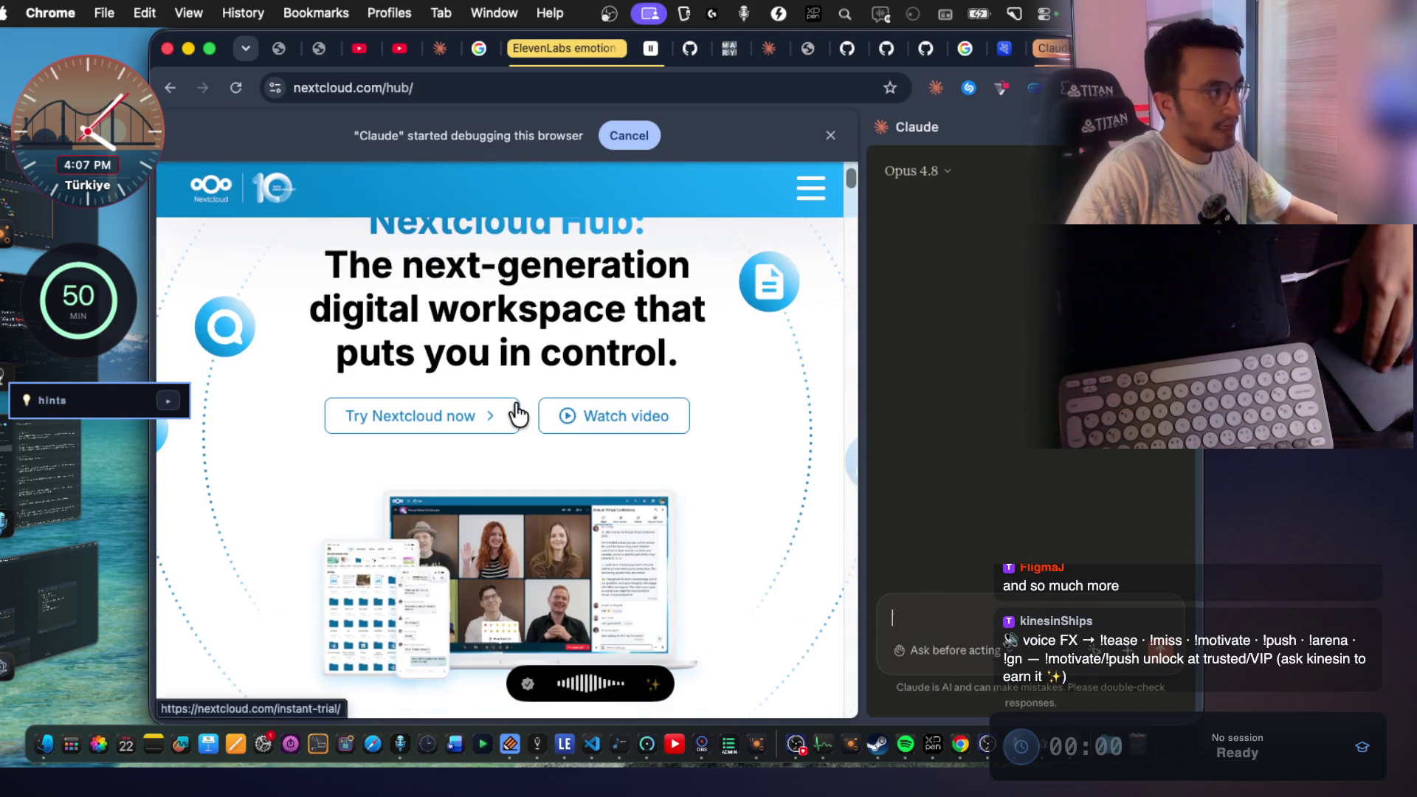
scroll(517, 414, "down", 10)
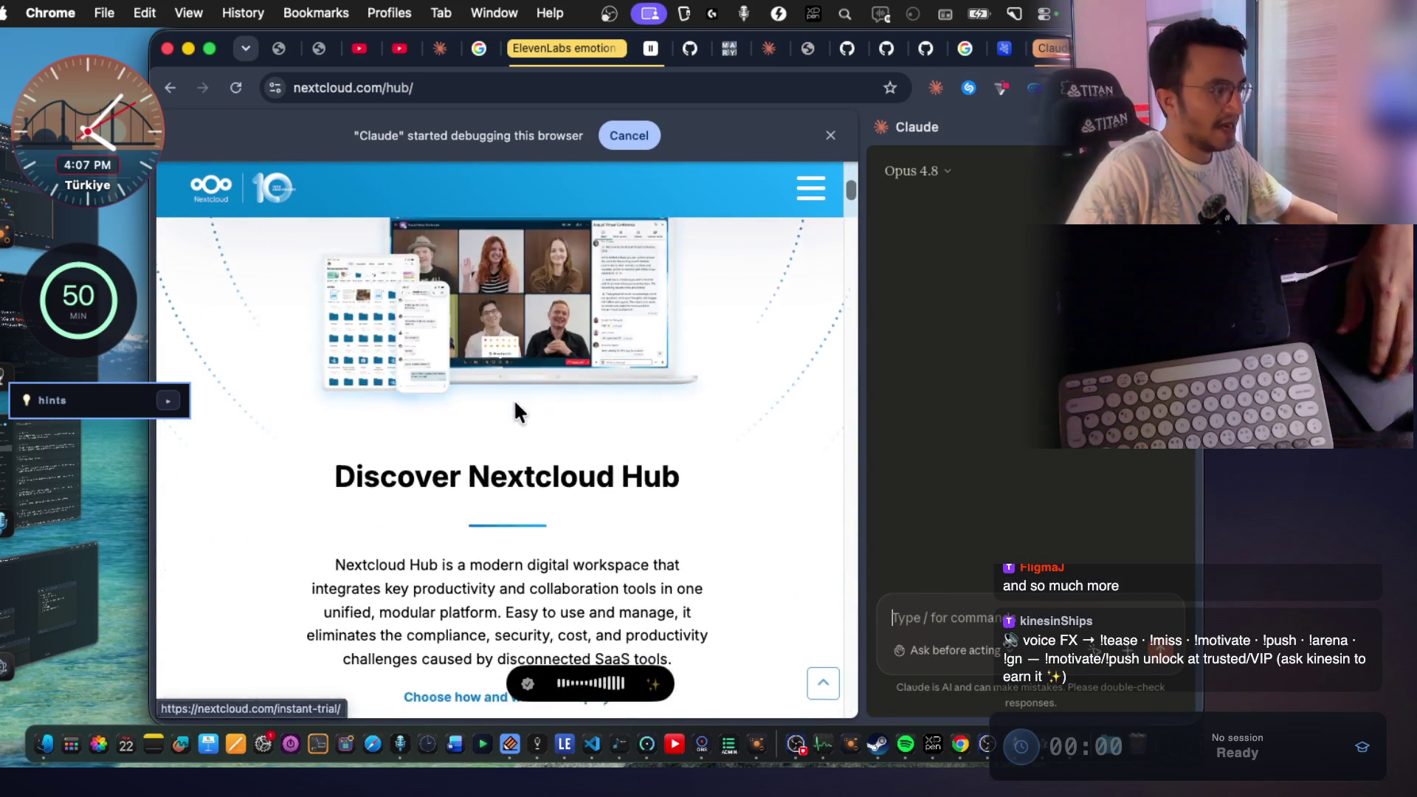
scroll(518, 414, "down", 3)
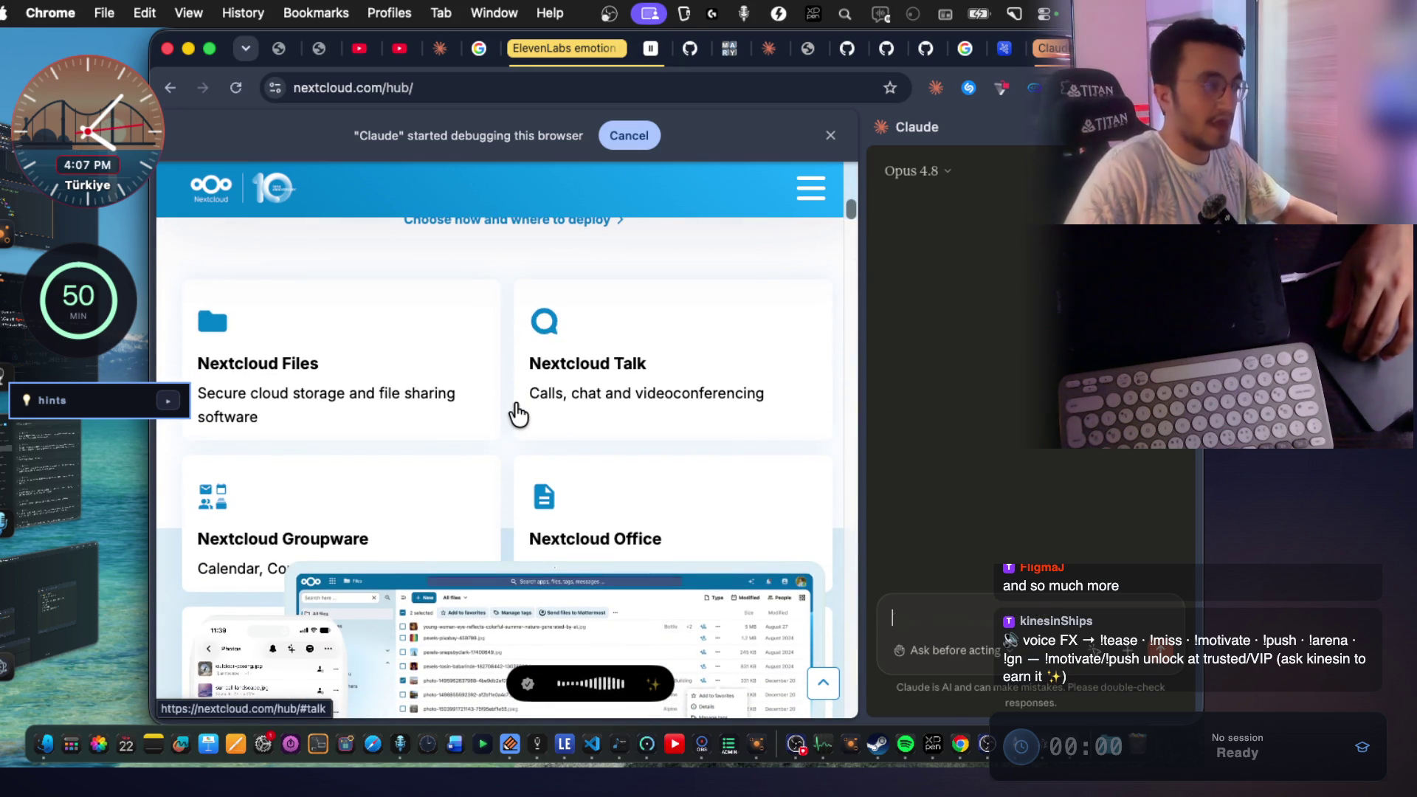
scroll(519, 413, "down", 2)
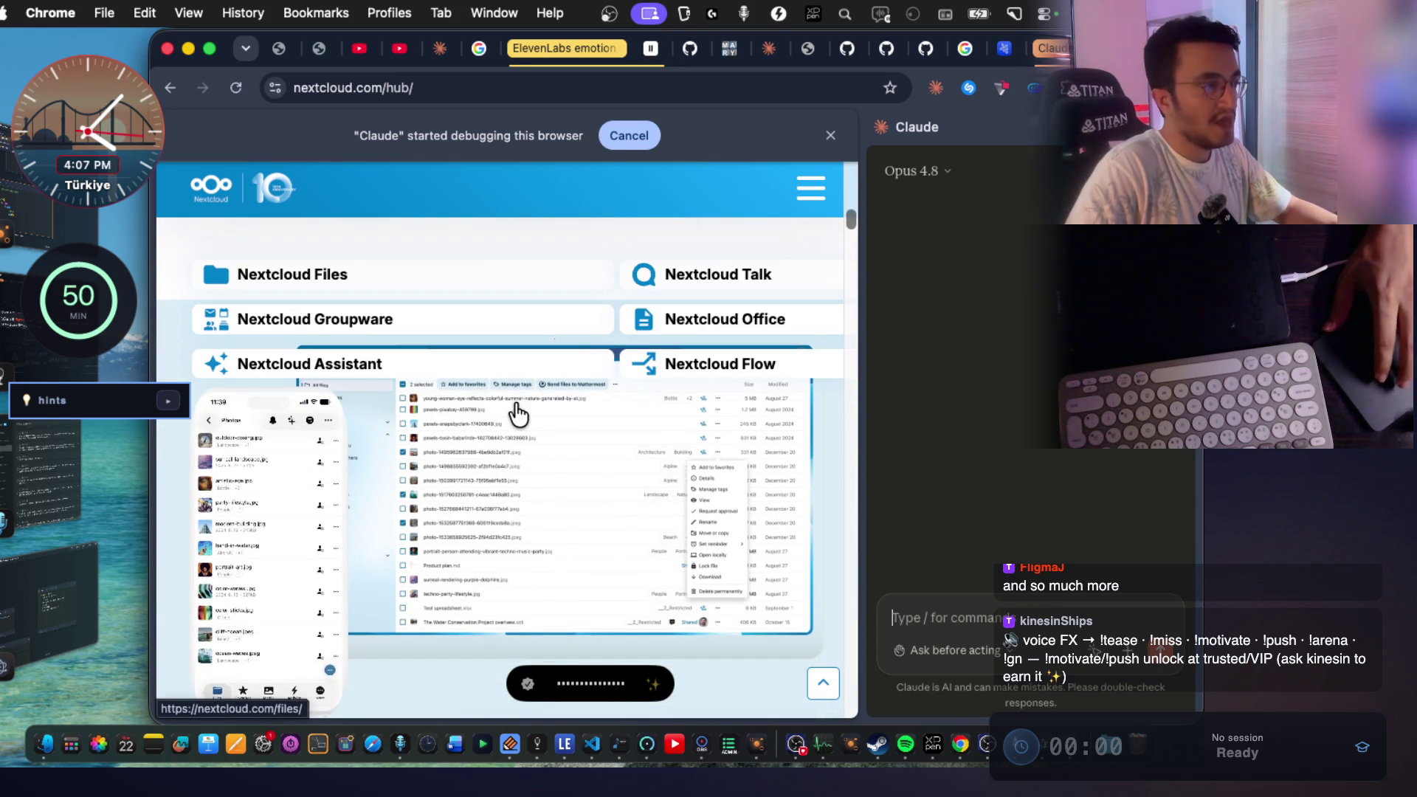
scroll(524, 424, "down", 3)
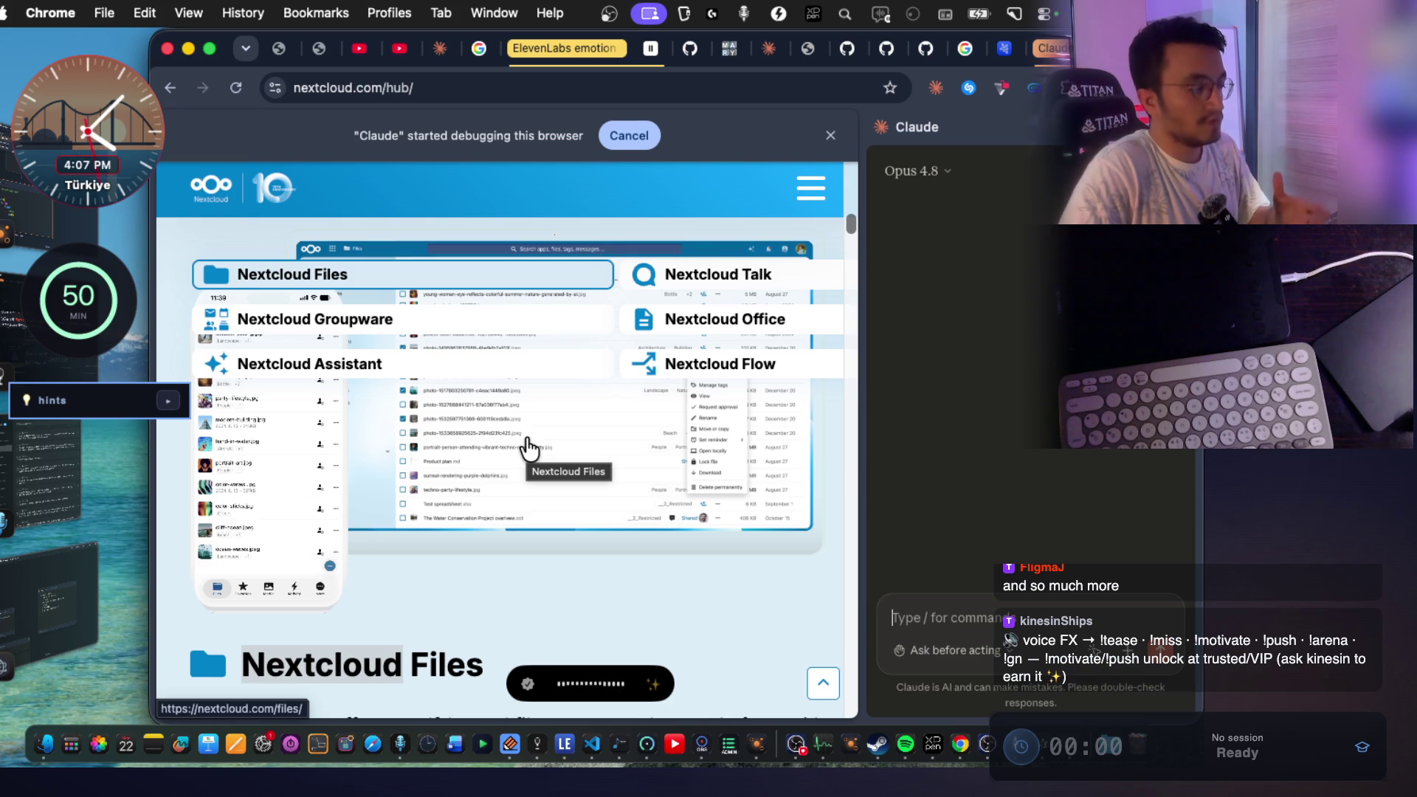
left_click(904, 573)
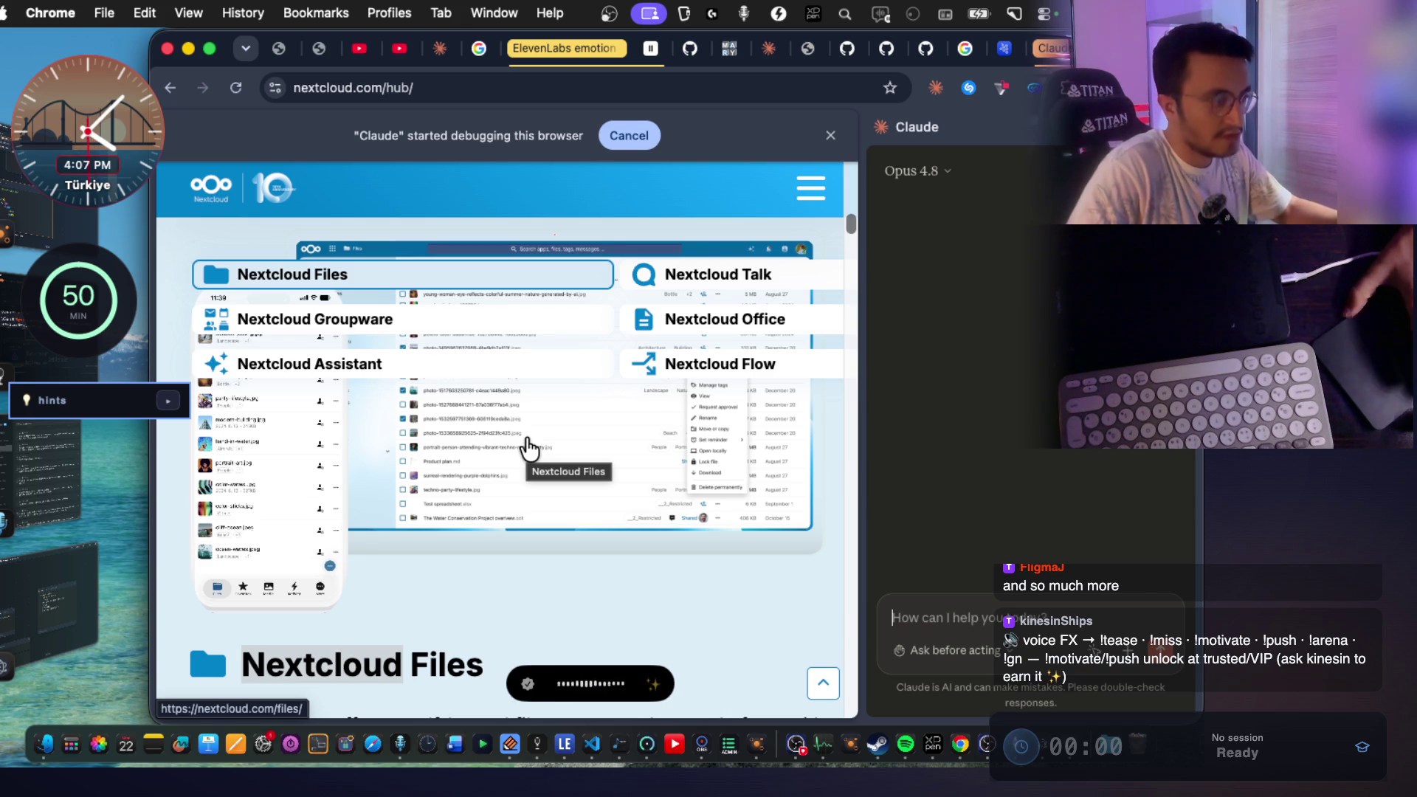
left_click(915, 608)
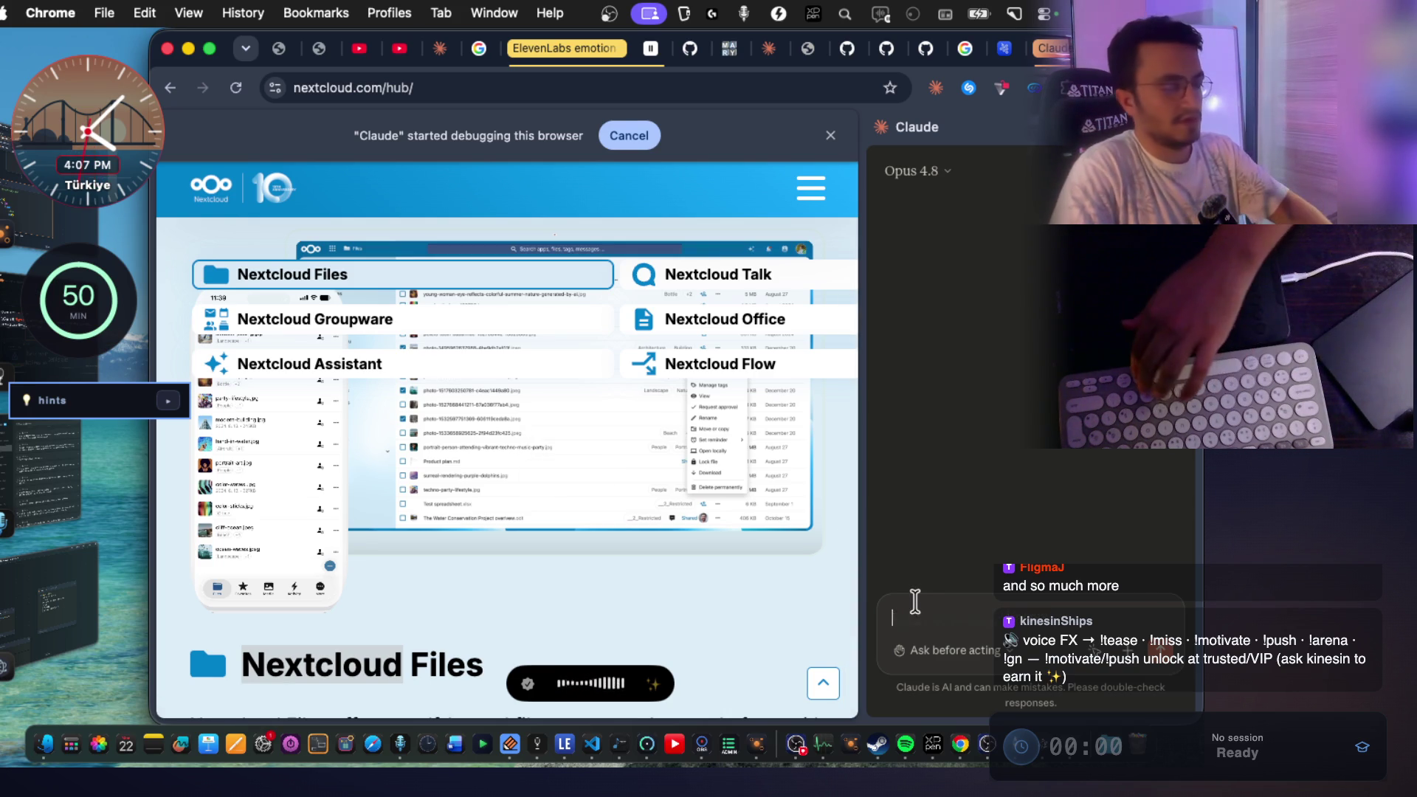
key("fn")
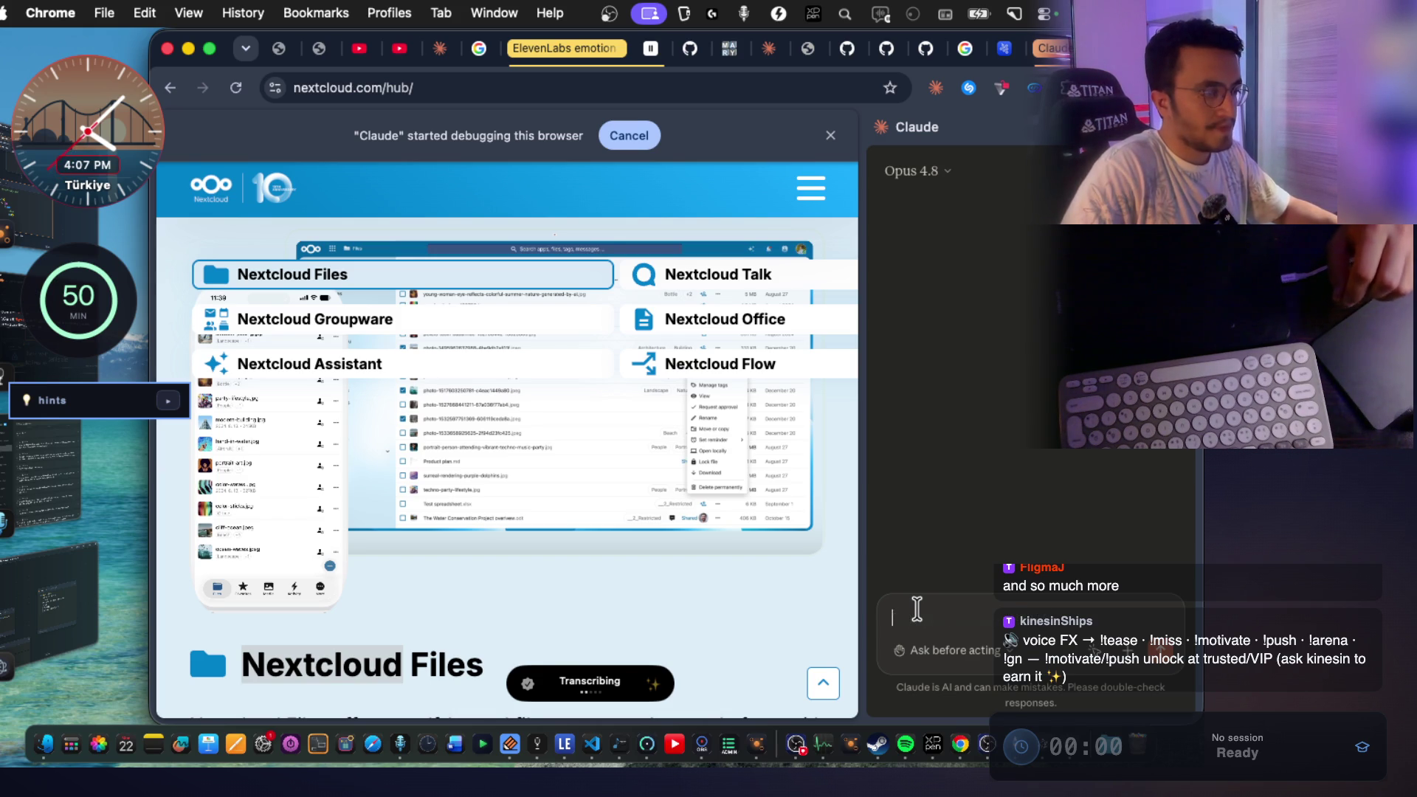
key("Return")
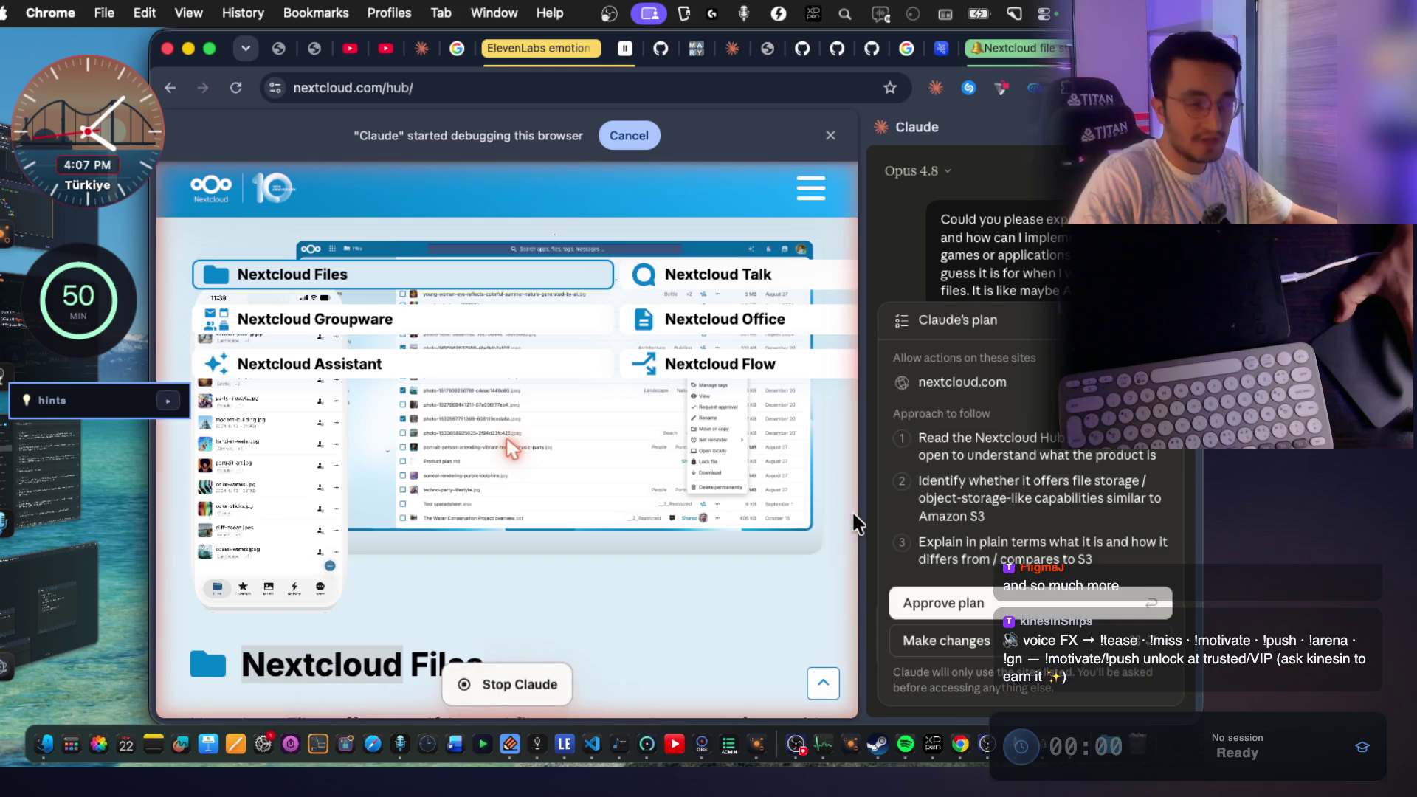
Approve Claude's plan to read the page, then bring ThinkCanvas up full-screen.
left_click(947, 598)
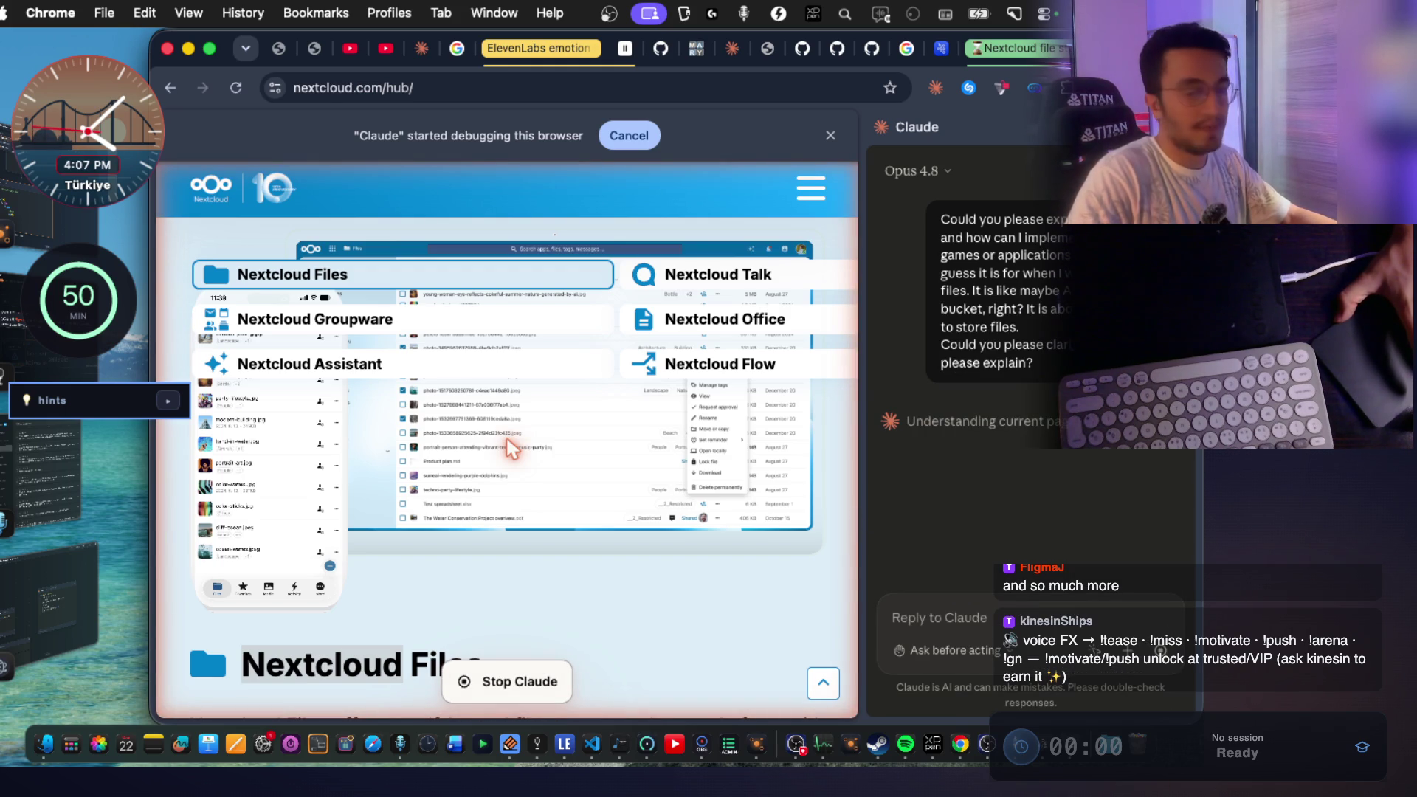
key("super+h")
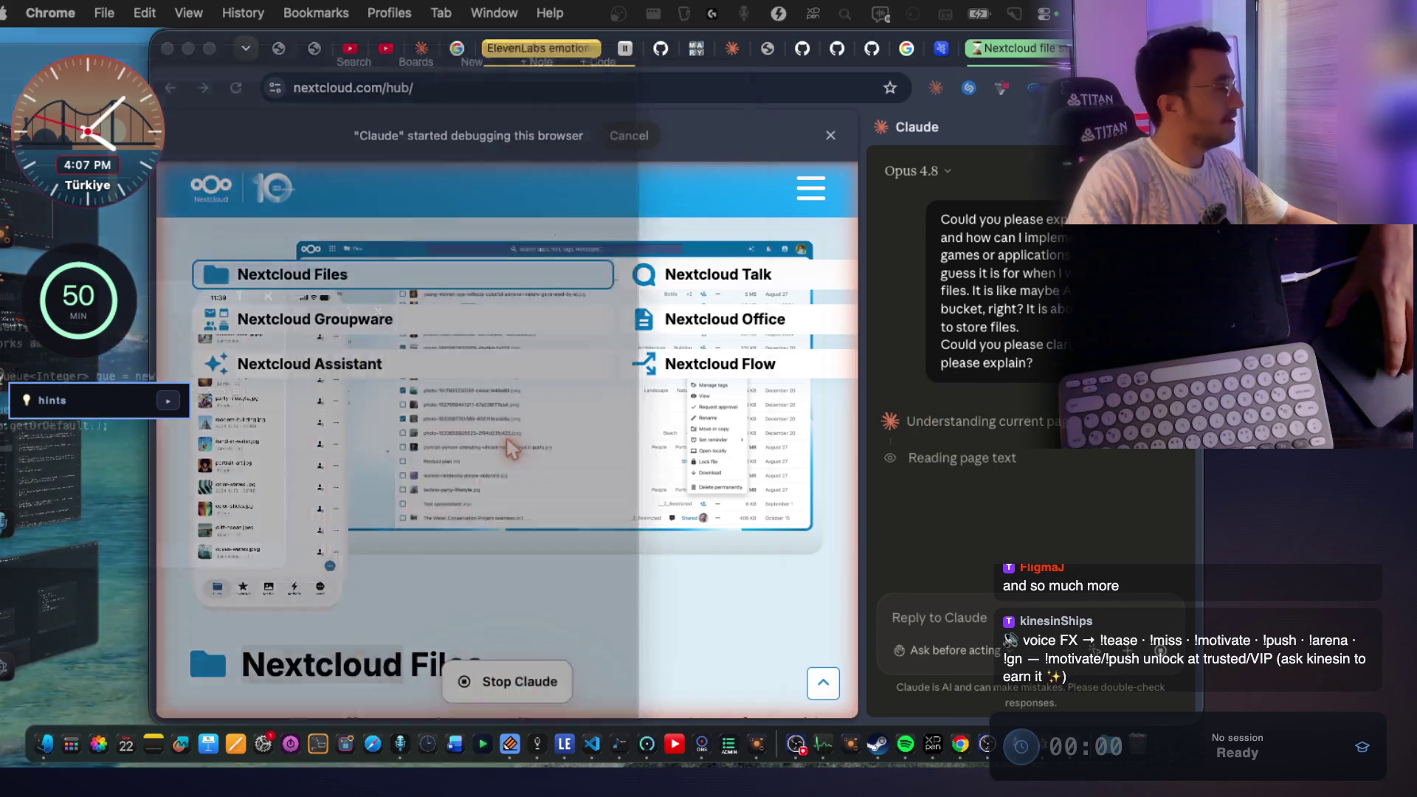
double_click(608, 118)
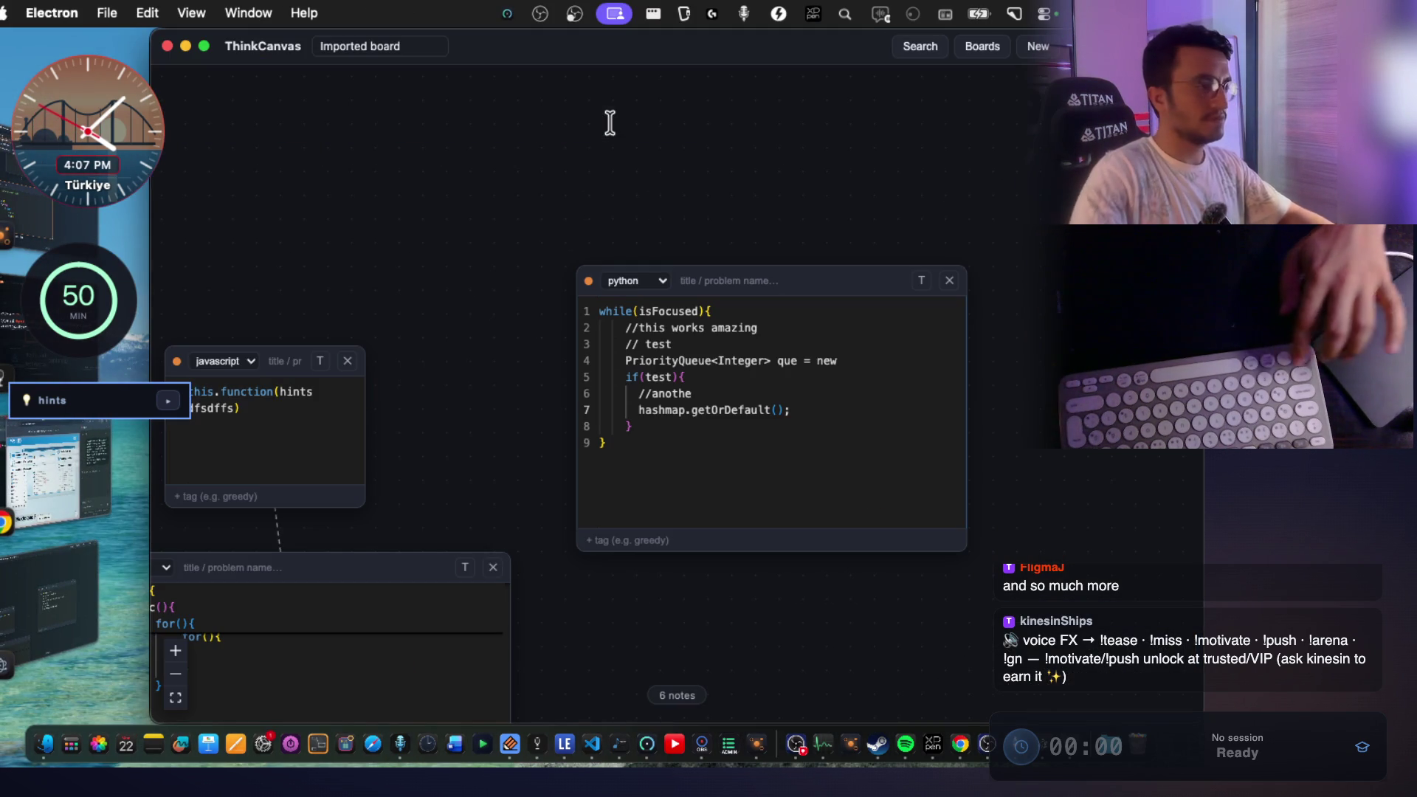
scroll(524, 315, "down", 1)
scroll(514, 315, "down", 3)
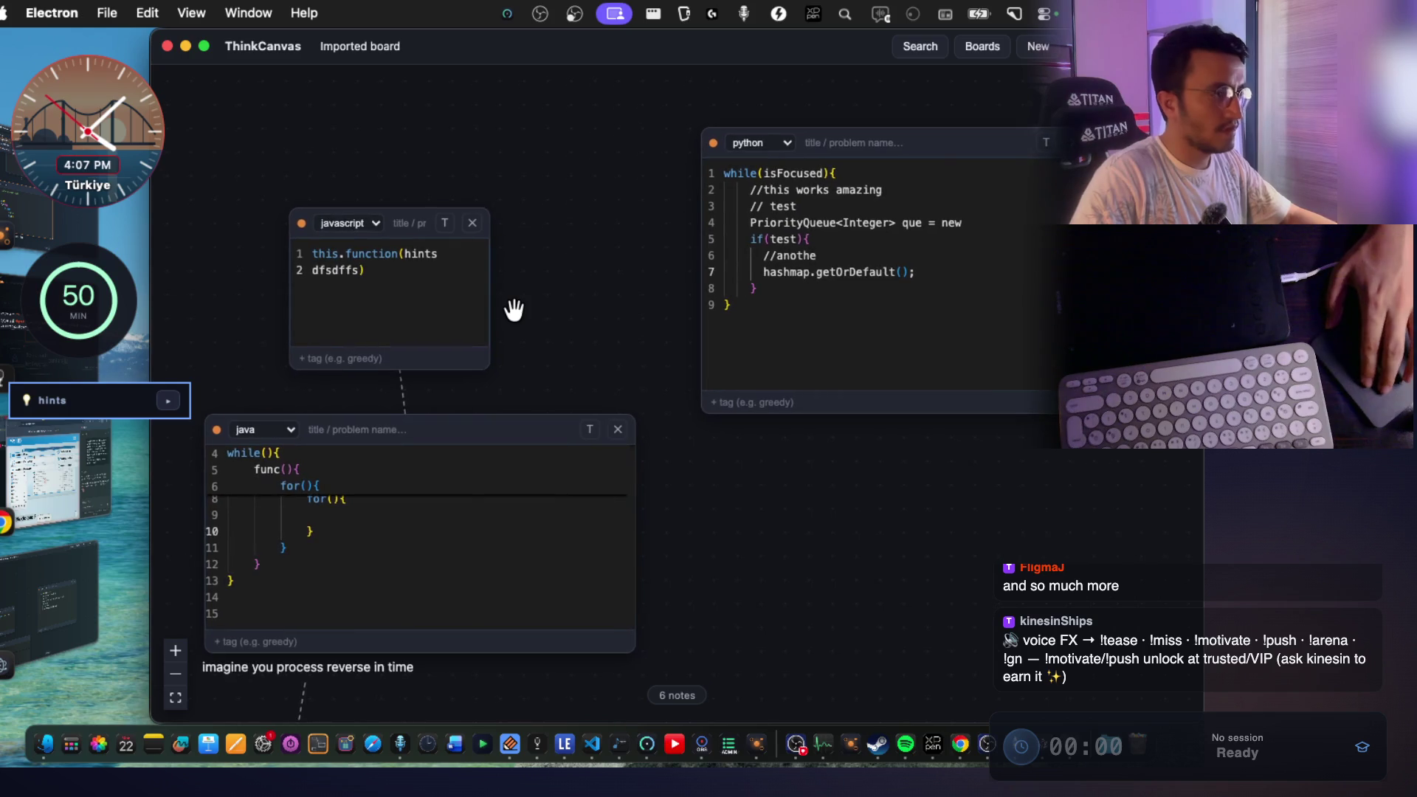
key("Escape")
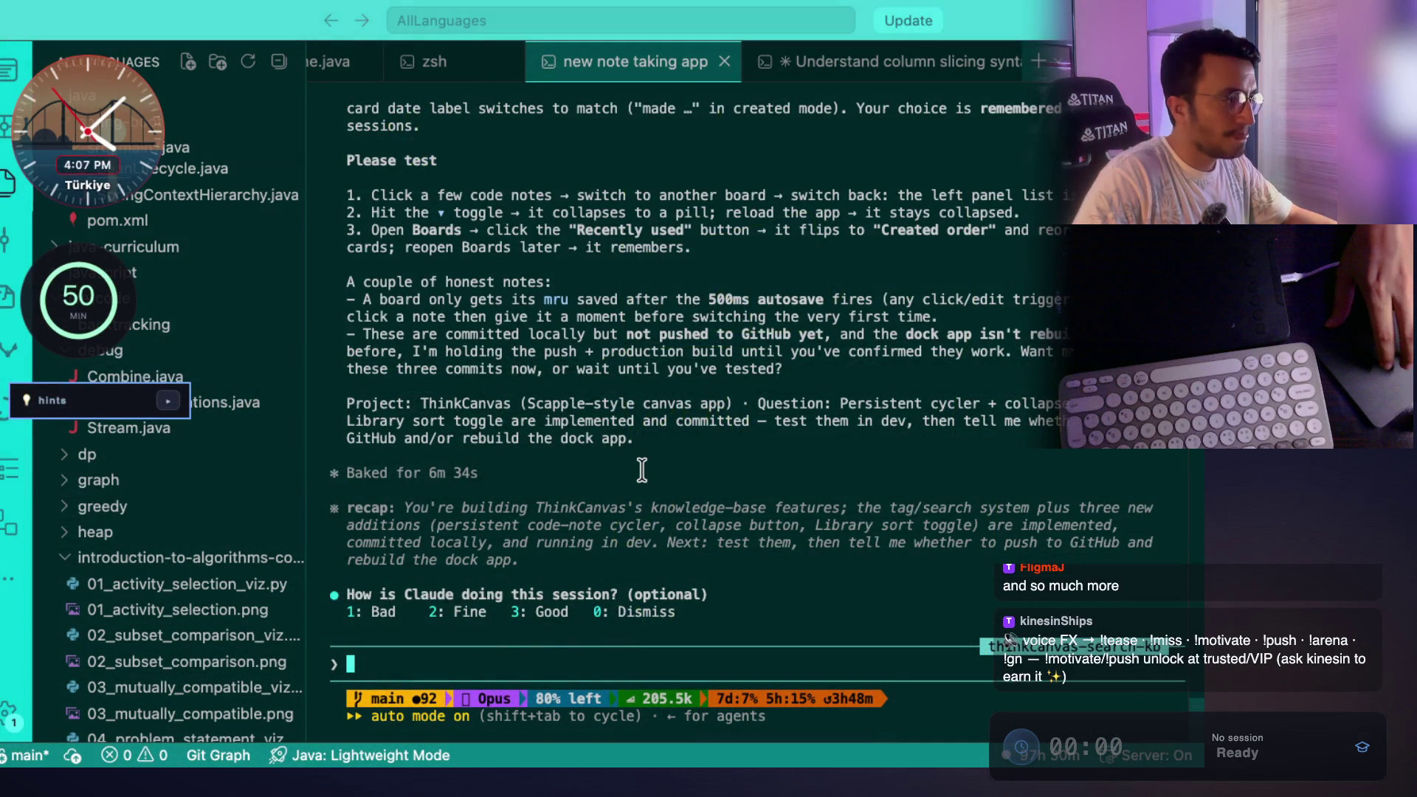
scroll(642, 470, "up", 5)
left_click_drag(407, 349, 1012, 351)
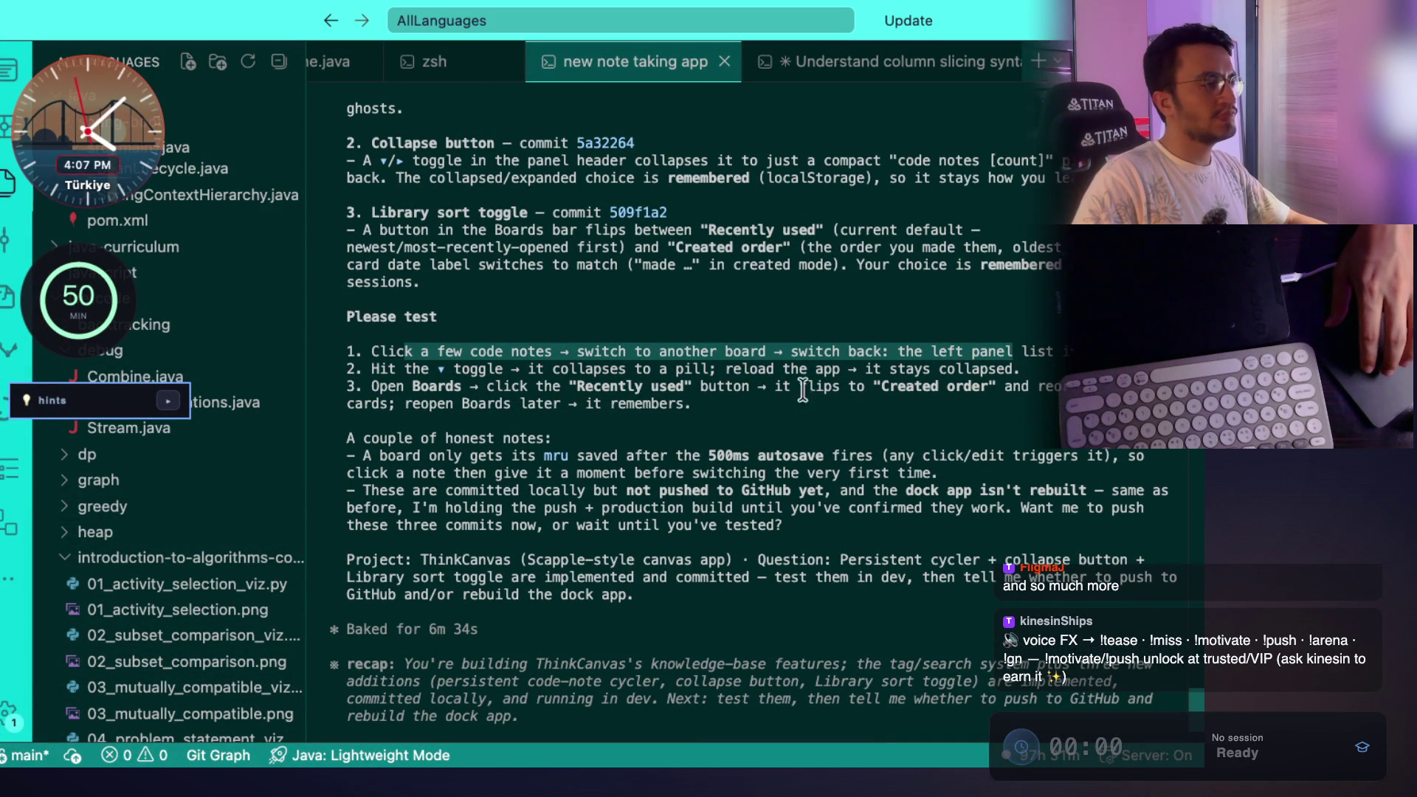
left_click_drag(481, 376, 552, 369)
scroll(607, 324, "up", 3)
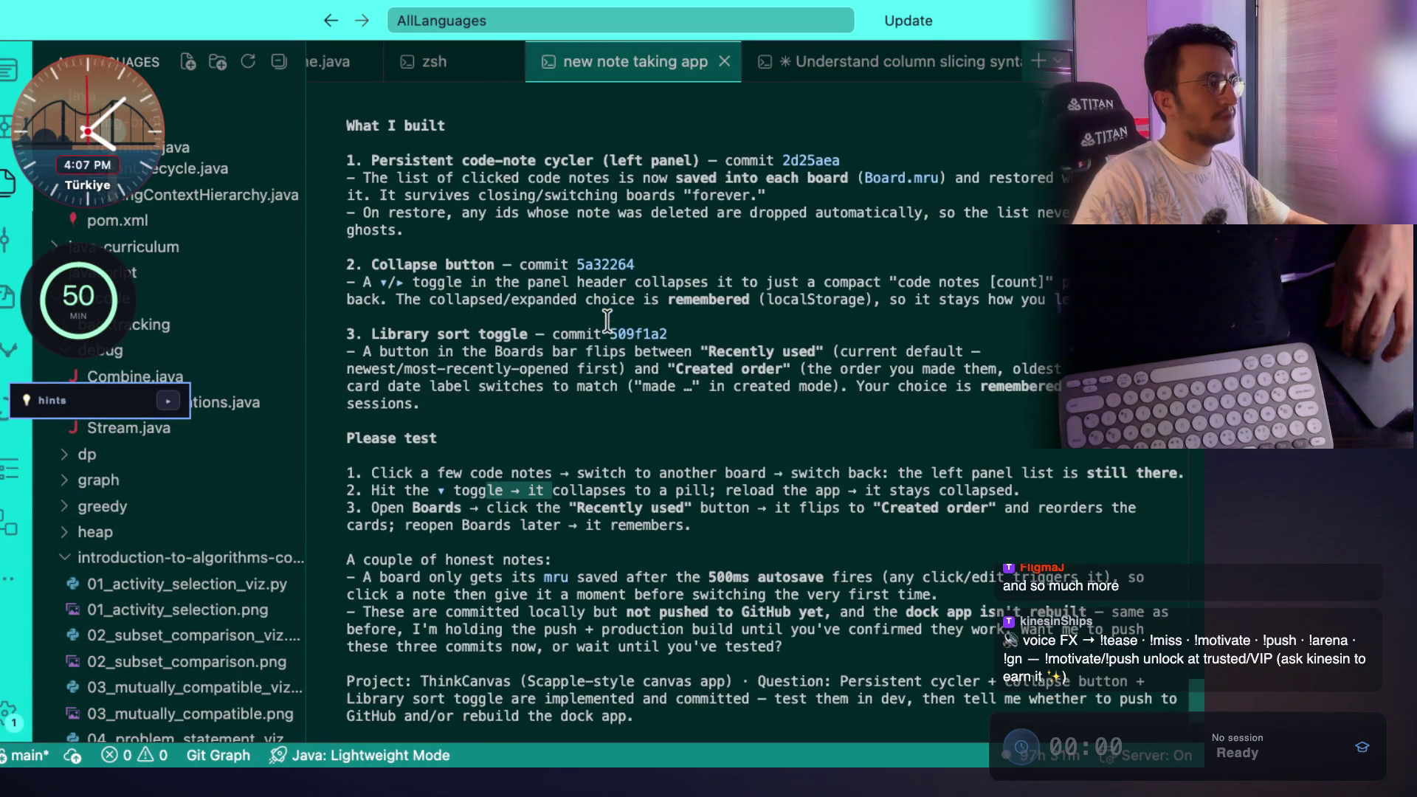
scroll(605, 292, "down", 5)
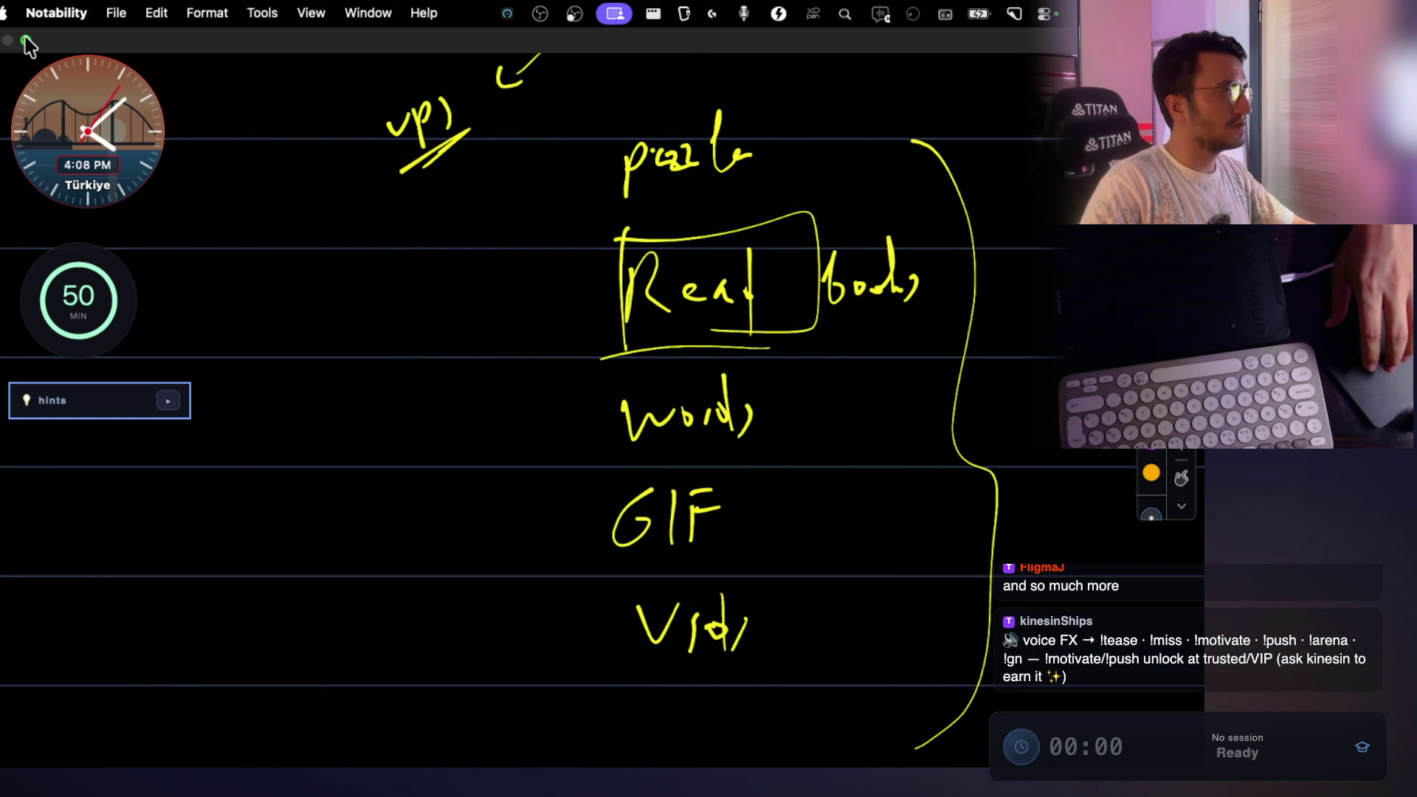
left_click(25, 41)
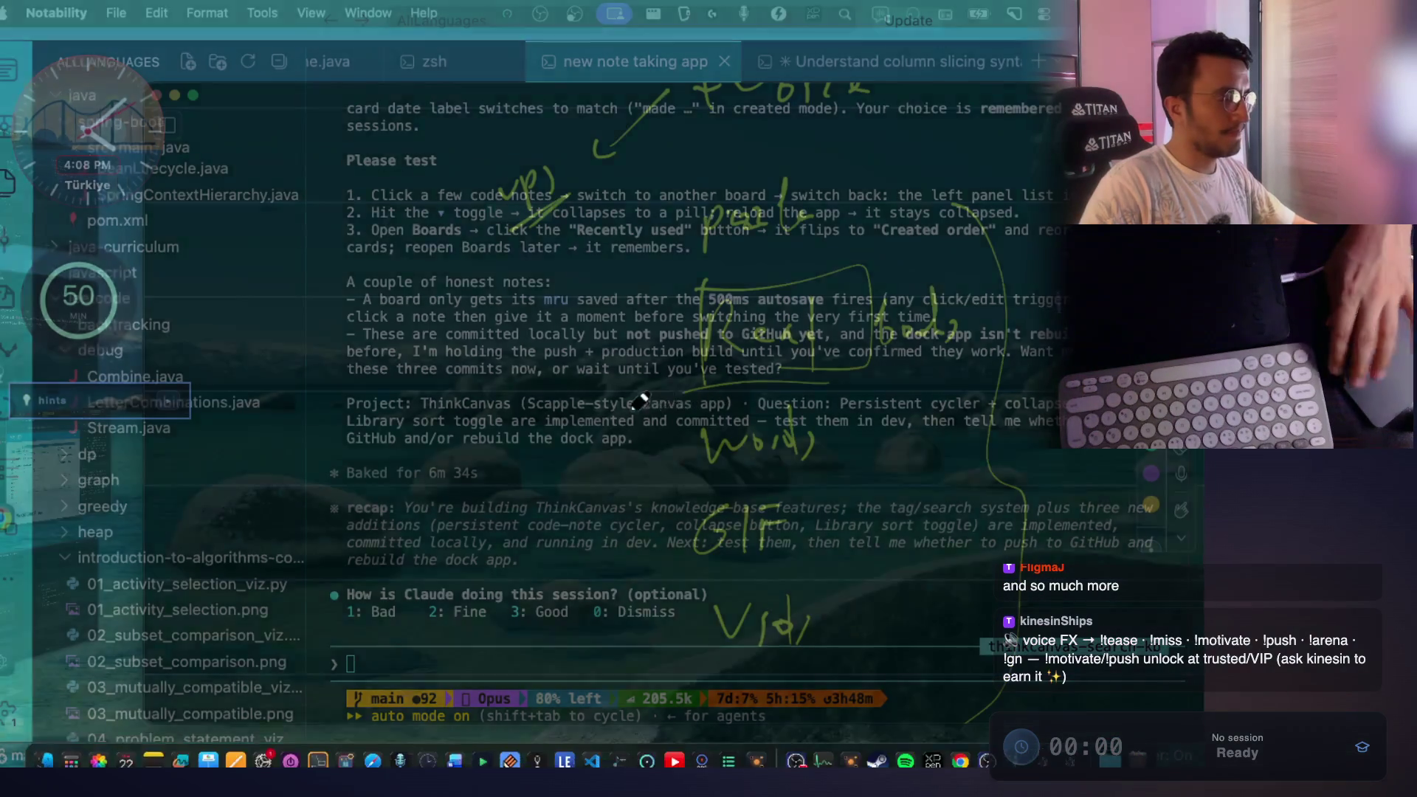
left_click(51, 594)
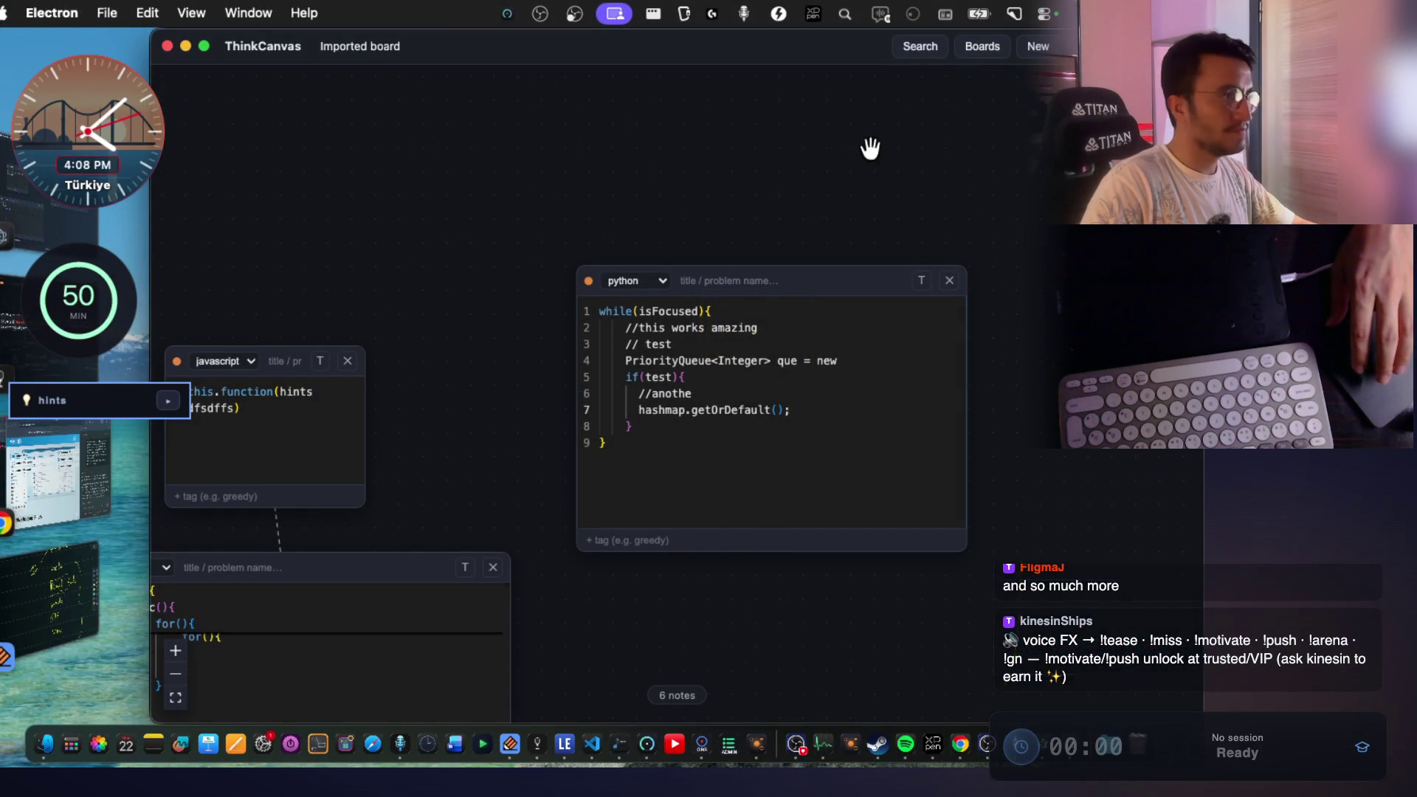
Sort boards by creation order, reopen the Imported board and rename it 'Main note'.
left_click(982, 48)
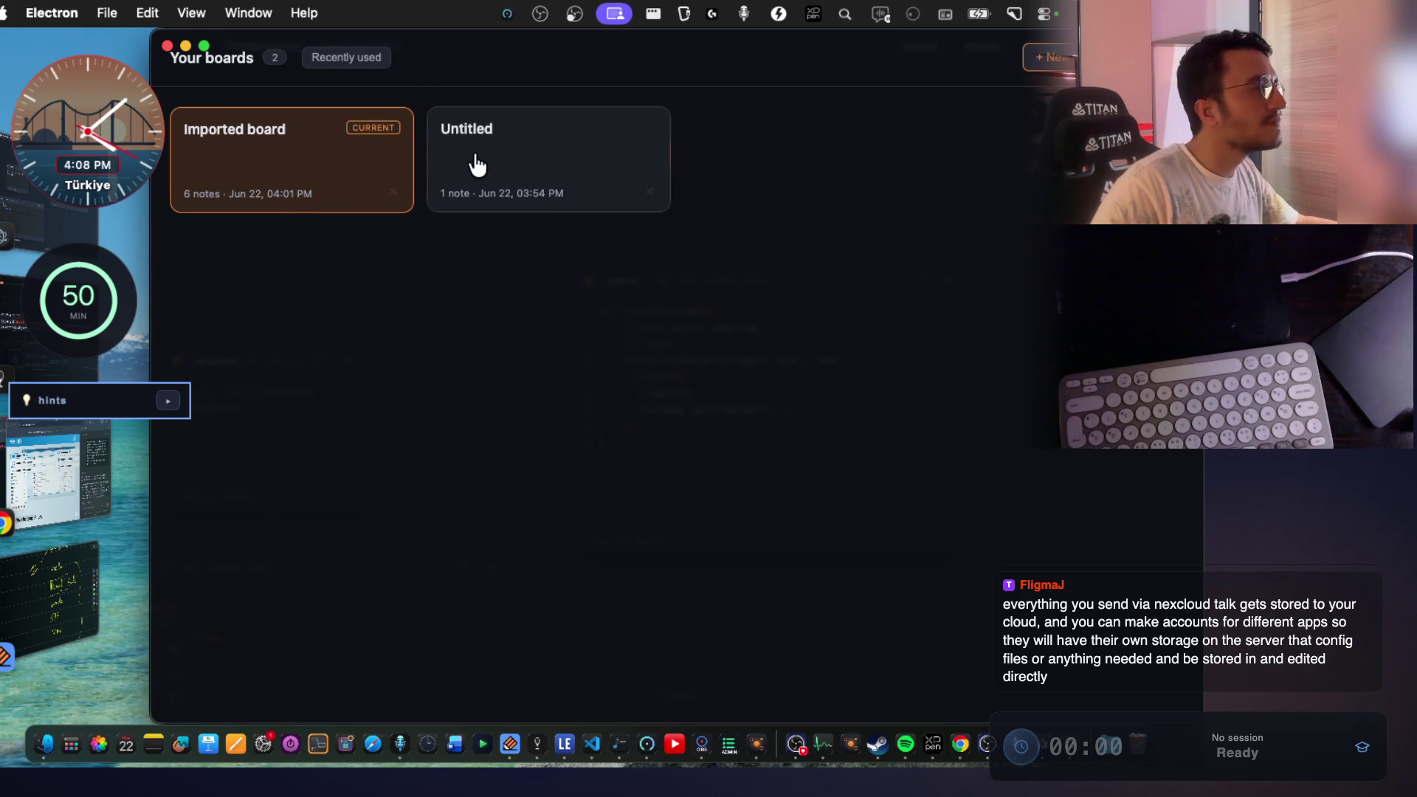
left_click(374, 59)
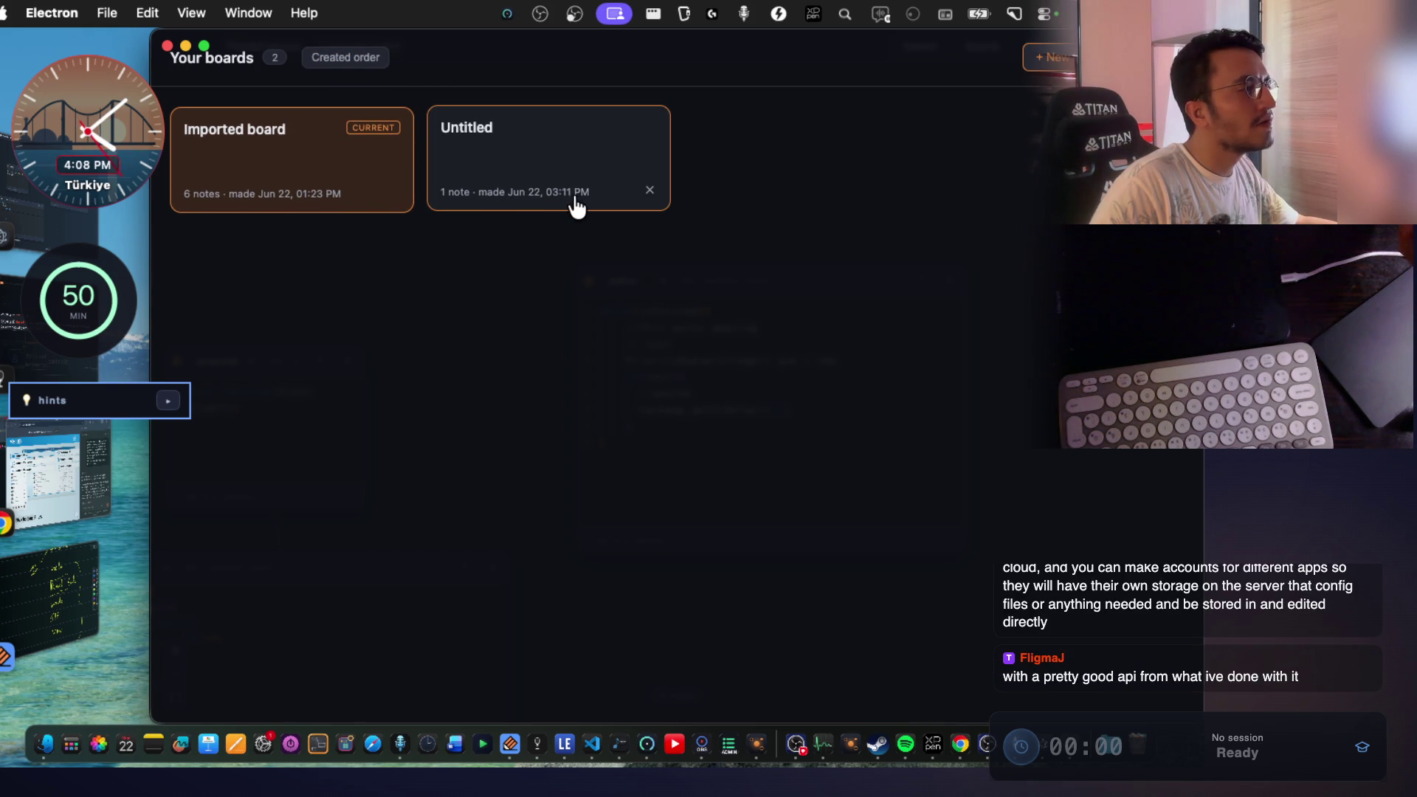
left_click(281, 158)
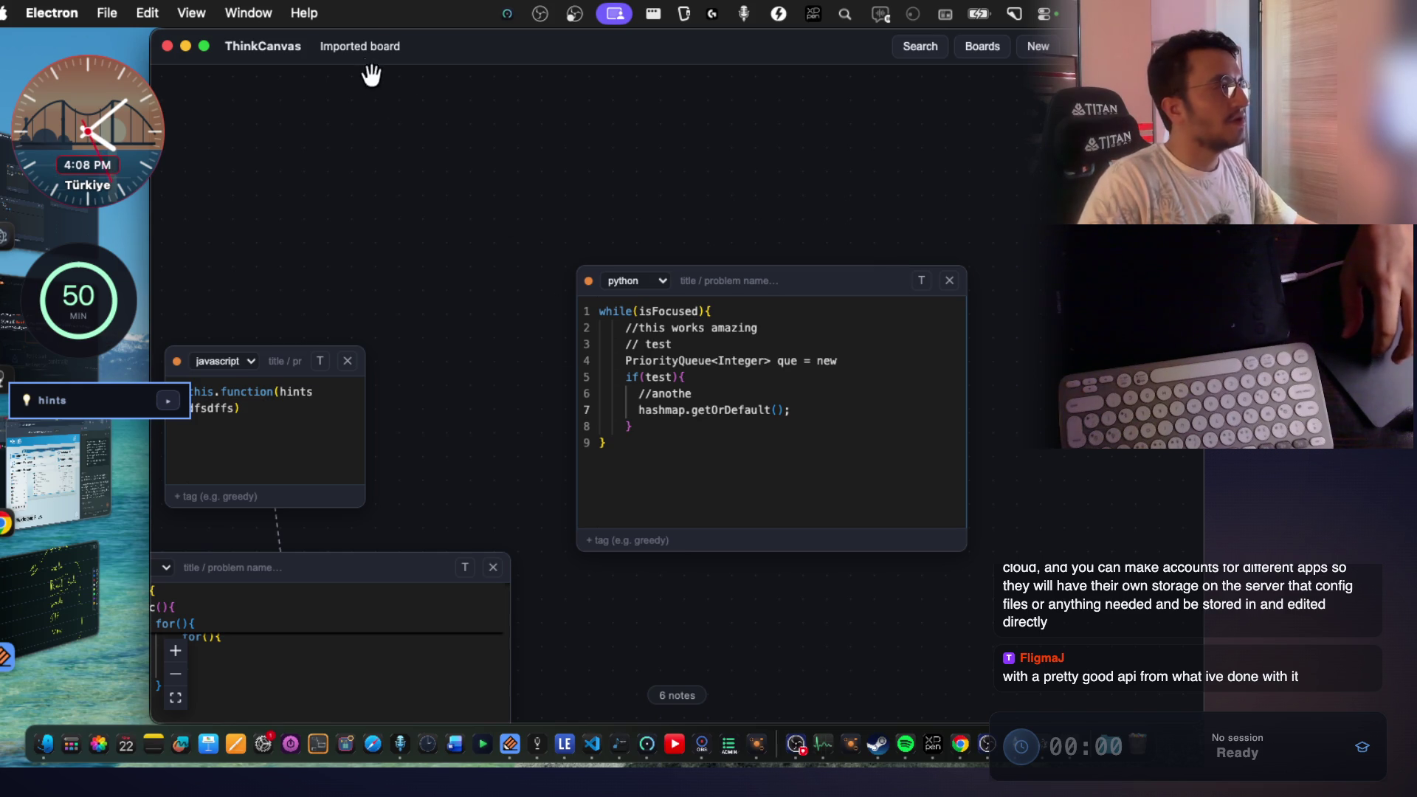
left_click(373, 45)
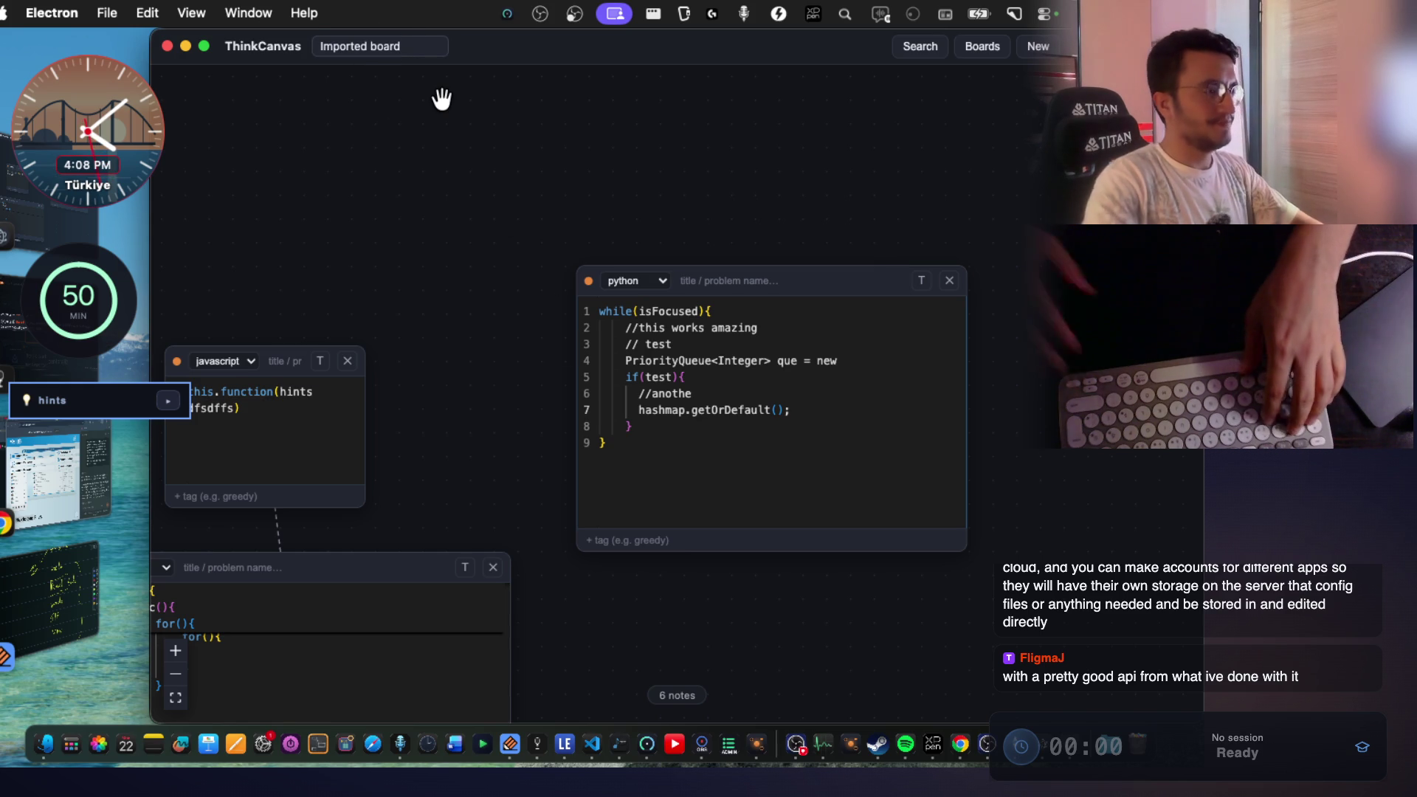
key("super+a")
type("Main not")
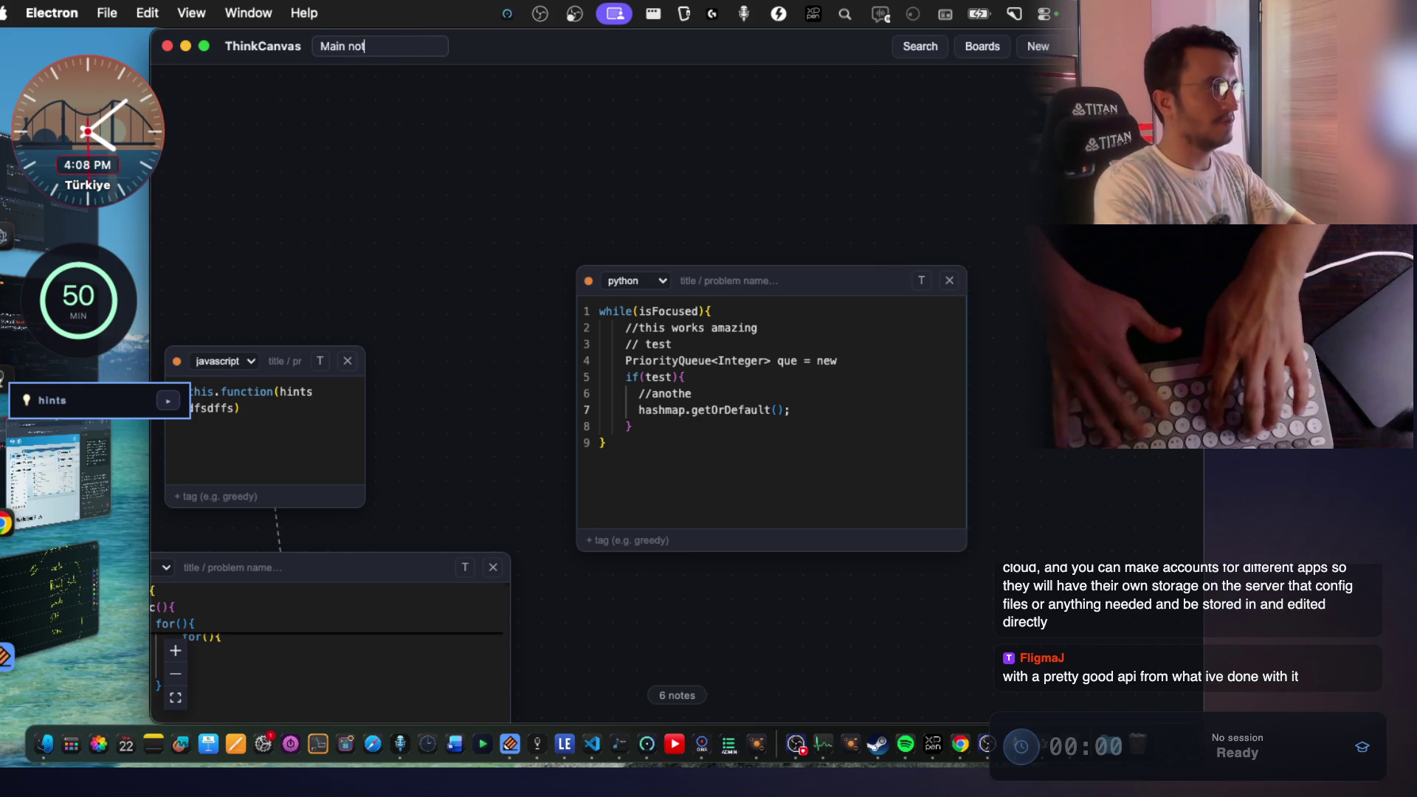
type("e")
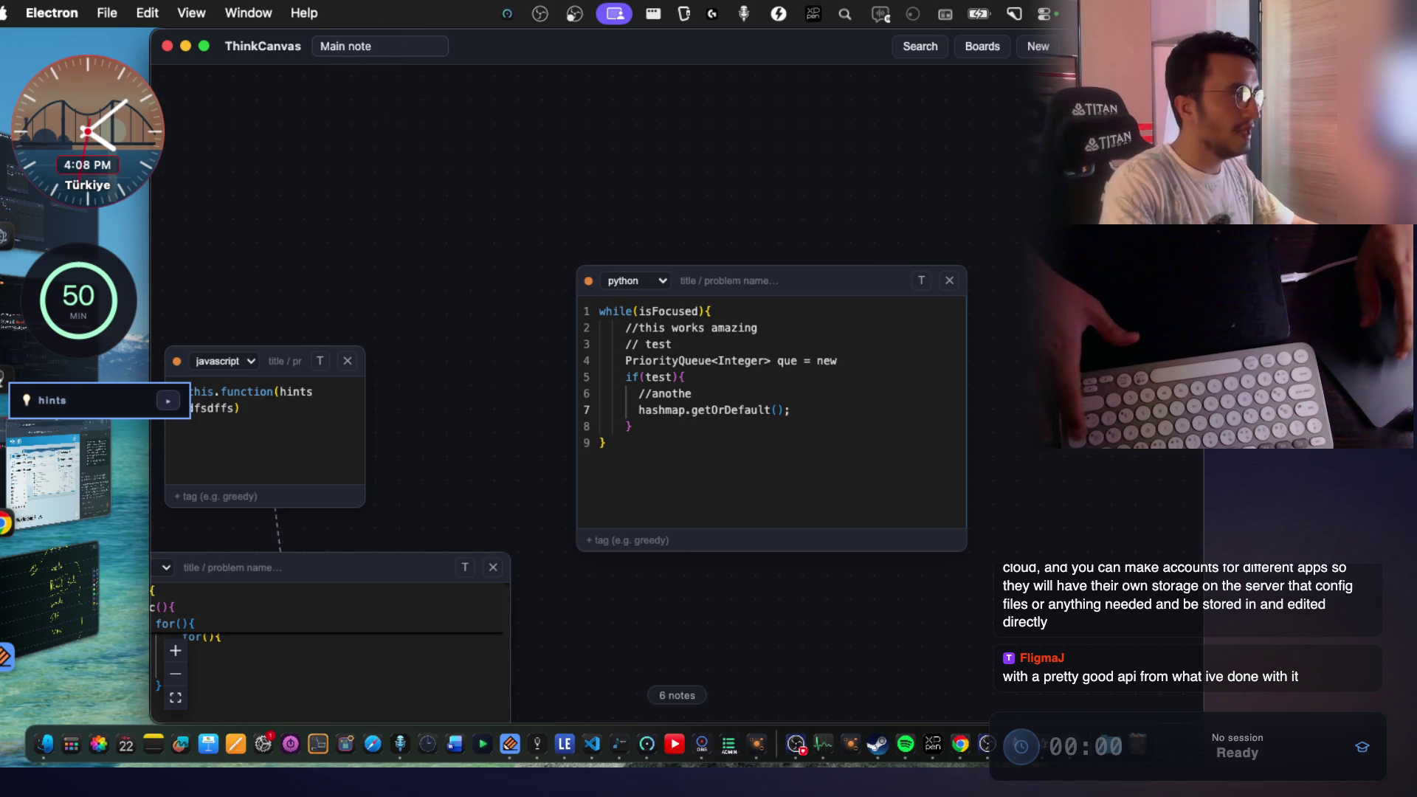
left_click(468, 109)
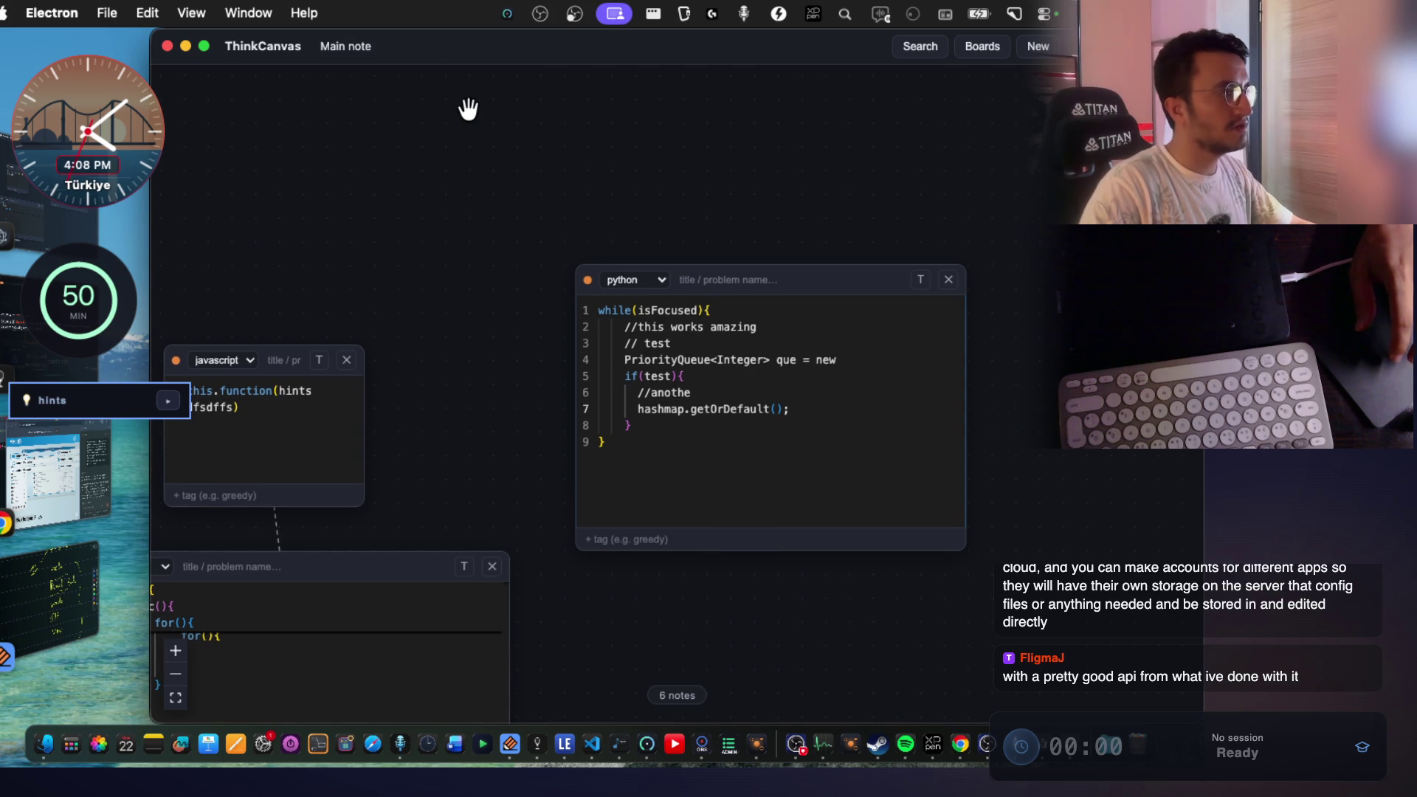
View the Java and Python code notes and the Untitled board, then return to Main note and Chrome.
mouse_move(438, 362)
left_mouse_down()
mouse_move(743, 73)
mouse_move(668, 206)
left_mouse_up()
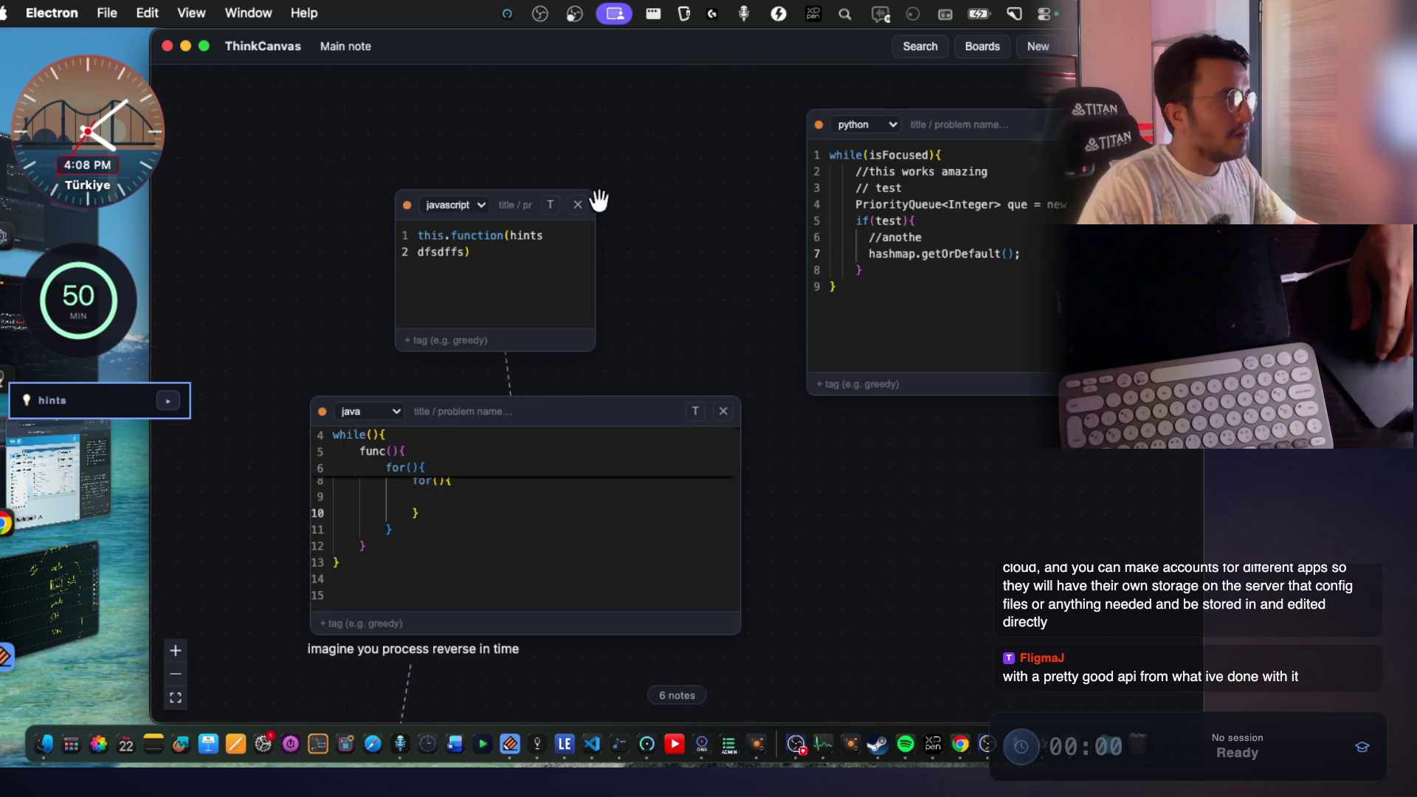
left_click(383, 595)
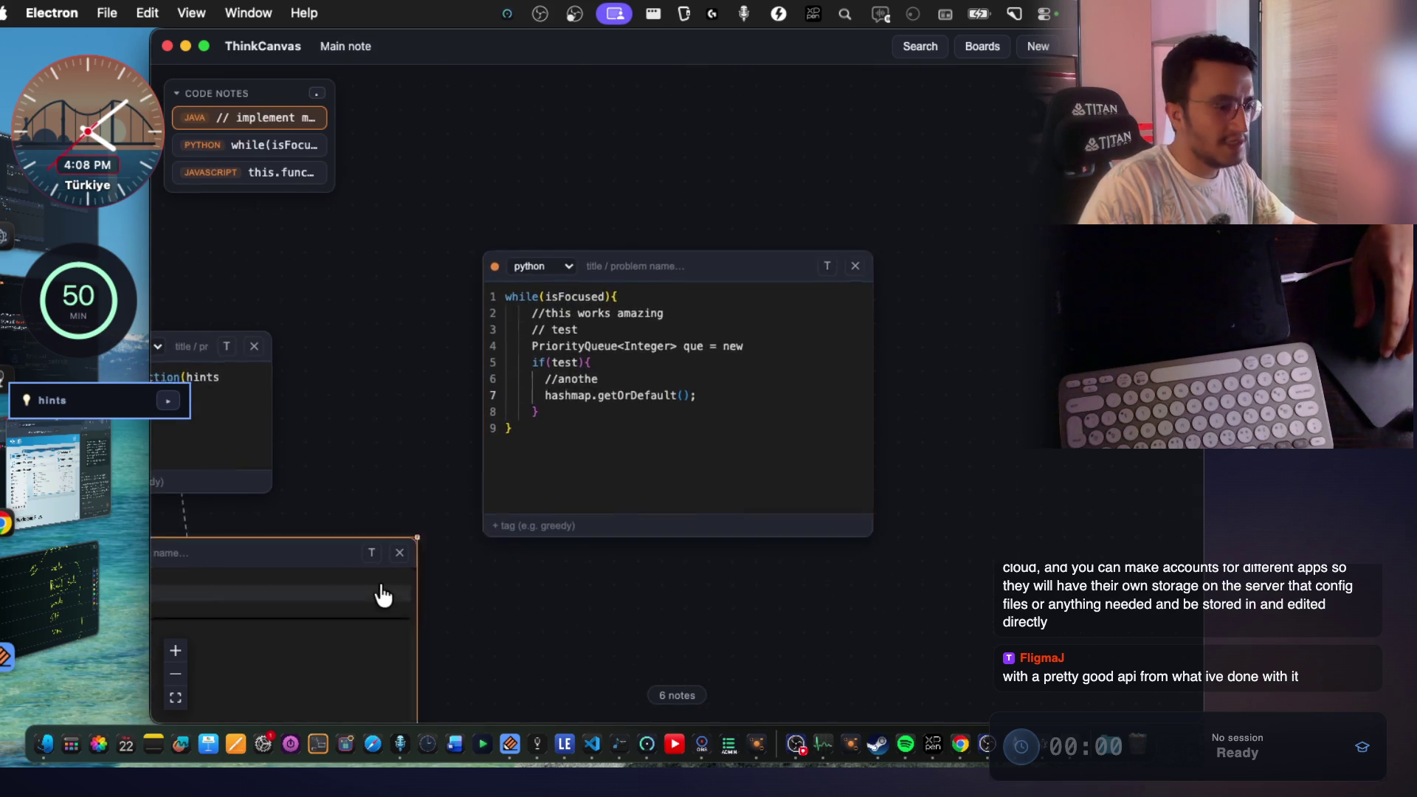
left_click(273, 144)
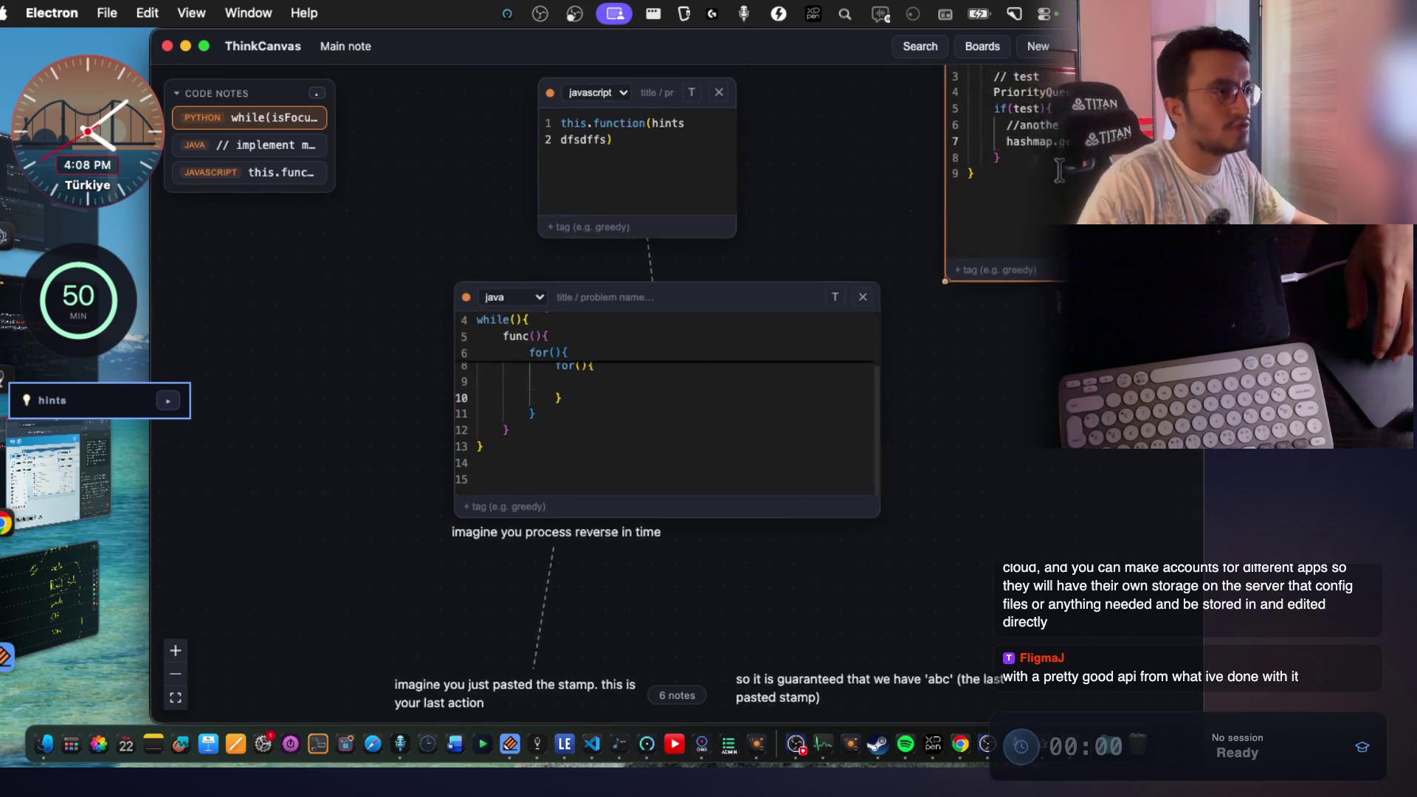
left_click(984, 49)
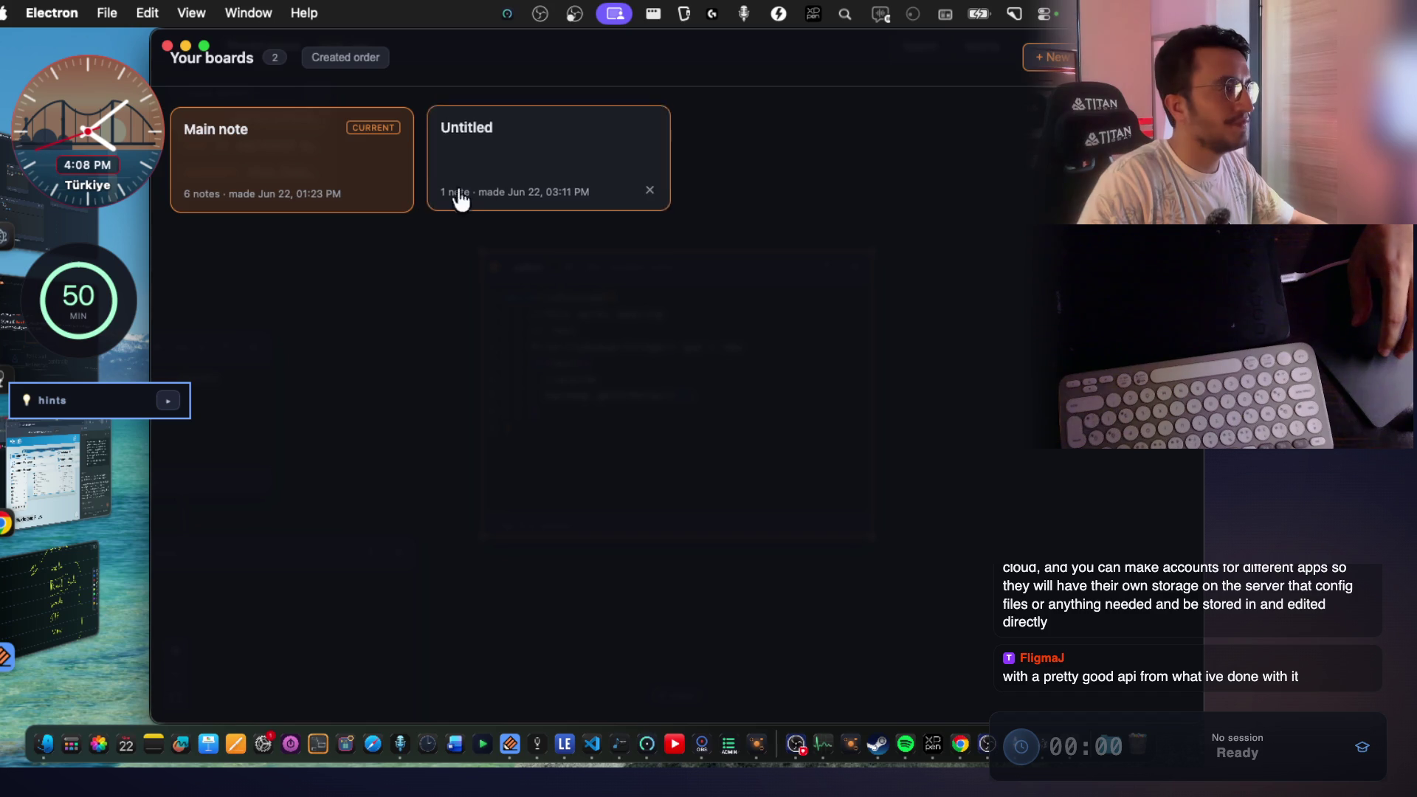
left_click(459, 194)
left_click(989, 53)
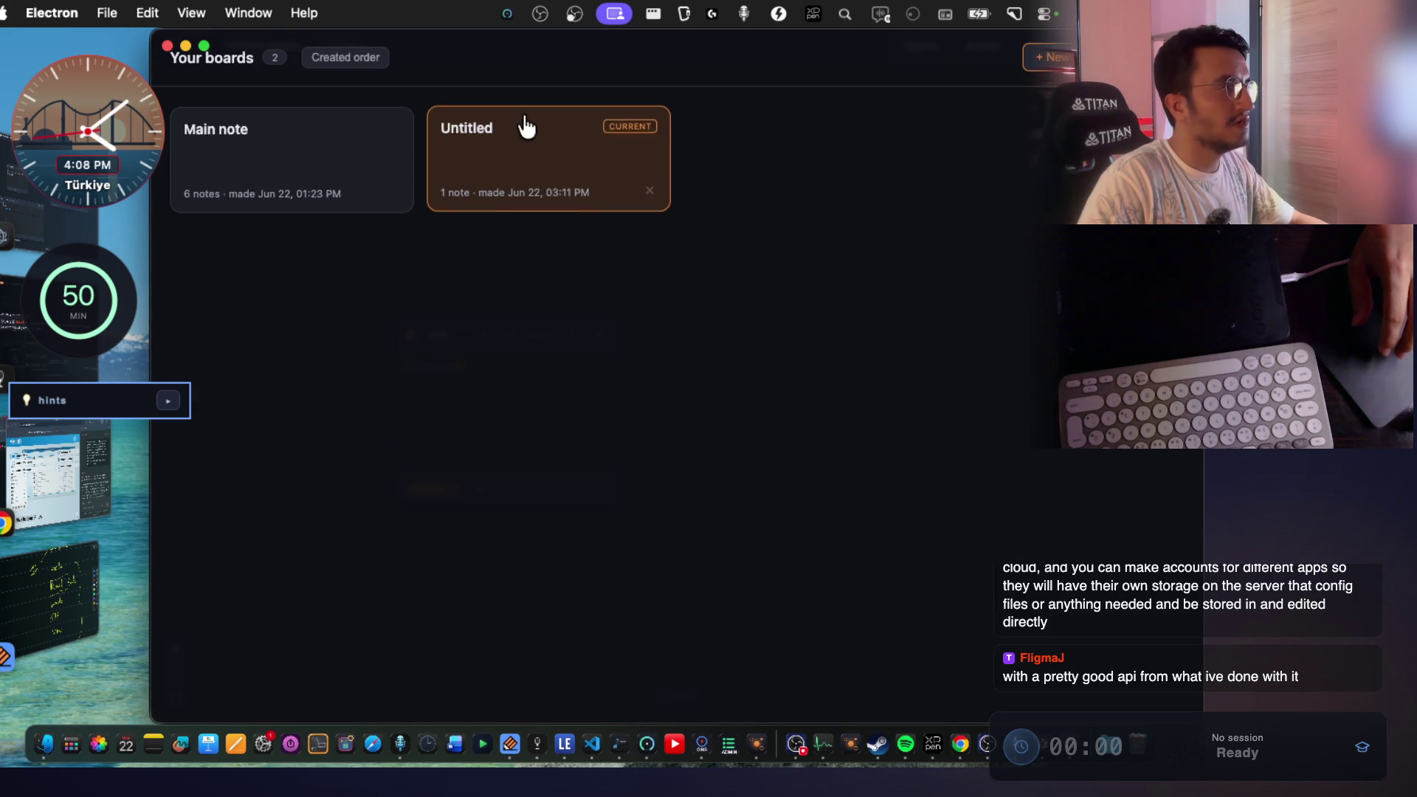
left_click(332, 147)
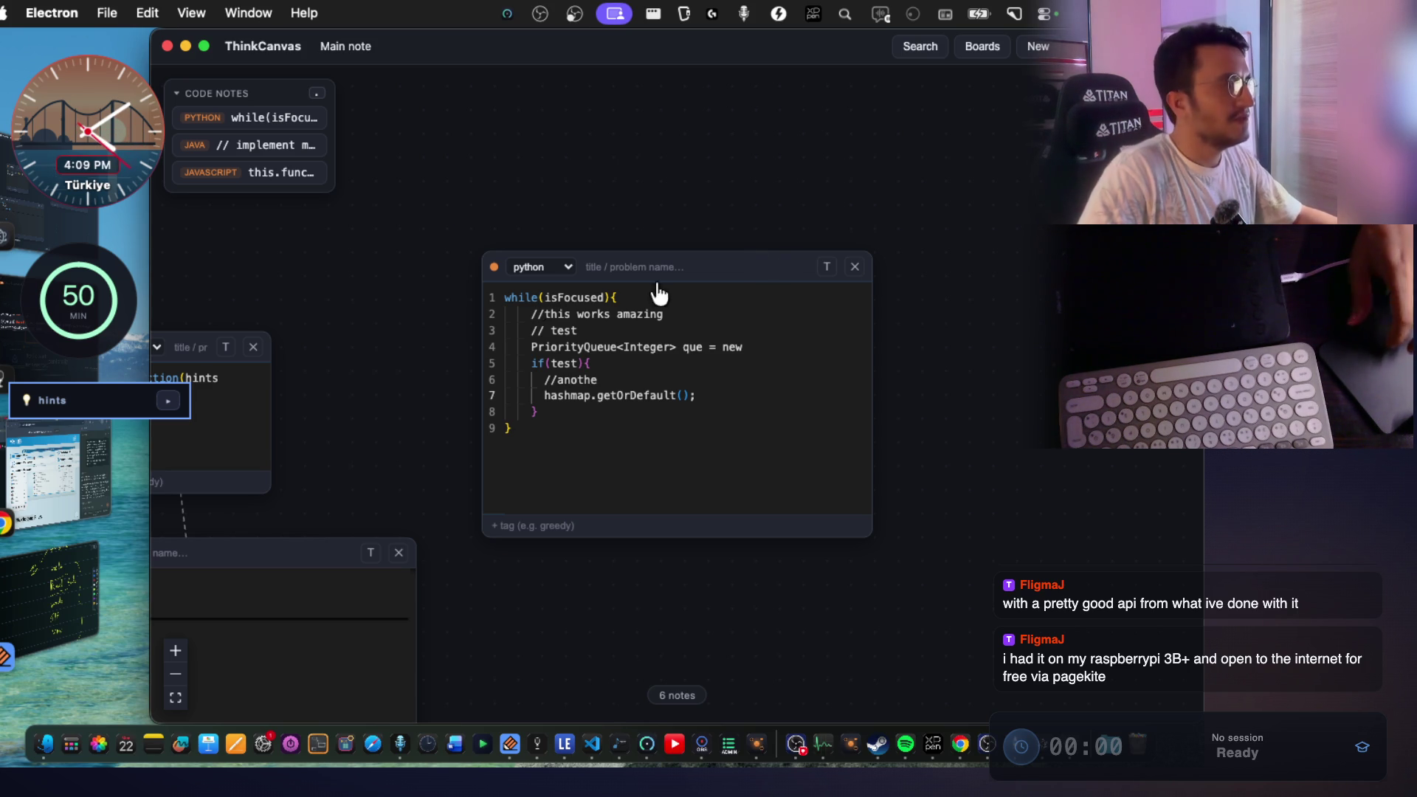
left_click(62, 484)
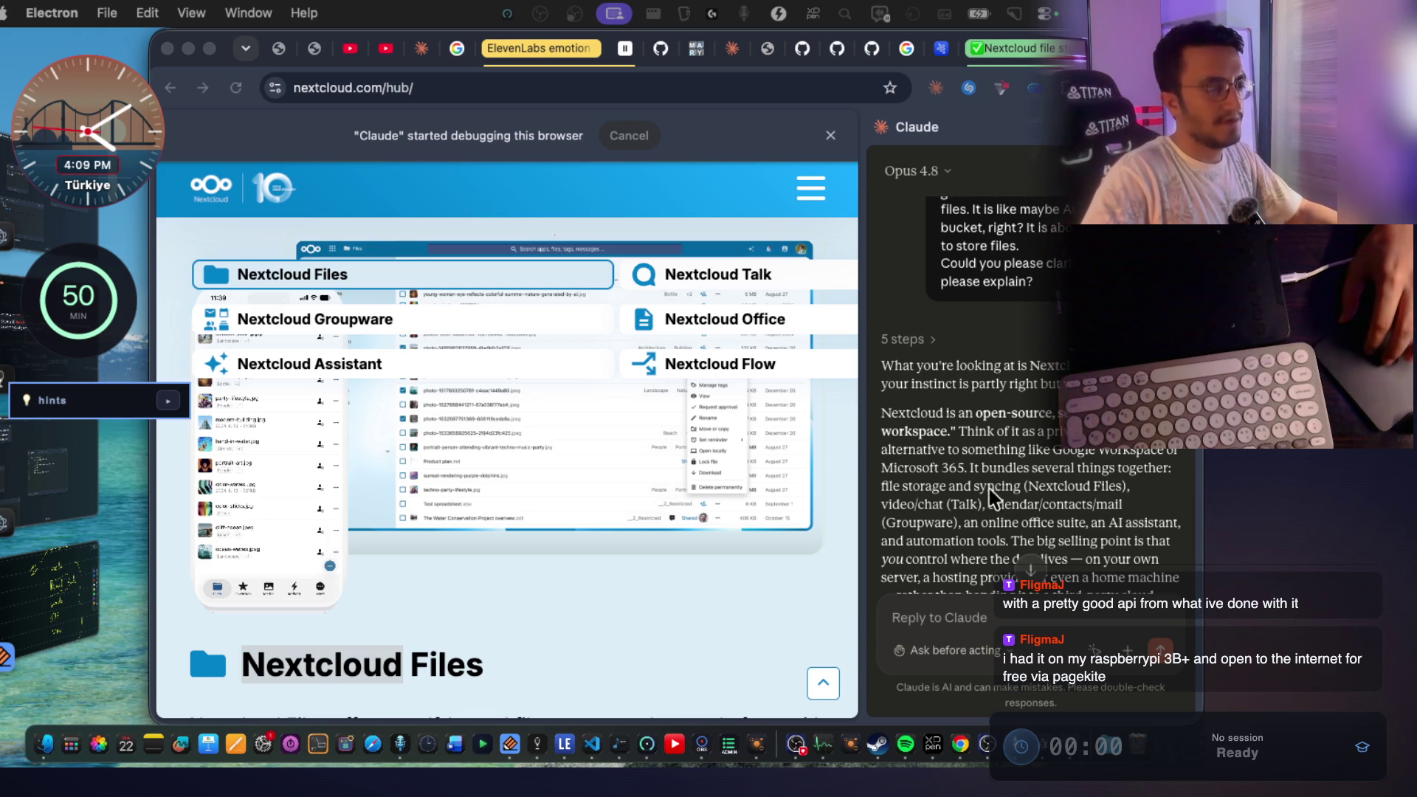
scroll(992, 483, "down", 2)
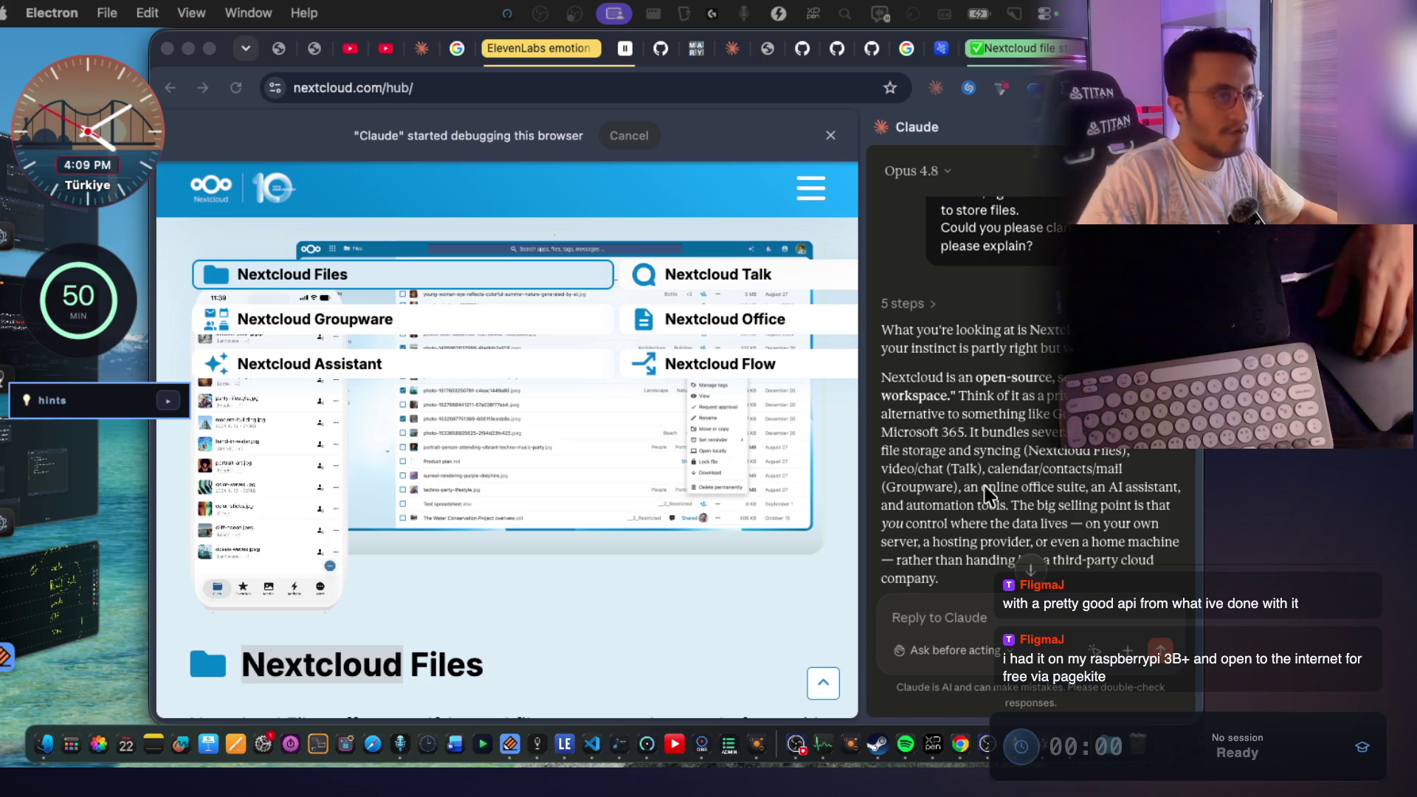
scroll(985, 509, "down", 1)
left_click(983, 399)
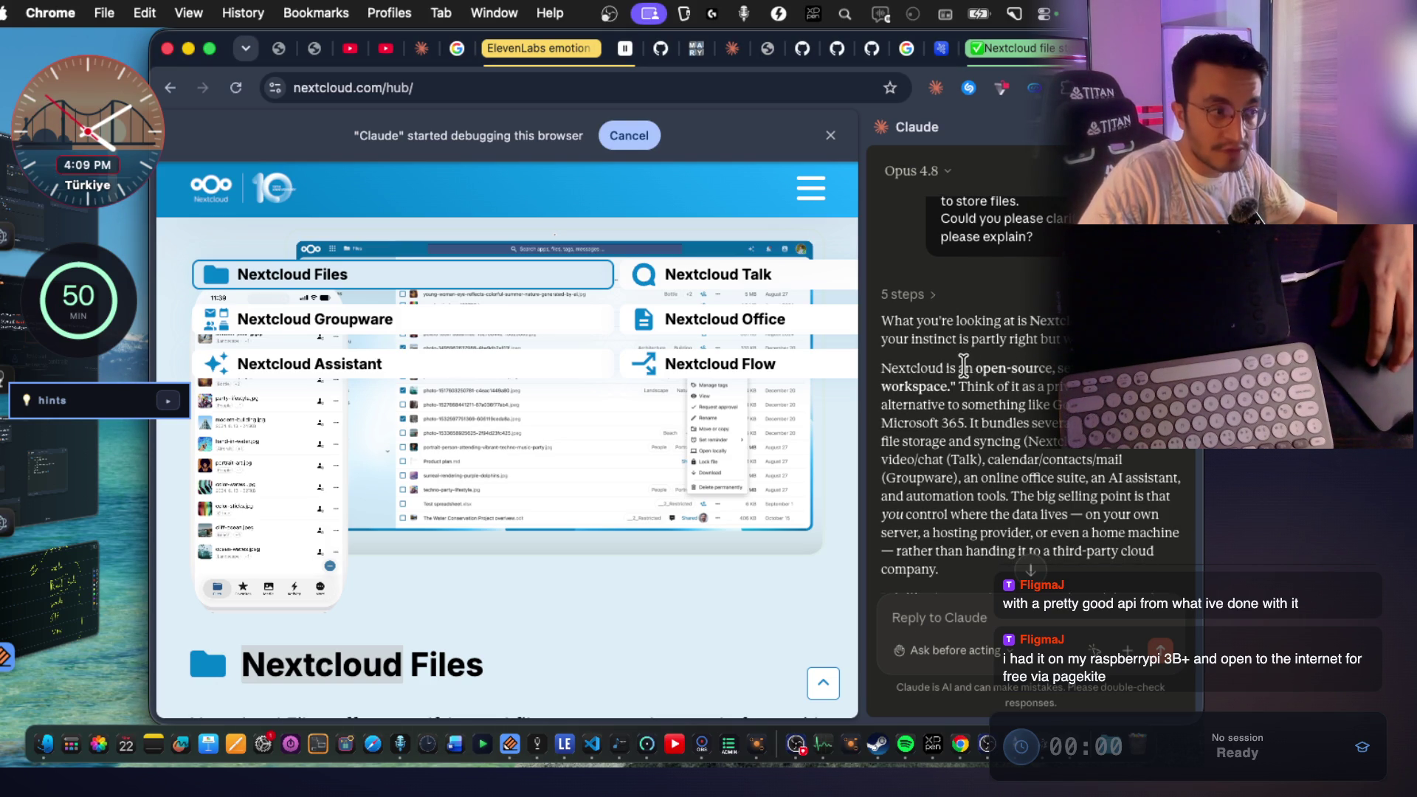
left_click_drag(967, 369, 1060, 369)
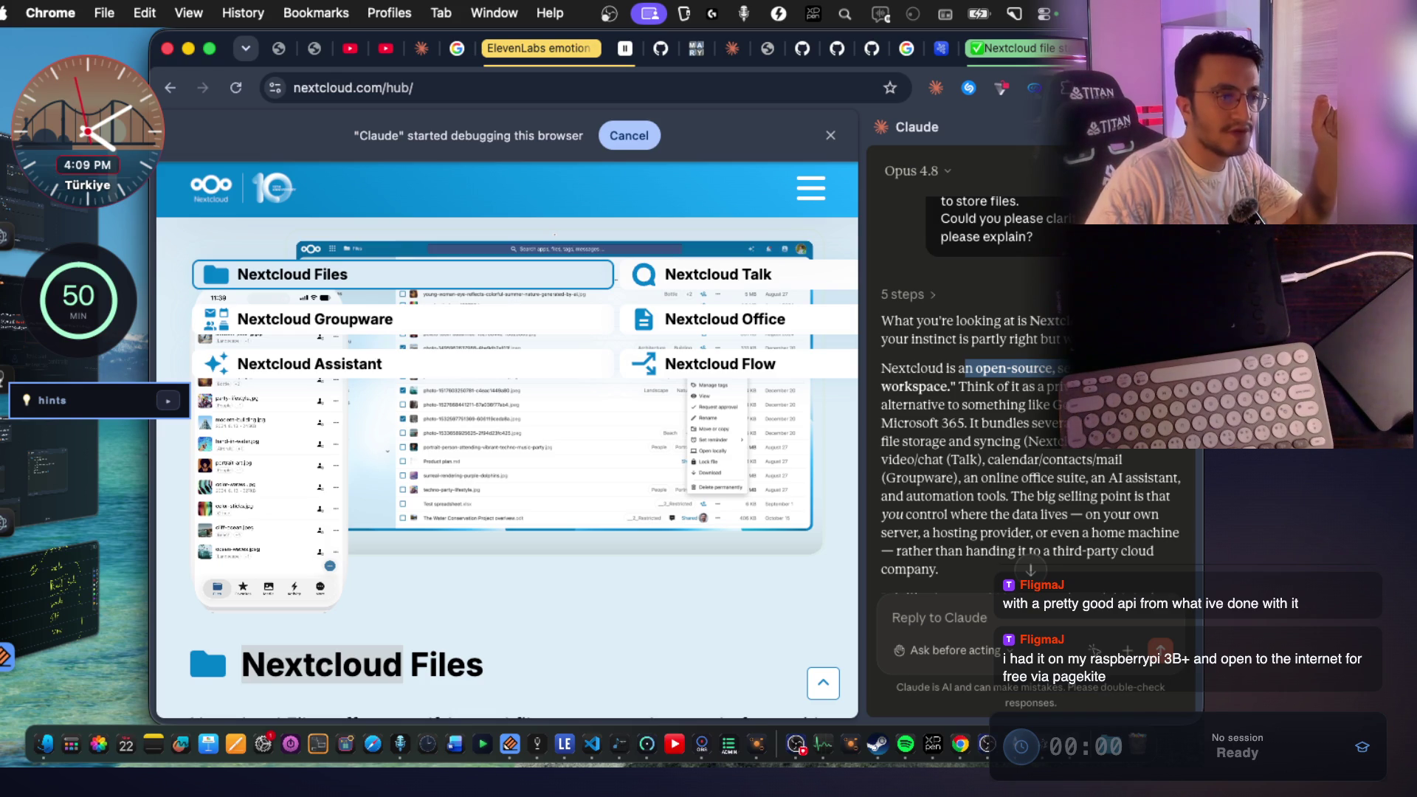
left_click(1030, 448)
mouse_move(956, 388)
left_mouse_down()
mouse_move(1063, 406)
mouse_move(1071, 387)
left_mouse_up()
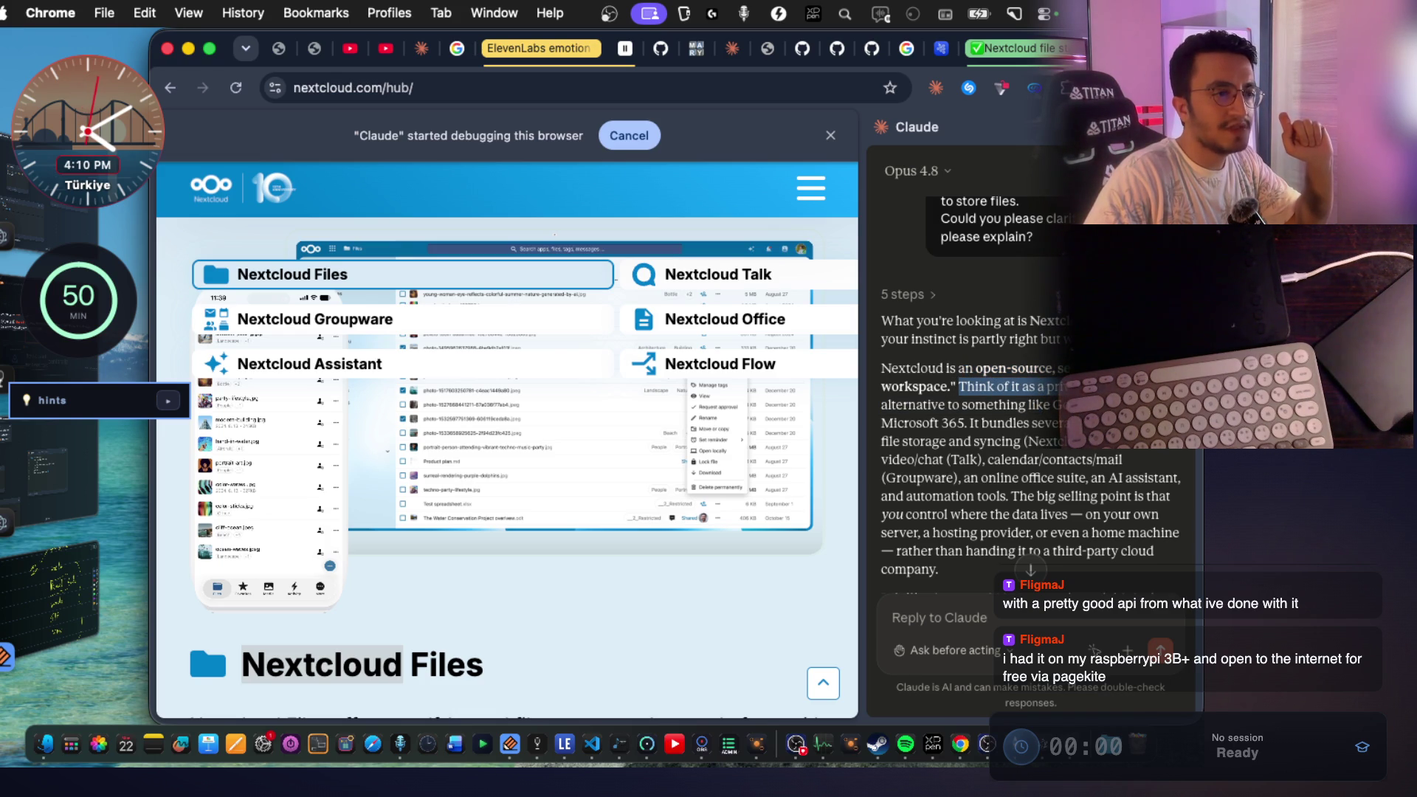
mouse_move(953, 404)
left_mouse_down()
mouse_move(1049, 405)
mouse_move(1155, 452)
mouse_move(1152, 467)
left_mouse_up()
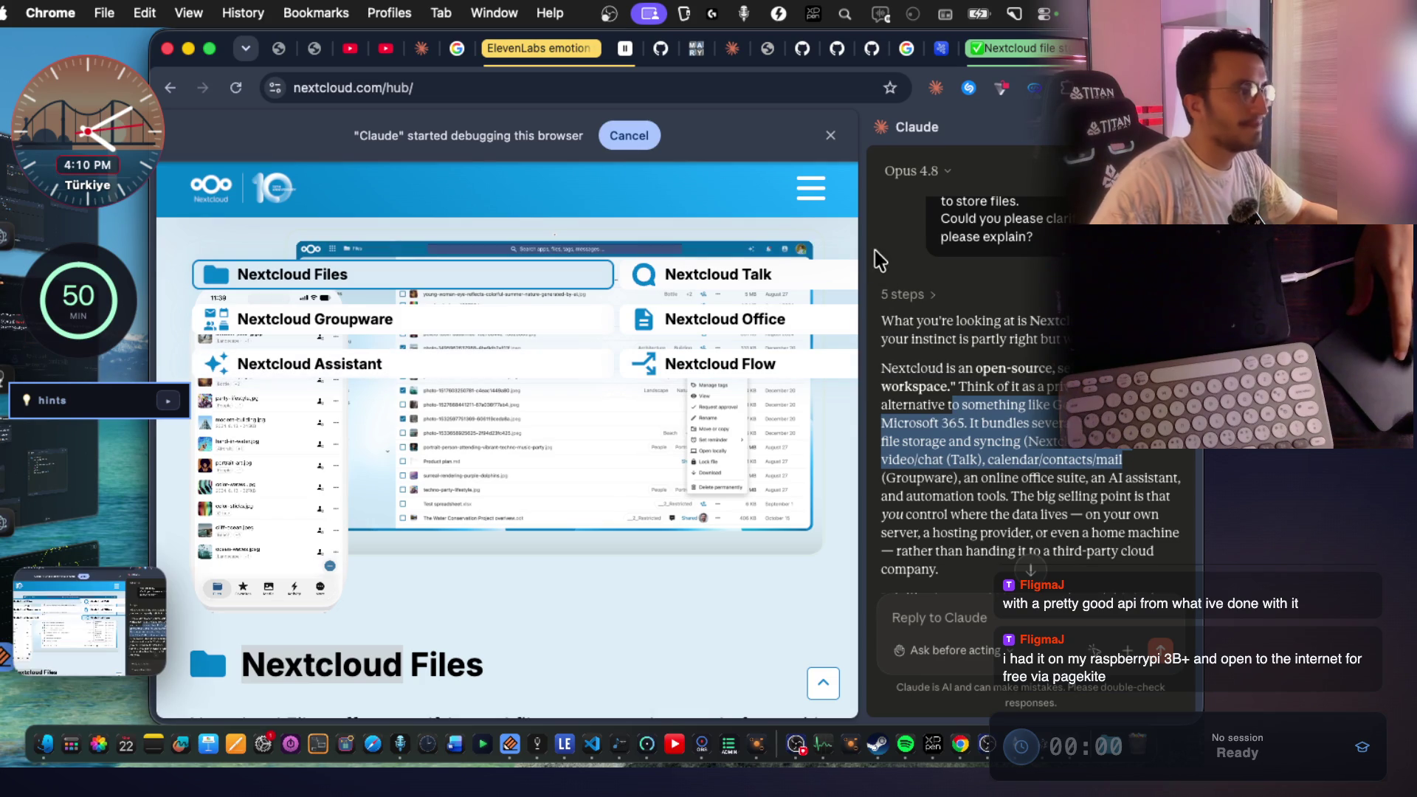
Capture the Nextcloud page with Claude's answer as an eighth image, tag it todo, and return to the browser.
left_click(10, 360)
key("Escape")
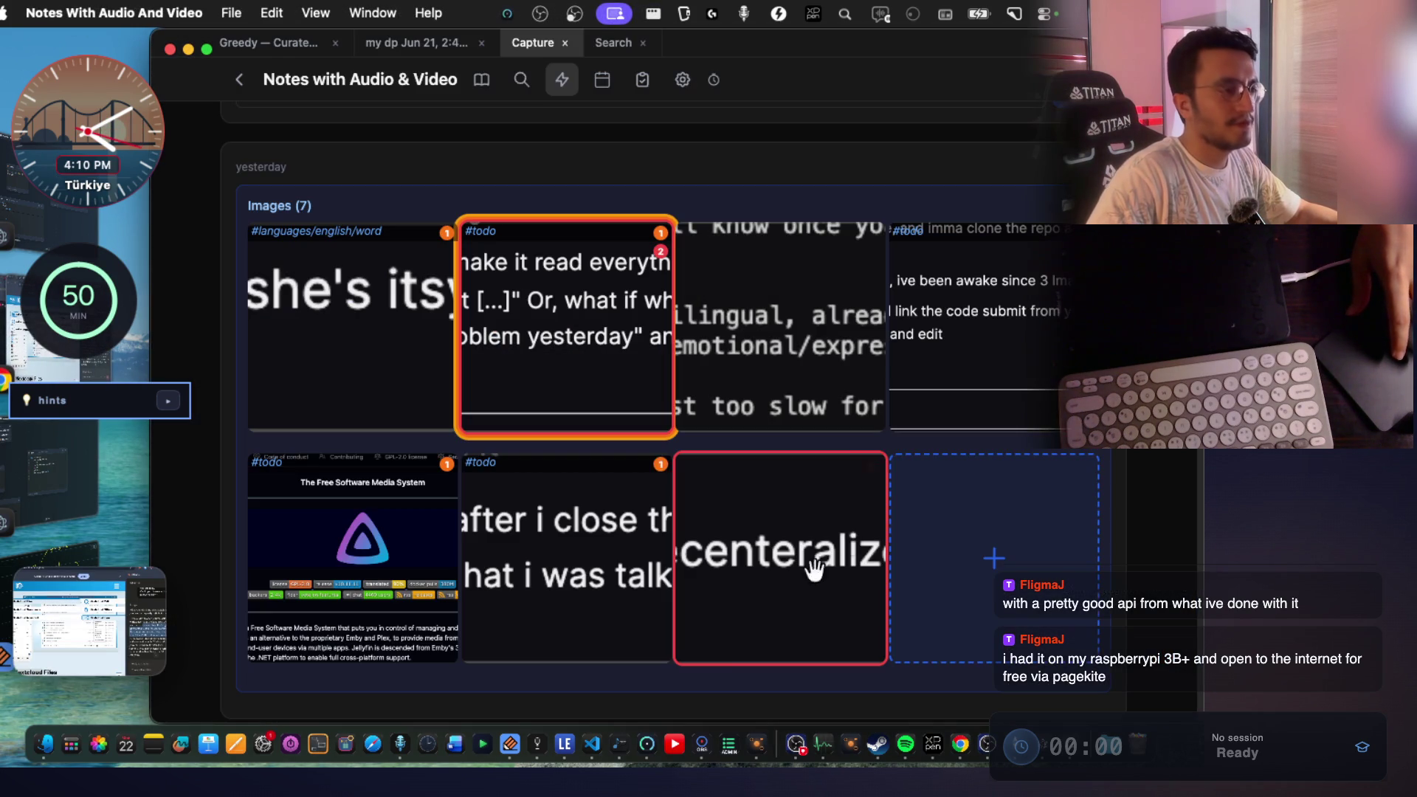
left_click(921, 538)
right_click(699, 303)
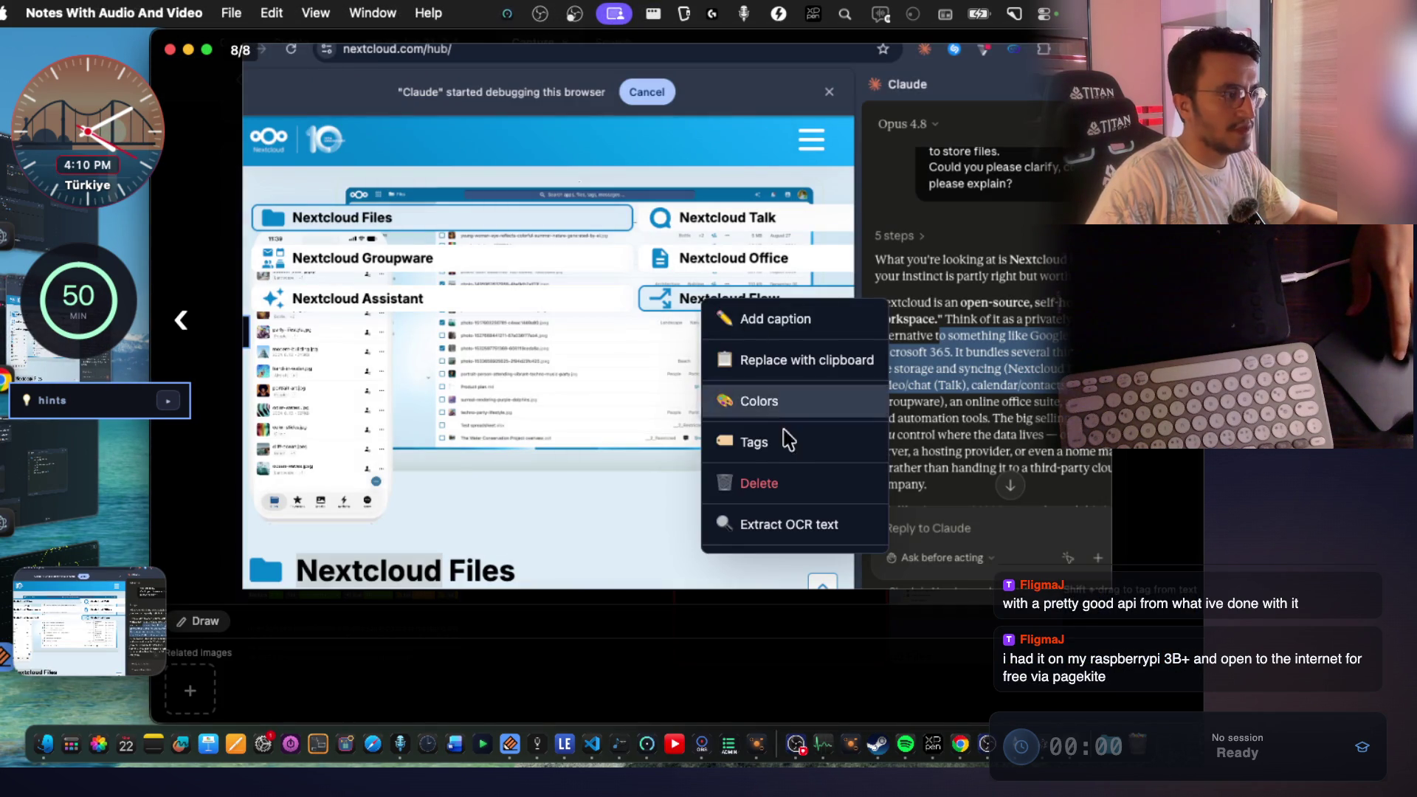
left_click(762, 437)
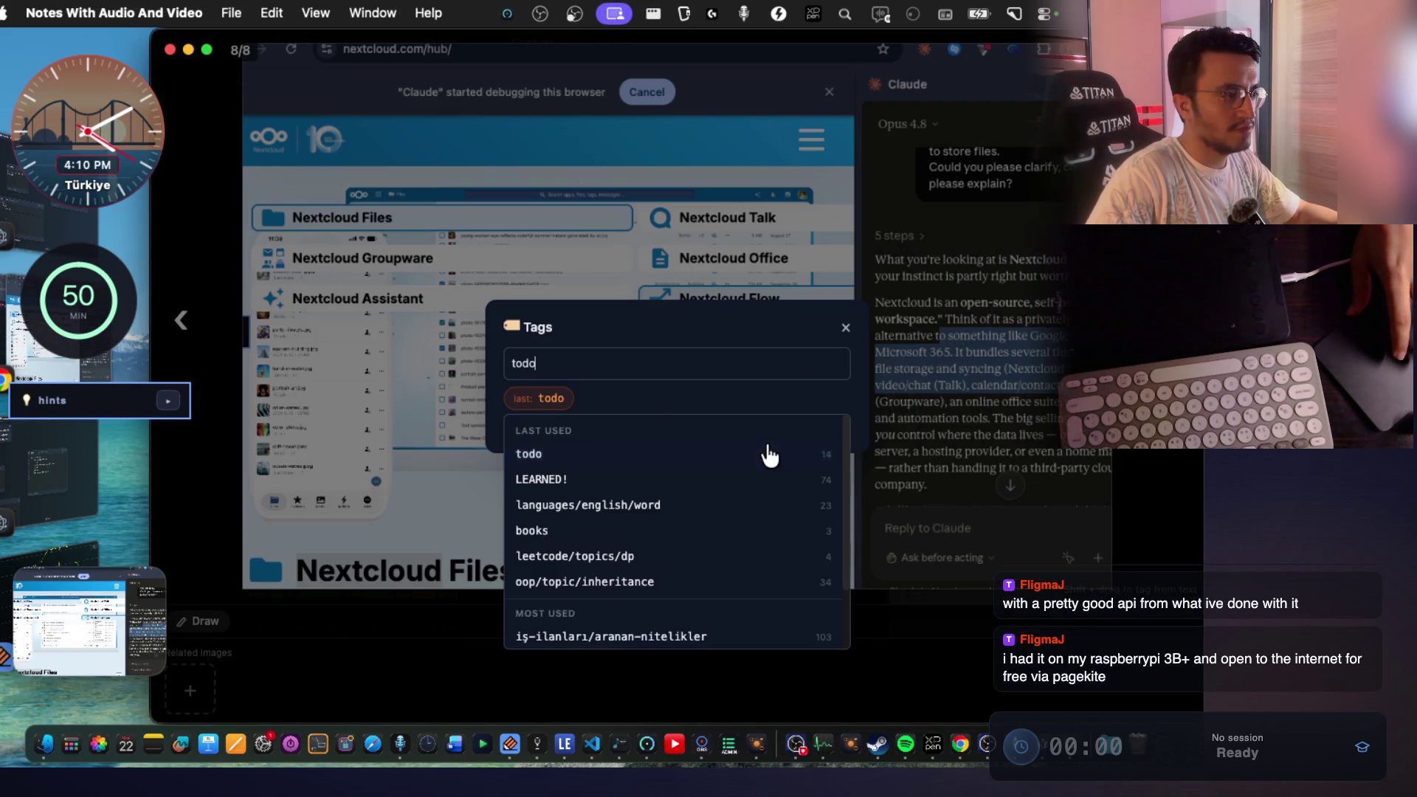
left_click(552, 399)
left_click(846, 329)
key("Escape")
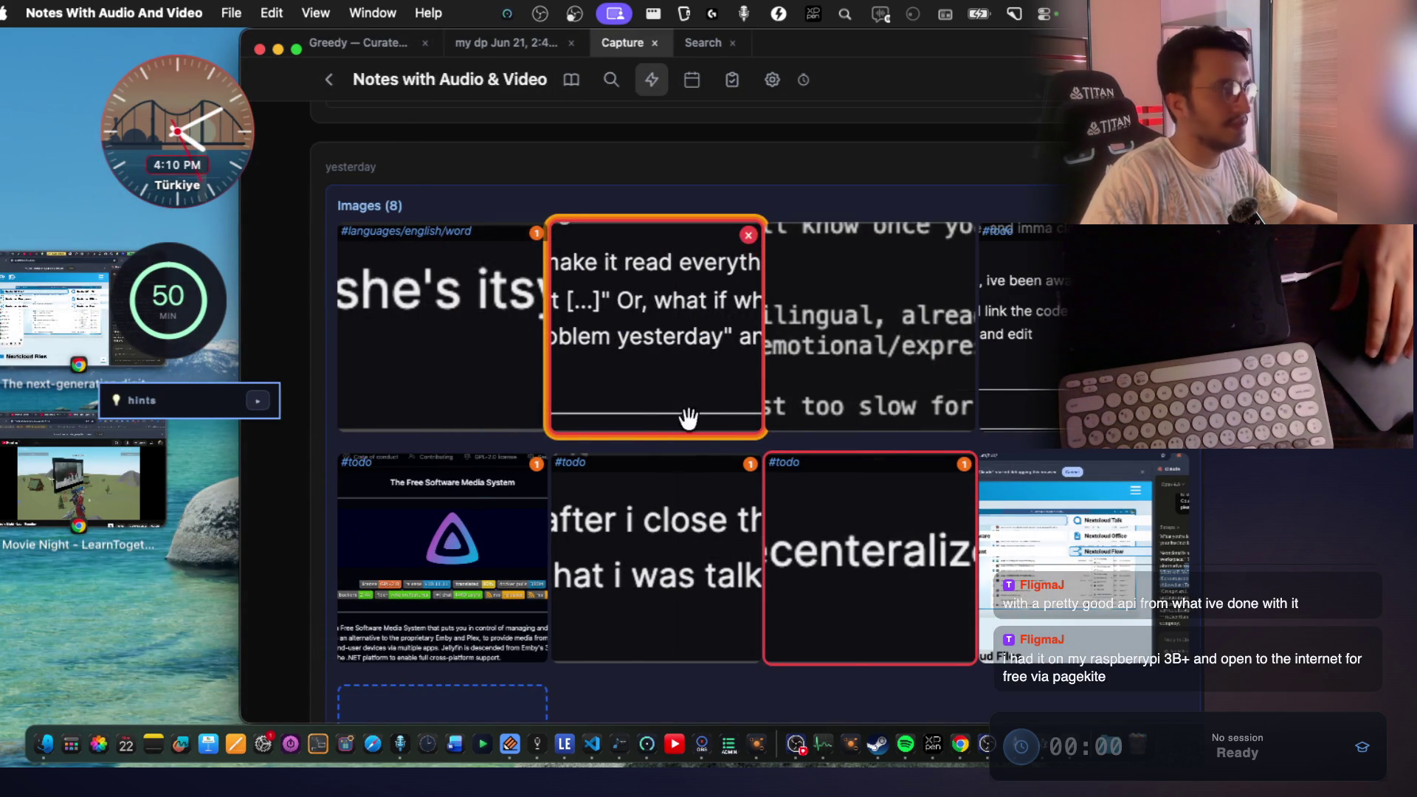
left_click(65, 317)
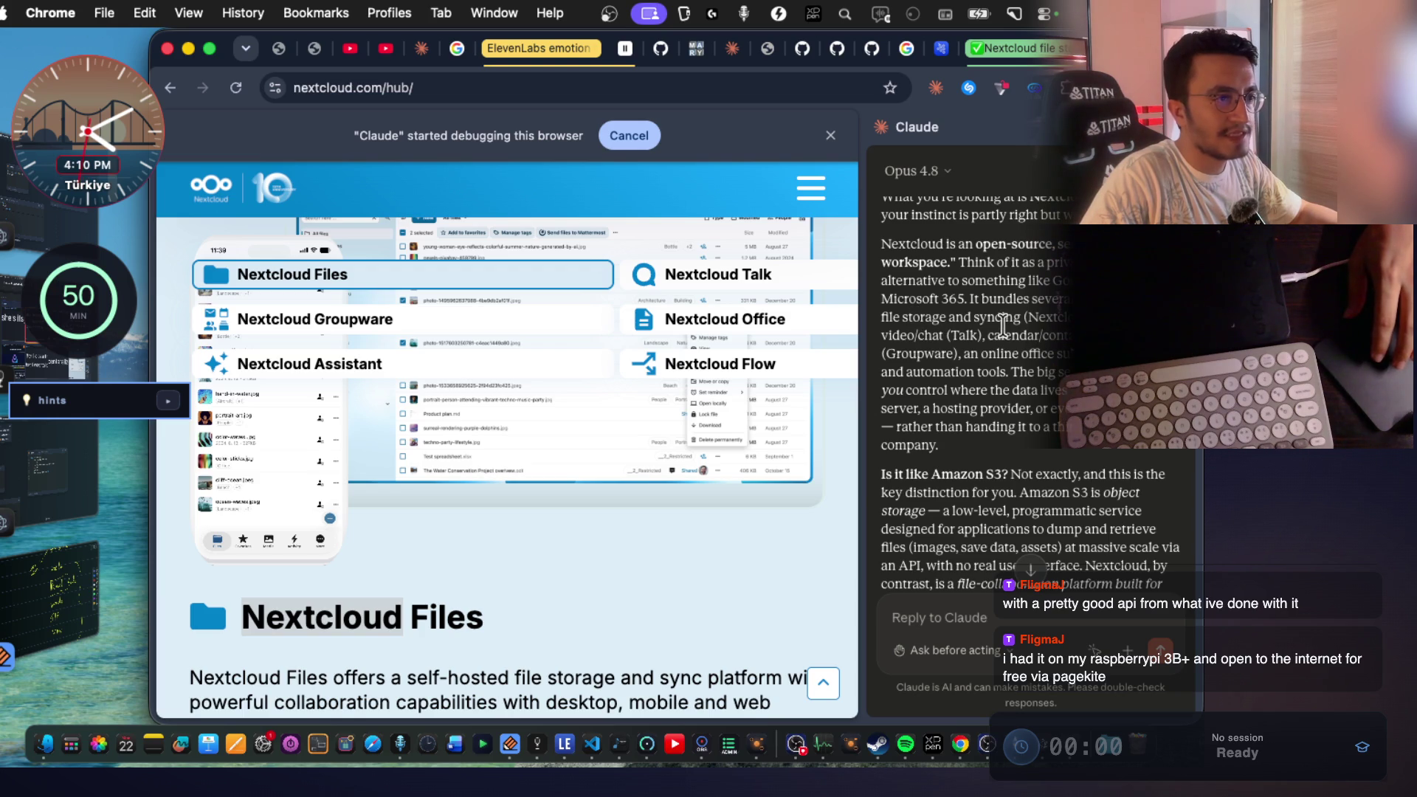
Read the list of bundled Nextcloud services and Amazon S3's object-storage description with no user interface.
mouse_move(888, 336)
left_mouse_down()
mouse_move(1056, 334)
mouse_move(1063, 428)
left_mouse_up()
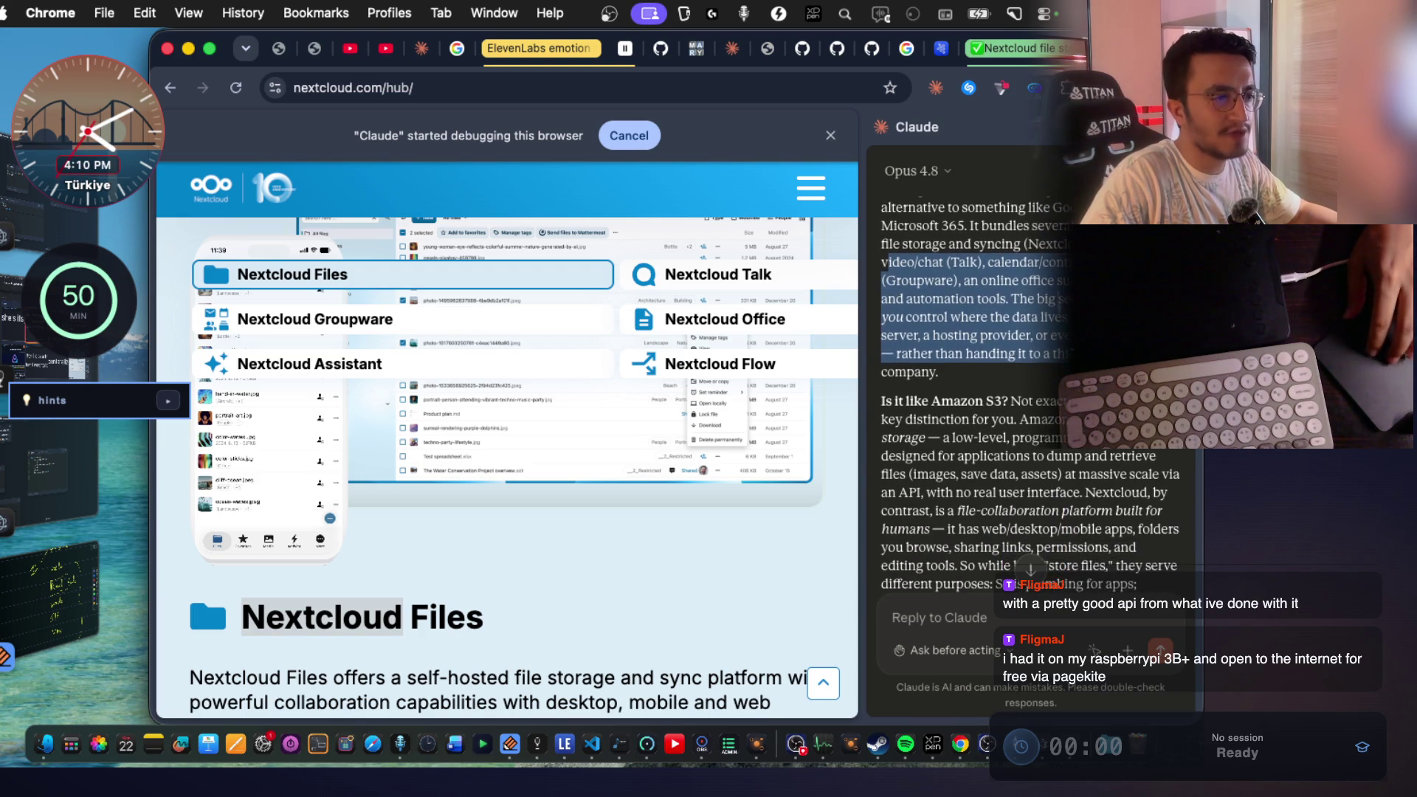
double_click(1039, 402)
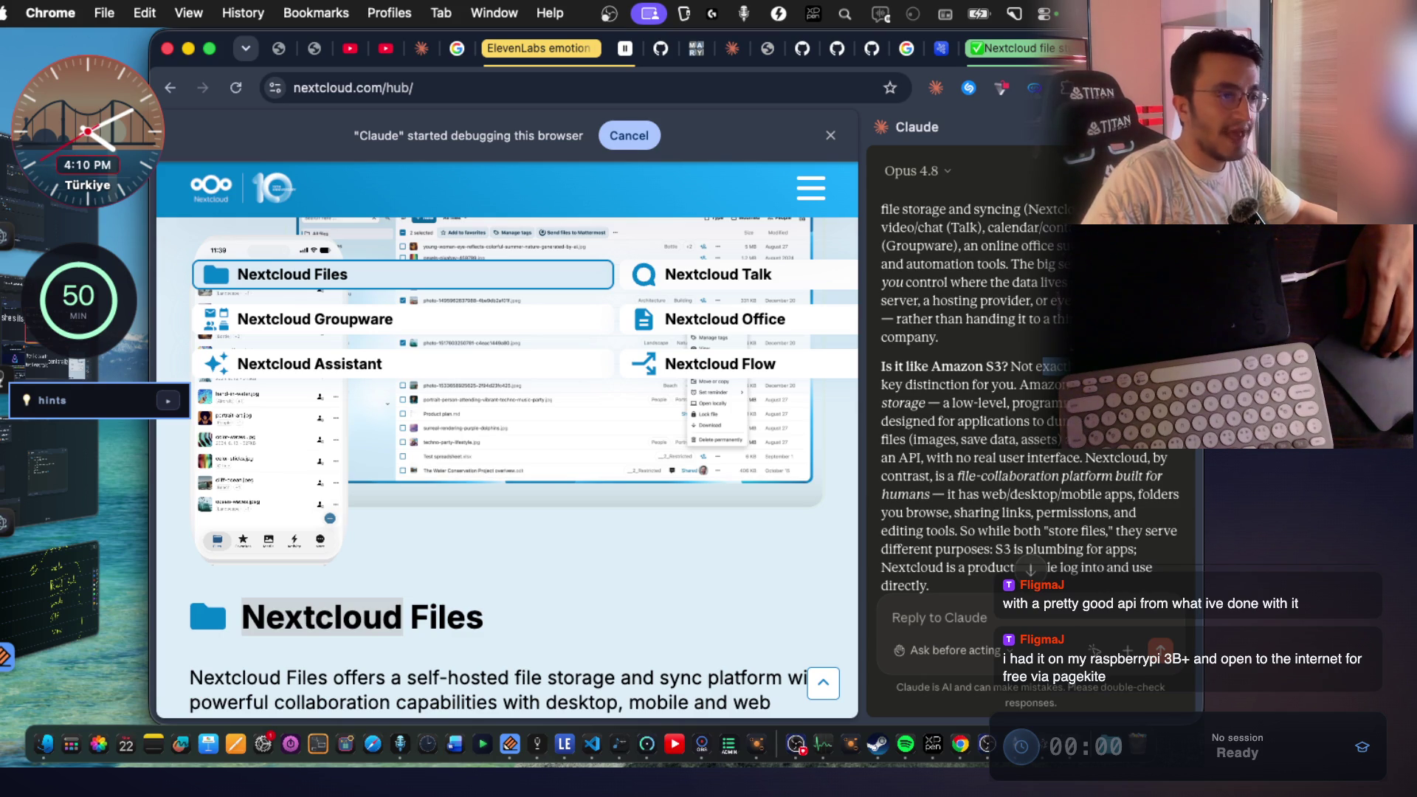
scroll(993, 379, "down", 1)
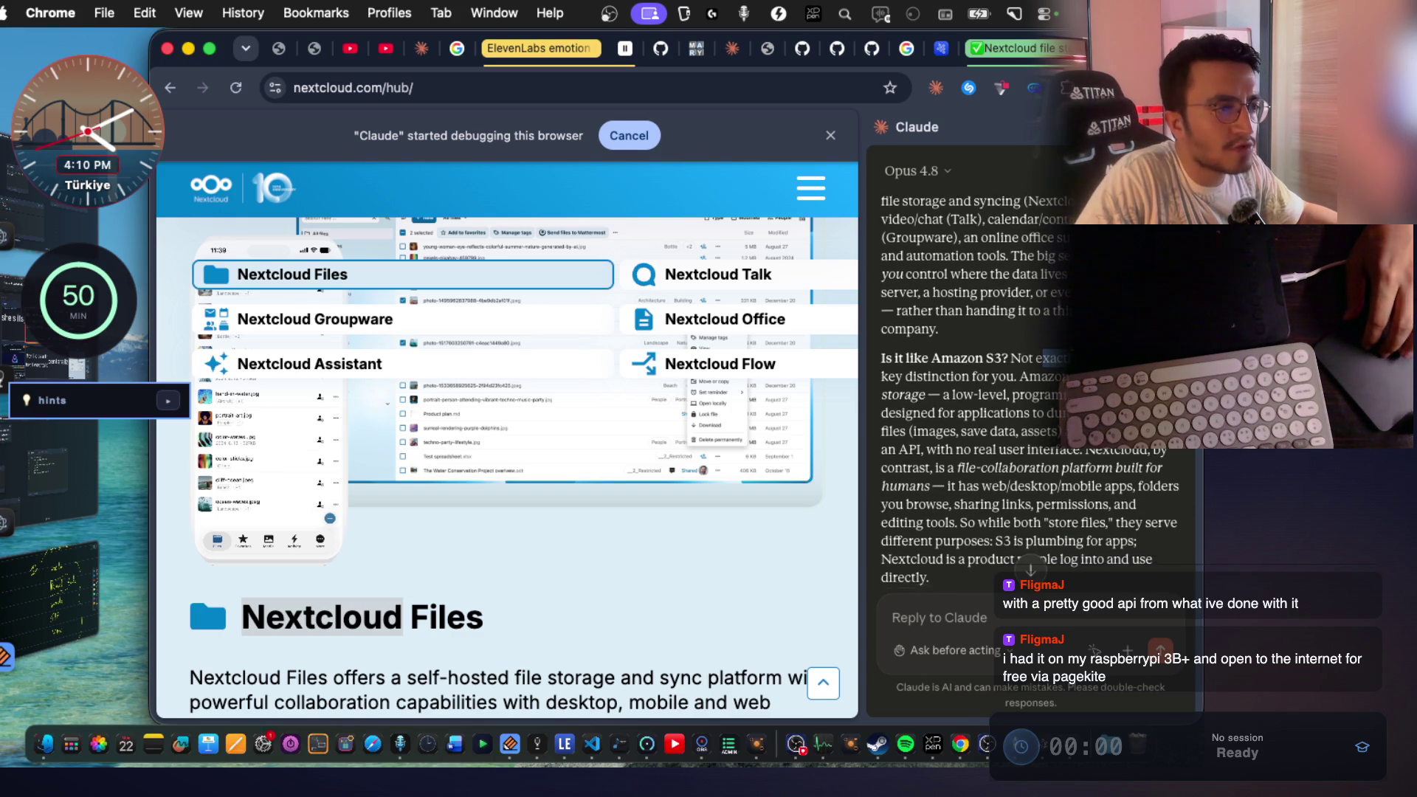
mouse_move(953, 388)
left_mouse_down()
mouse_move(1063, 405)
mouse_move(1070, 388)
left_mouse_up()
left_click_drag(921, 407, 1067, 407)
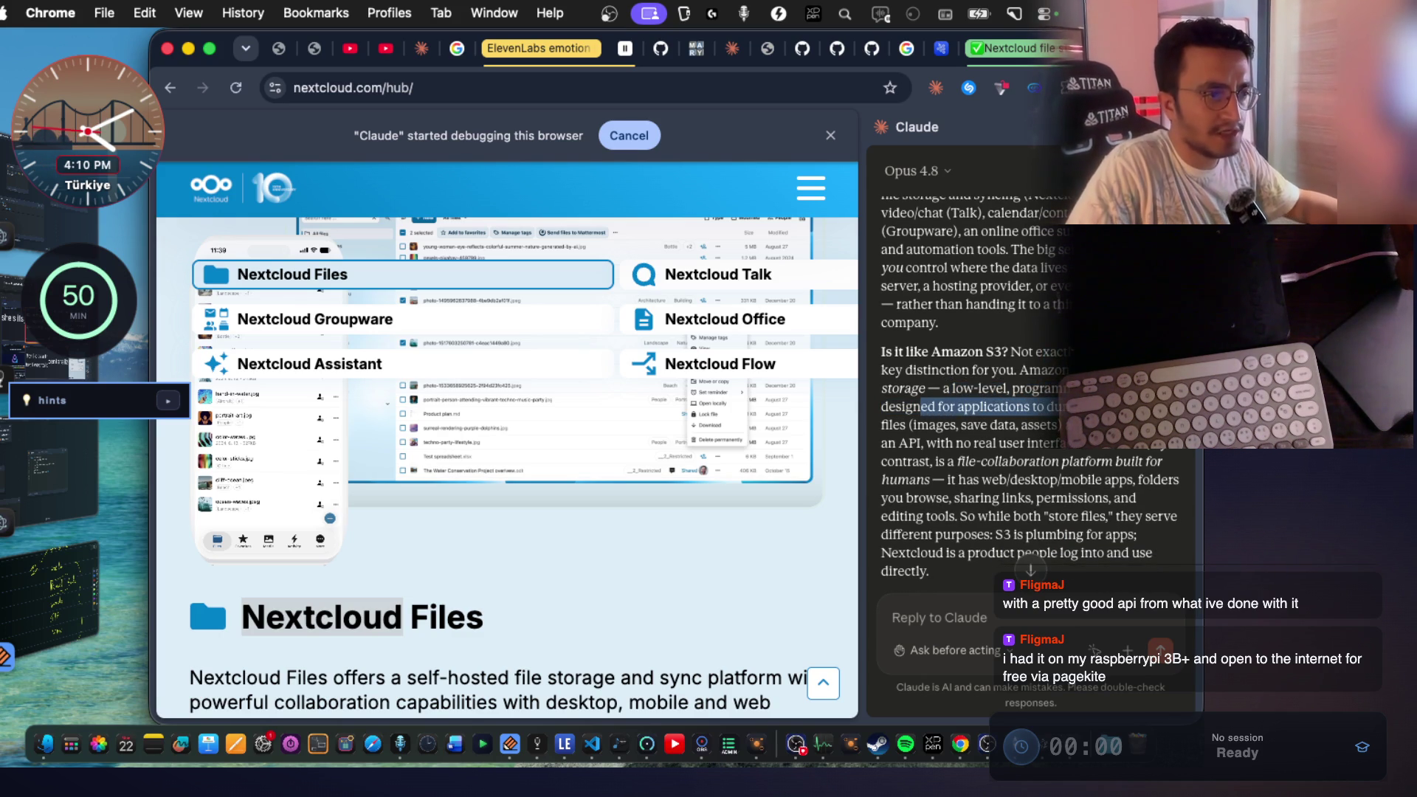
left_click_drag(910, 425, 1065, 425)
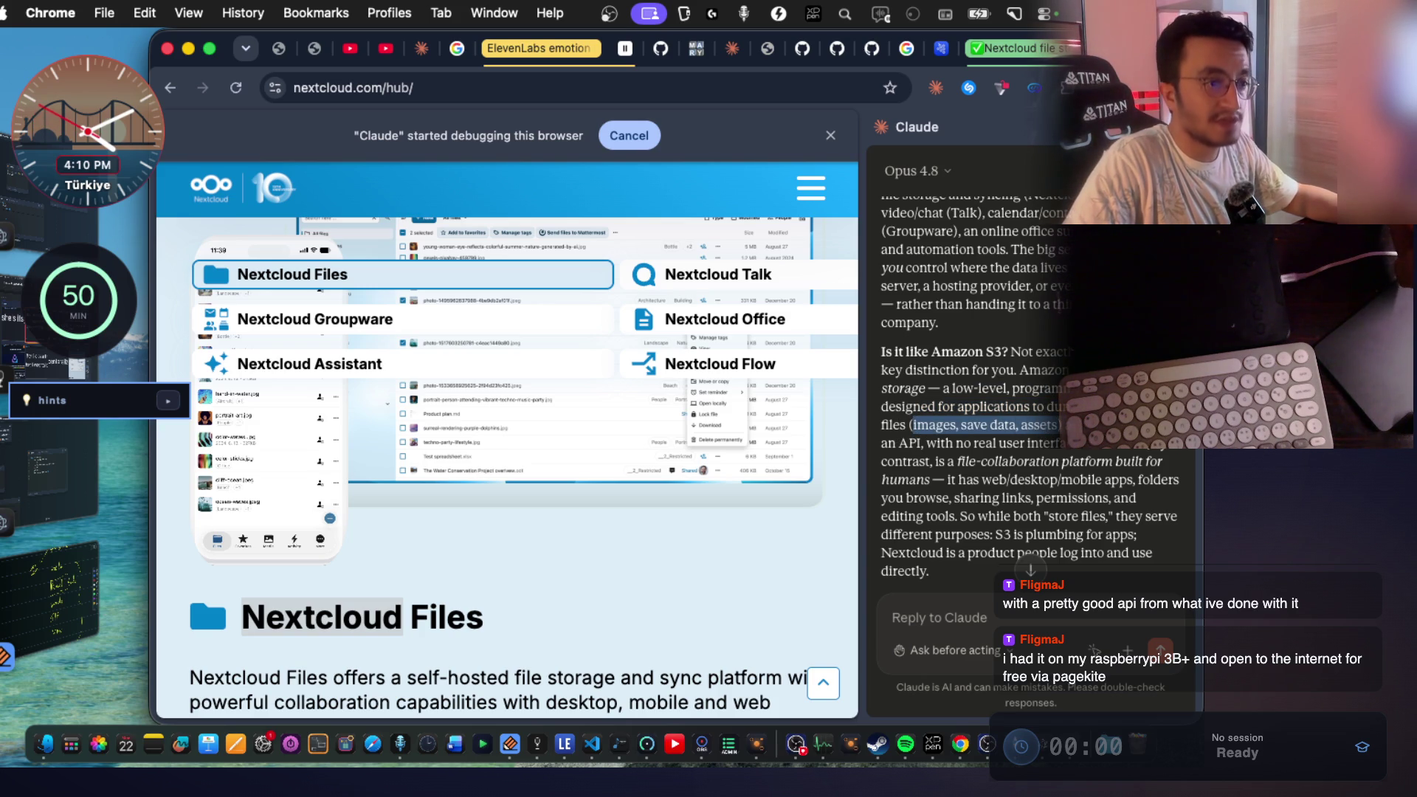
mouse_move(915, 447)
left_mouse_down()
mouse_move(1052, 447)
mouse_move(918, 447)
mouse_move(936, 463)
mouse_move(1166, 467)
left_mouse_up()
left_click(1045, 470)
Read how Nextcloud adds web, desktop and mobile apps and sharing, plus the warehouse analogy.
left_click_drag(946, 480, 1127, 481)
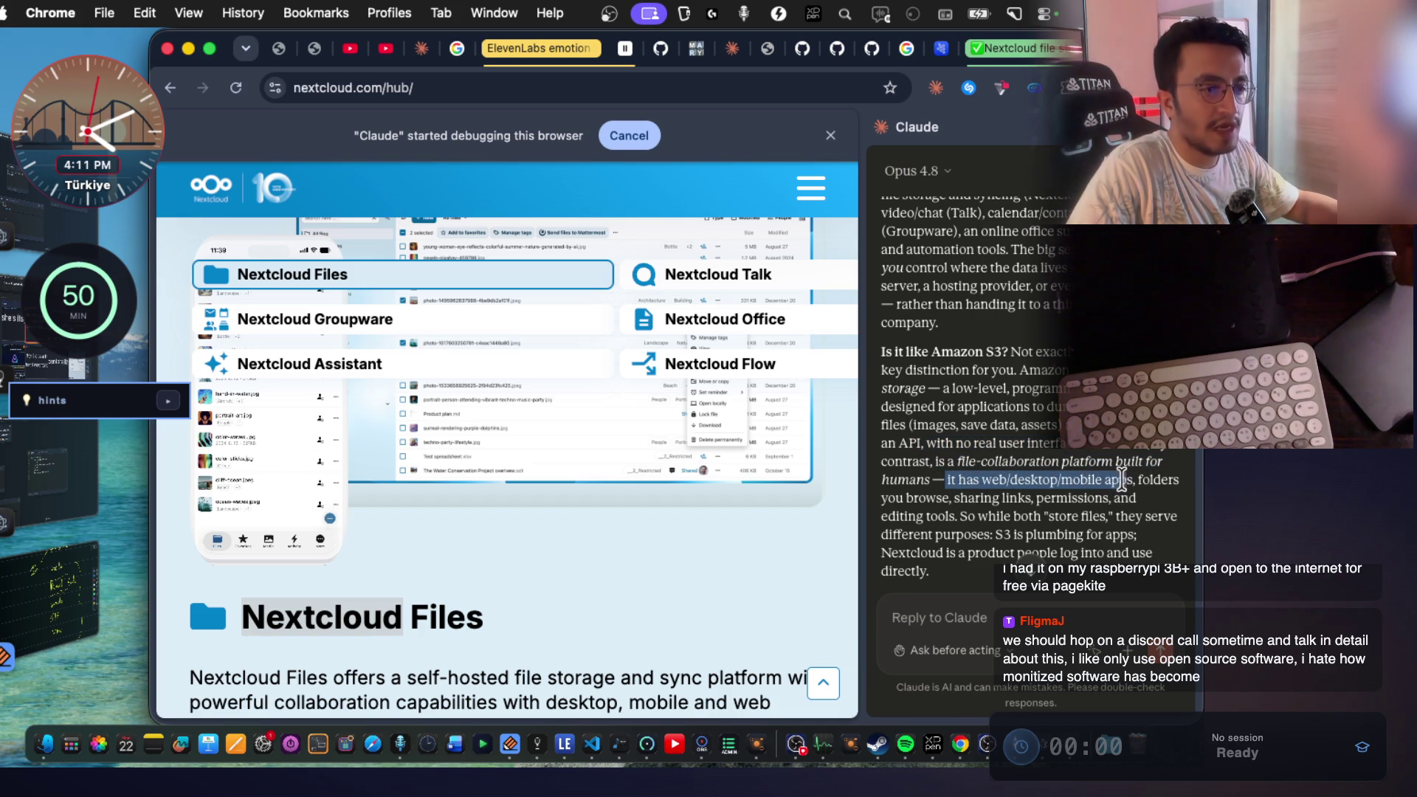
left_click_drag(952, 500, 1120, 499)
left_click_drag(966, 516, 1102, 515)
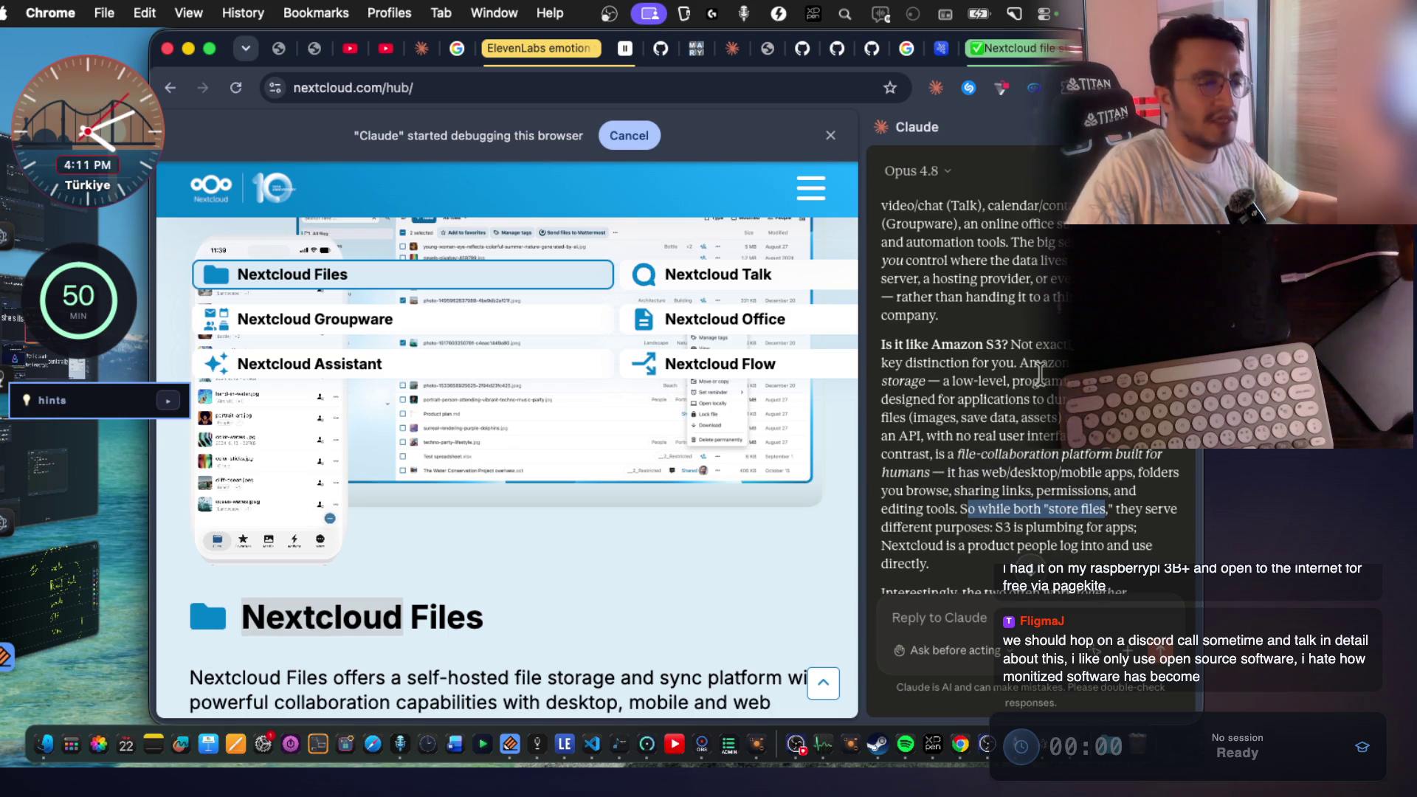
scroll(1024, 384, "down", 5)
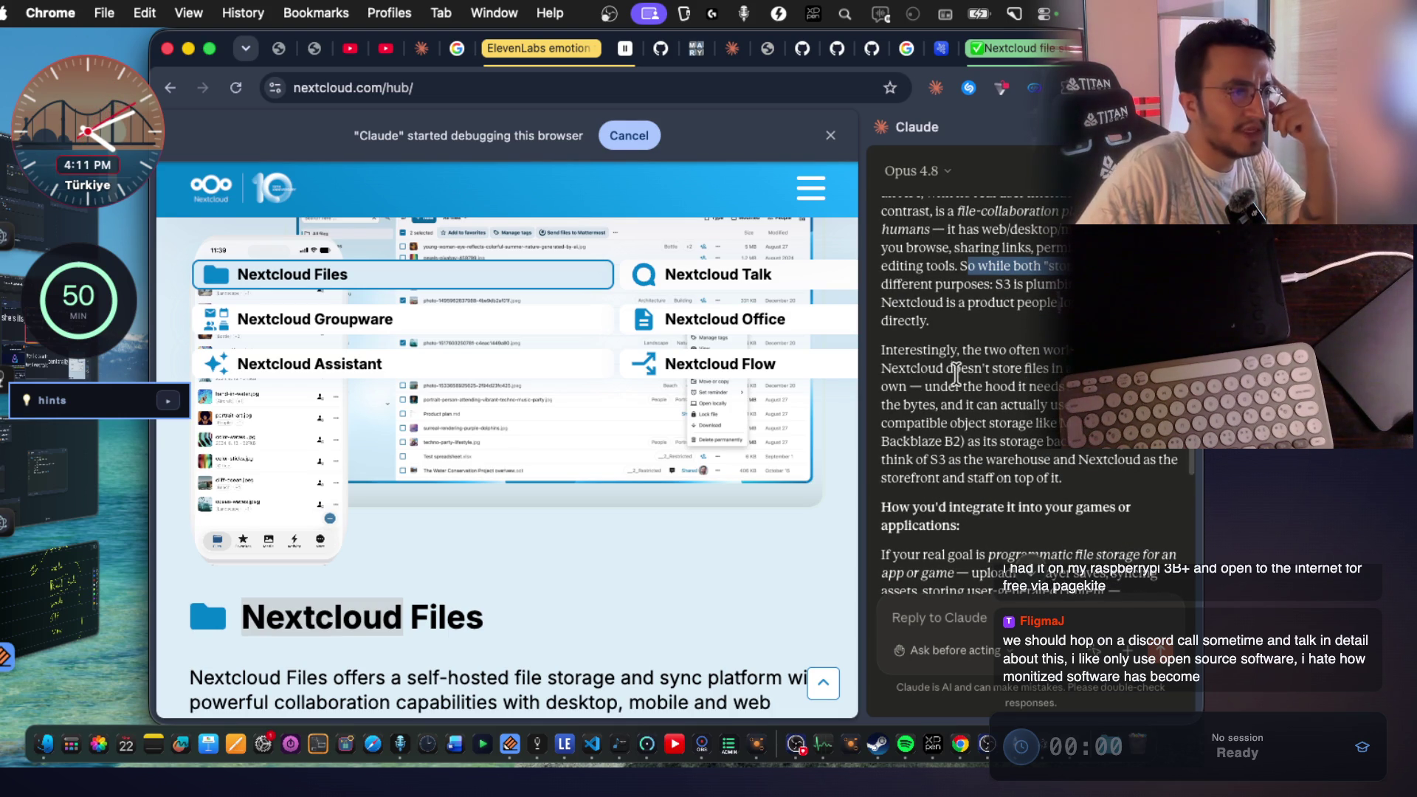
mouse_move(959, 348)
left_mouse_down()
mouse_move(1077, 350)
mouse_move(1077, 405)
left_mouse_up()
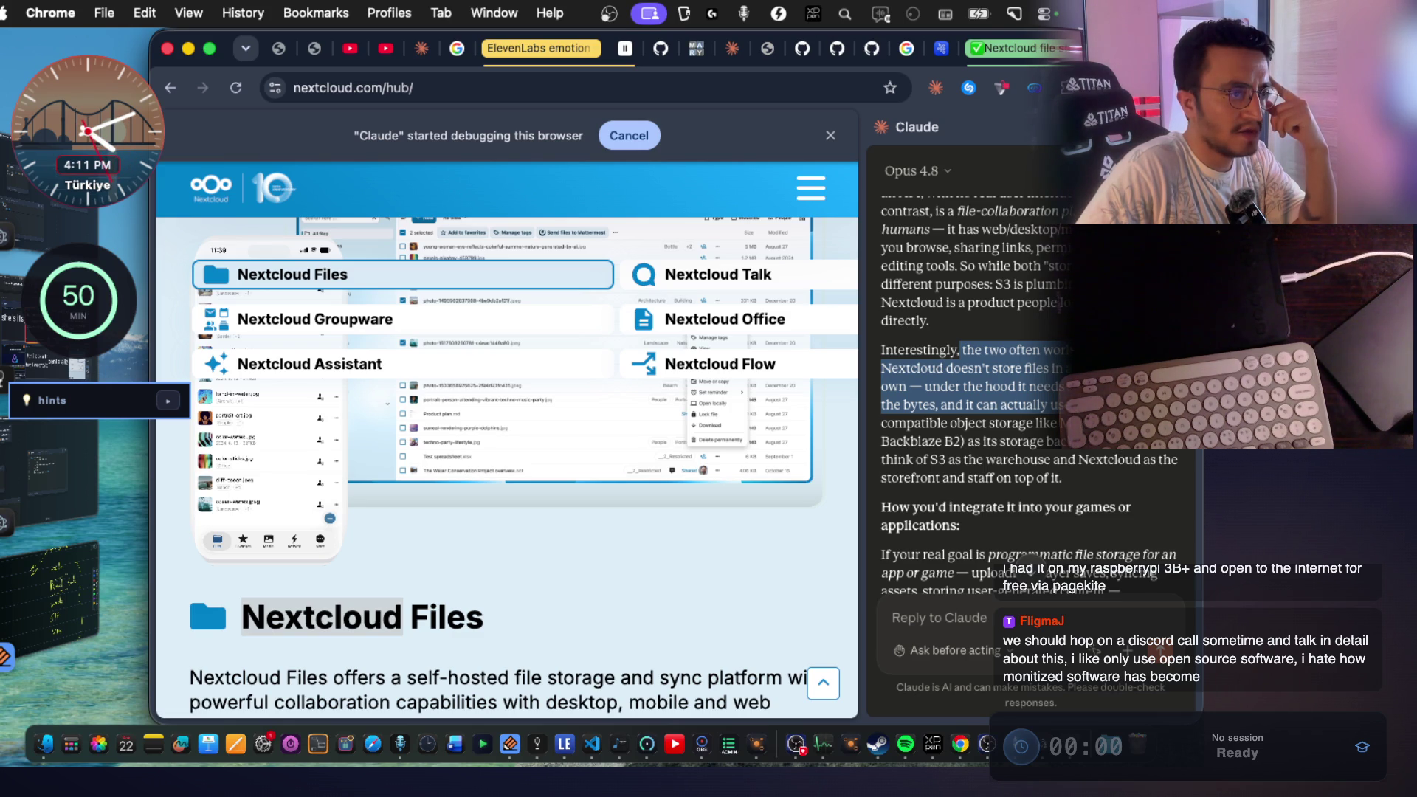
left_click_drag(1107, 404, 1173, 479)
scroll(1034, 454, "down", 3)
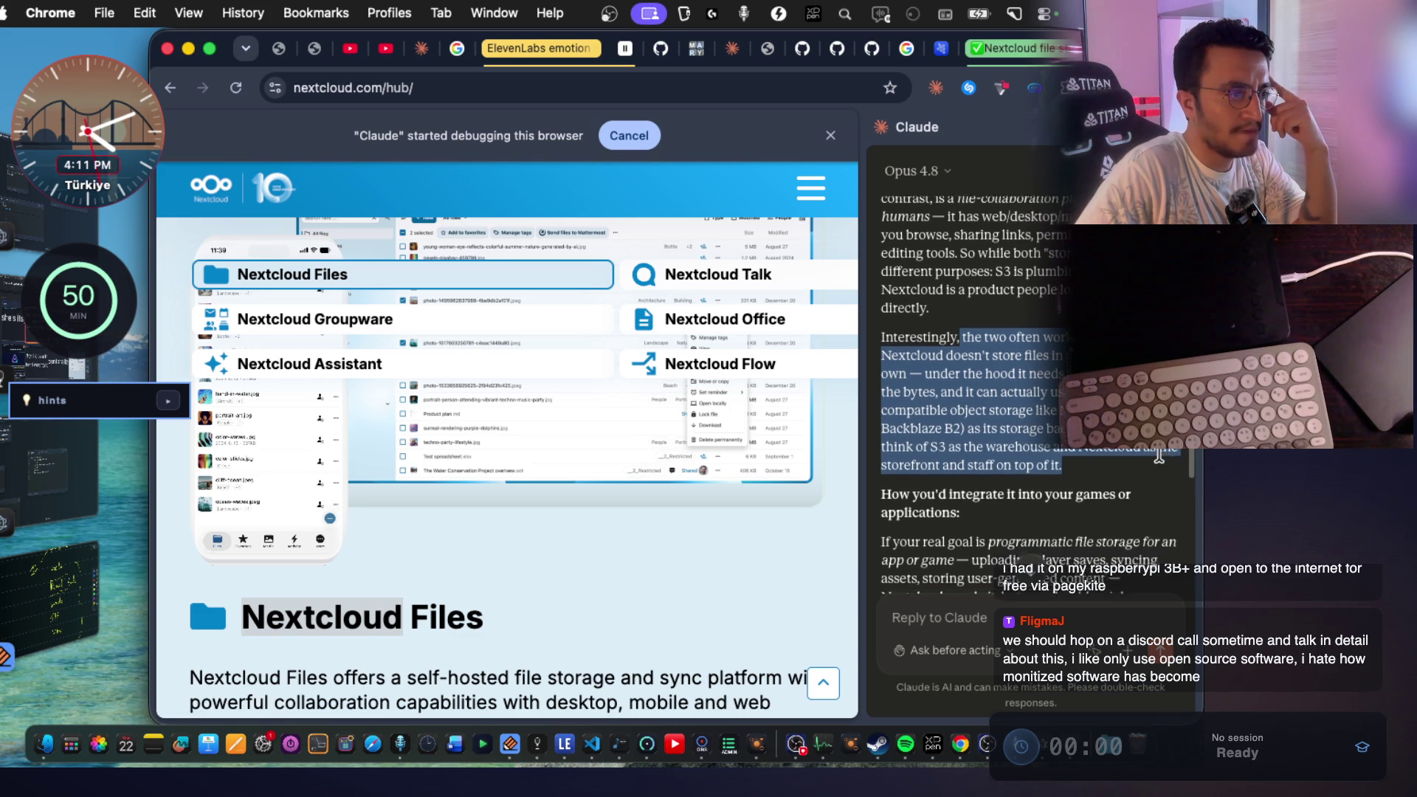
left_click(970, 447)
Read the reply's goal of storing player saves and its verdict that Nextcloud is the right fit.
left_click_drag(954, 442, 1114, 450)
left_click_drag(971, 458, 1116, 462)
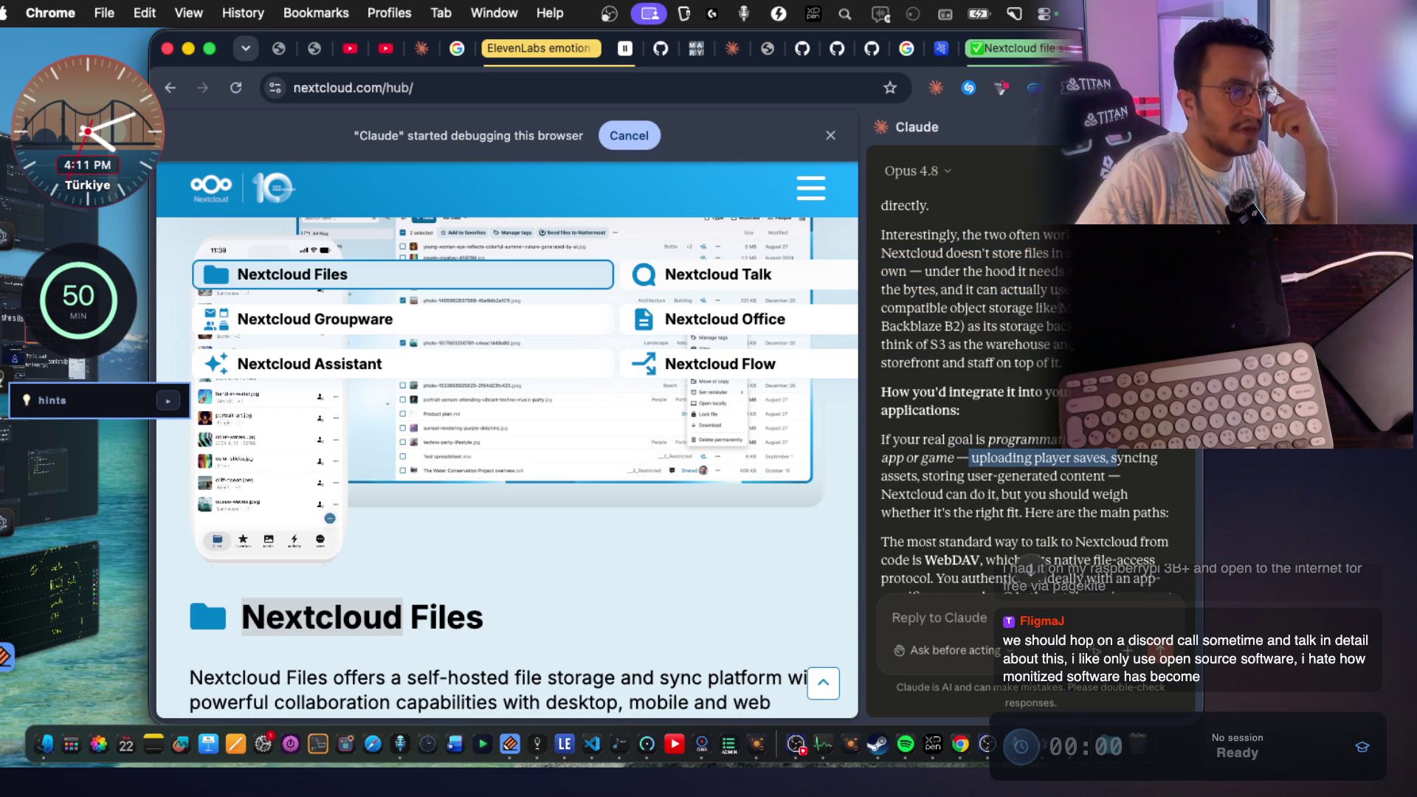
left_click(1116, 460)
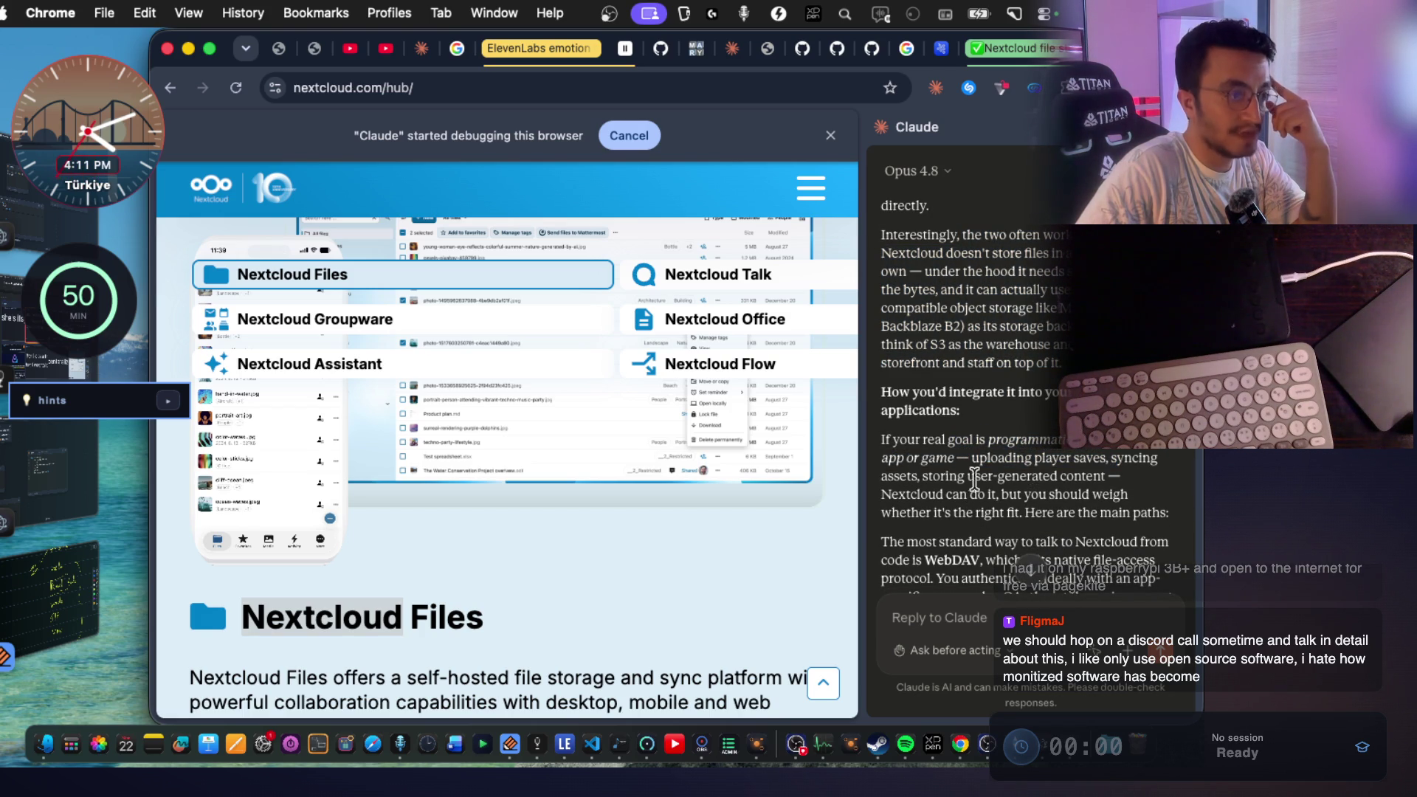
left_click_drag(932, 476, 1105, 477)
scroll(1105, 459, "down", 1)
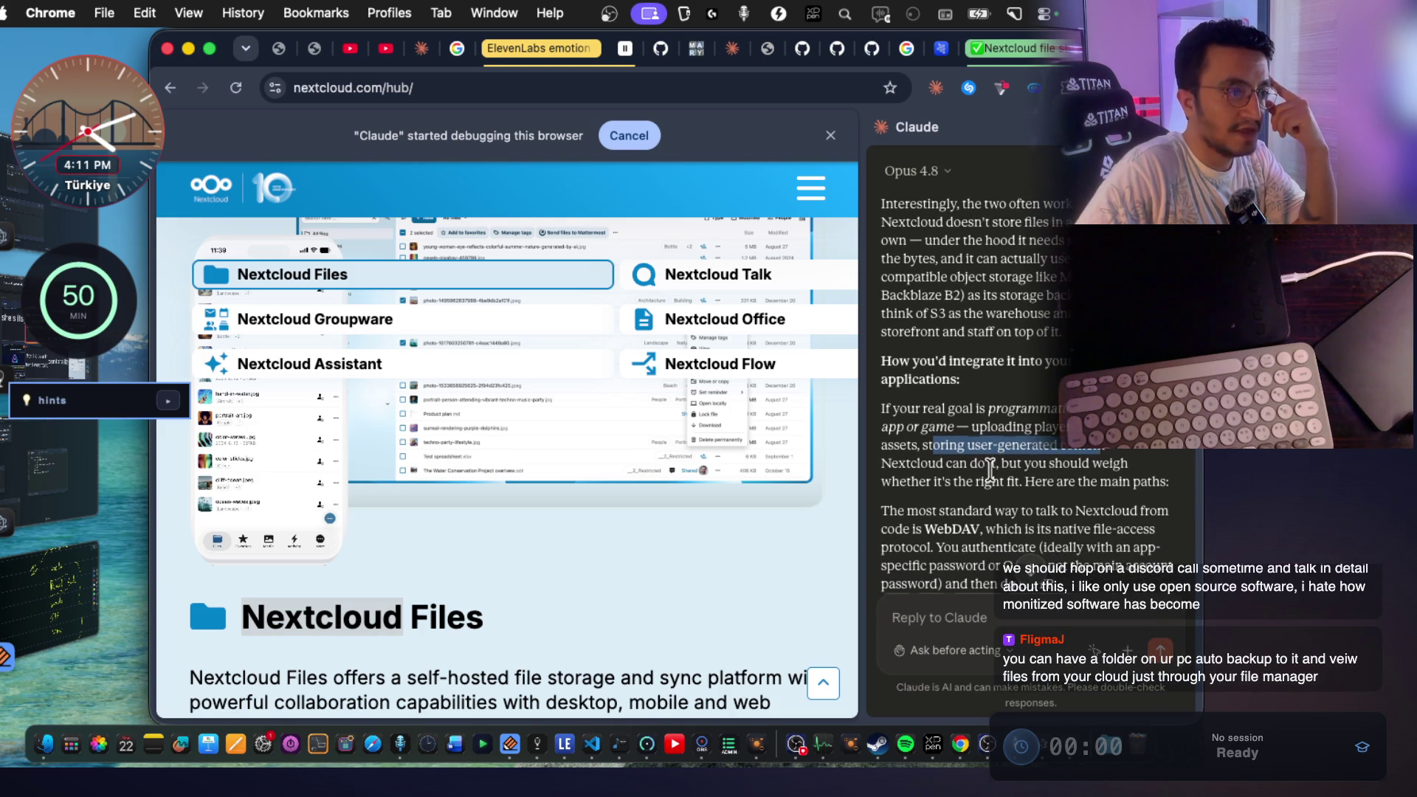
left_click_drag(986, 465, 922, 466)
right_click(922, 472)
left_click(922, 440)
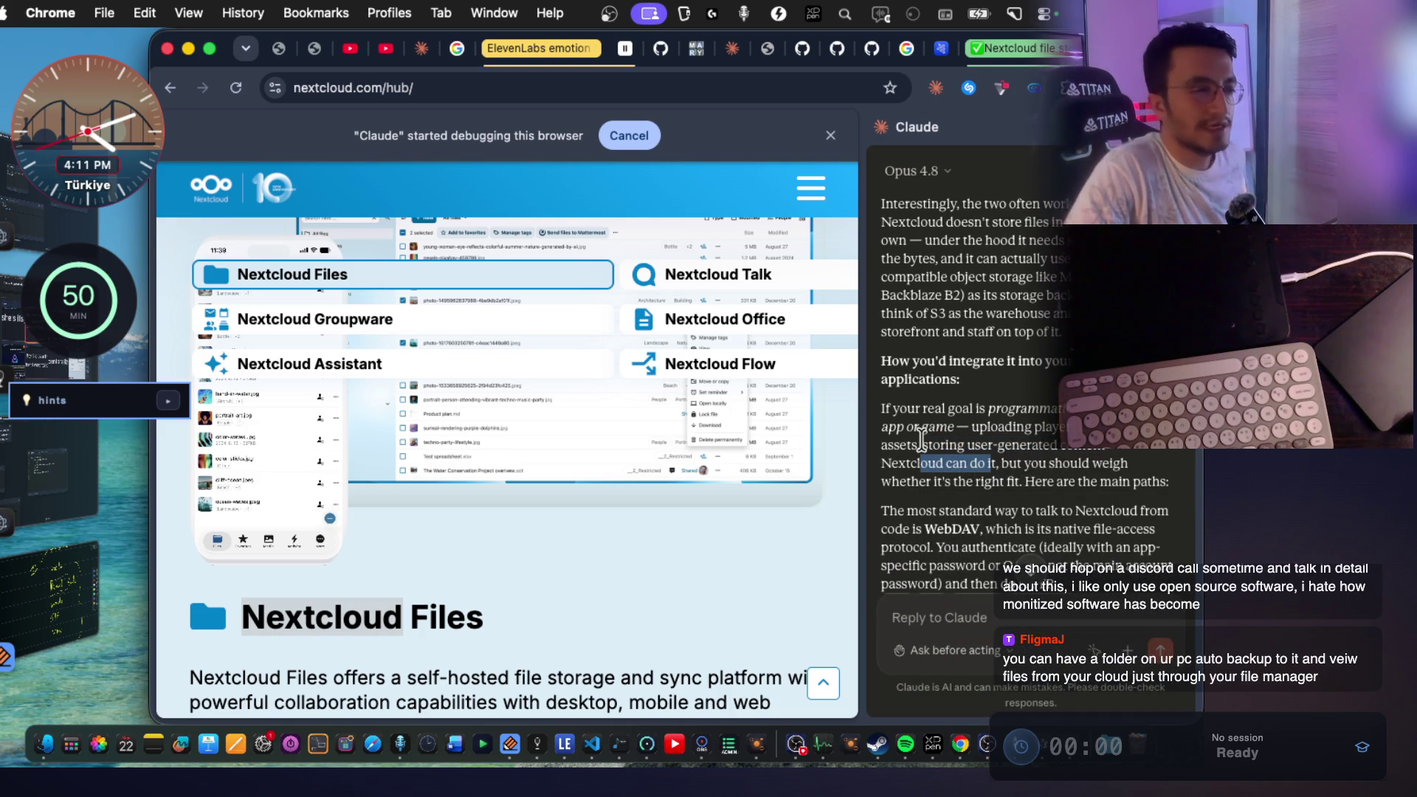
mouse_move(900, 481)
left_mouse_down()
mouse_move(1169, 484)
mouse_move(1011, 483)
mouse_move(1152, 487)
left_mouse_up()
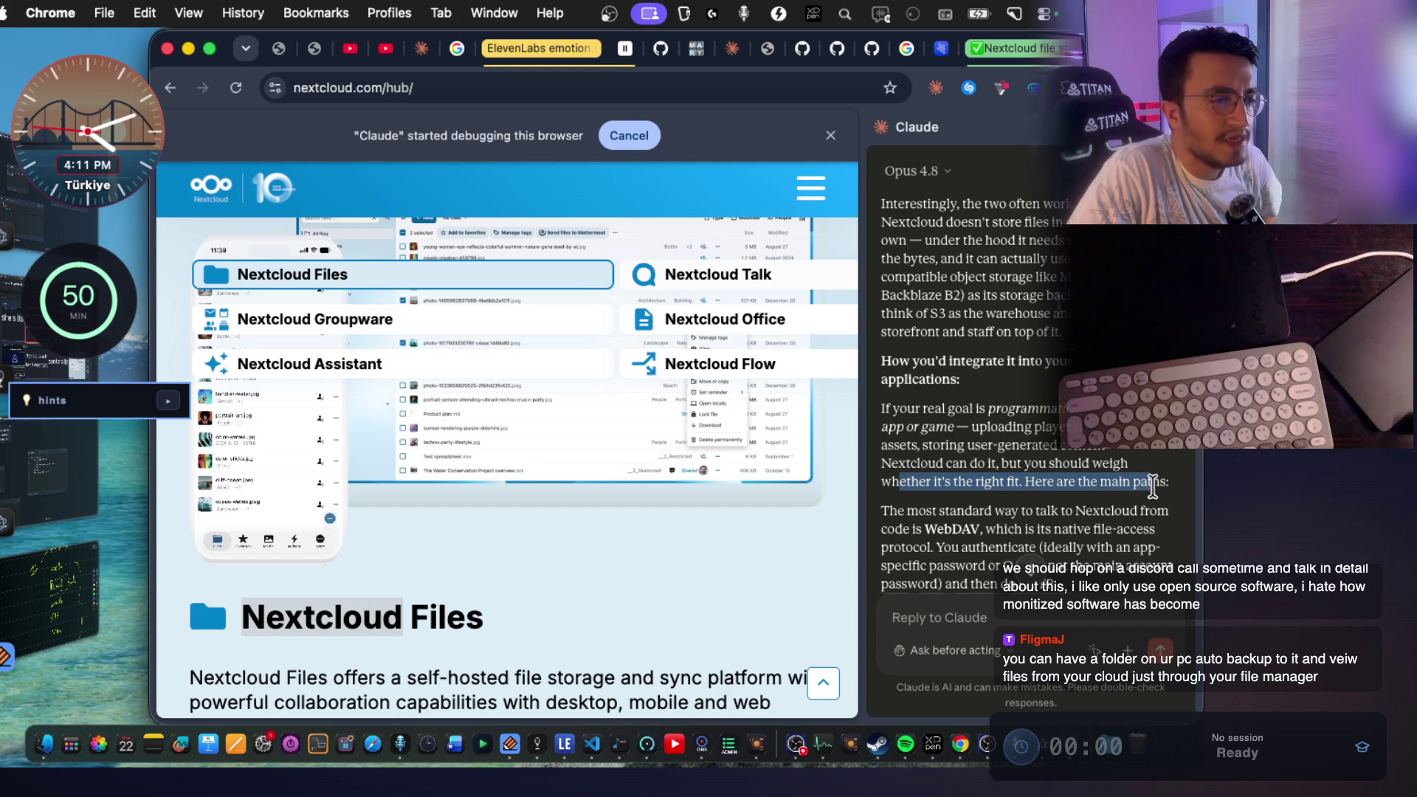
Read the passages on connecting via WebDAV, authenticating with an app password, and OAuth2.
scroll(1034, 457, "down", 2)
mouse_move(942, 429)
left_mouse_down()
mouse_move(989, 449)
mouse_move(1077, 433)
left_mouse_up()
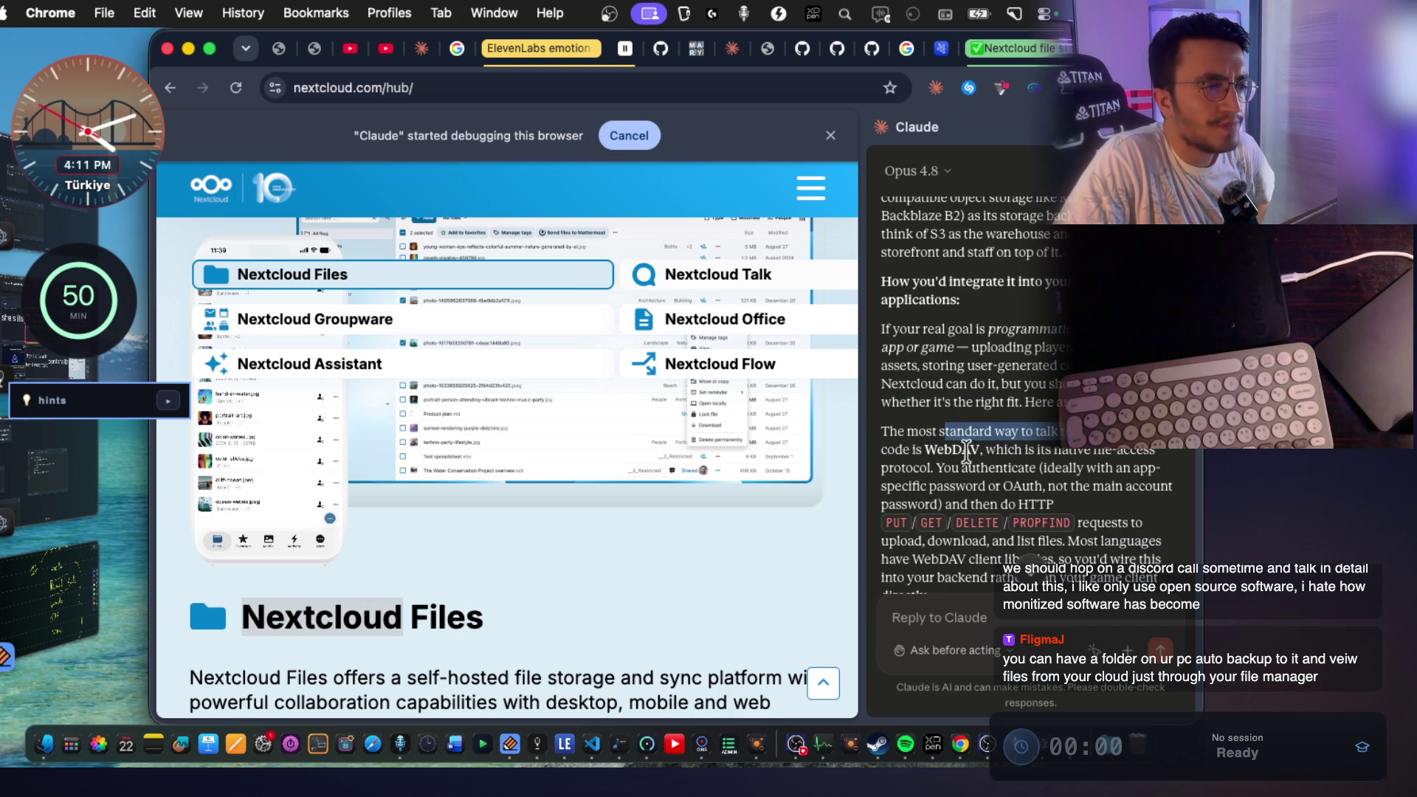
left_click_drag(924, 450, 1140, 458)
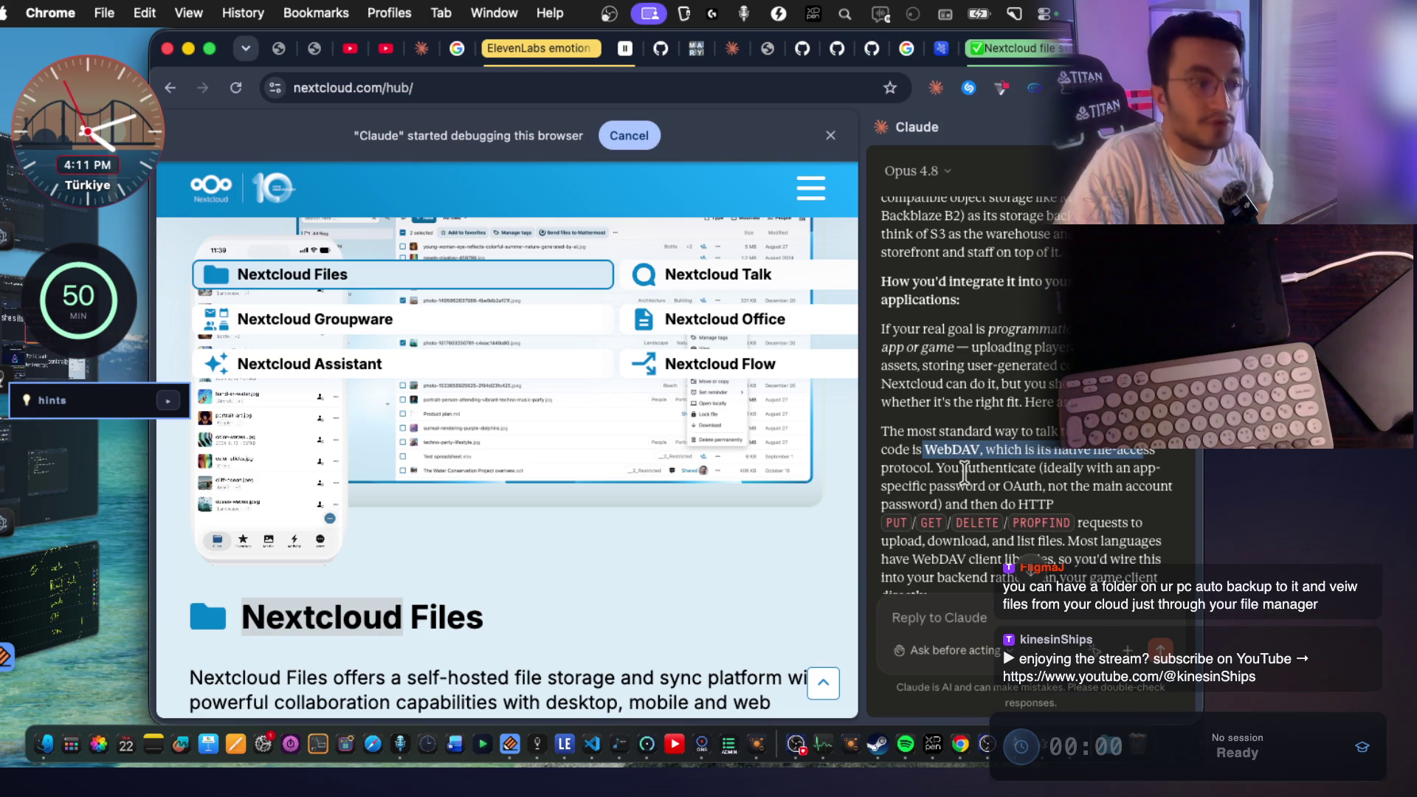
mouse_move(936, 470)
left_mouse_down()
mouse_move(1107, 481)
mouse_move(1121, 508)
left_mouse_up()
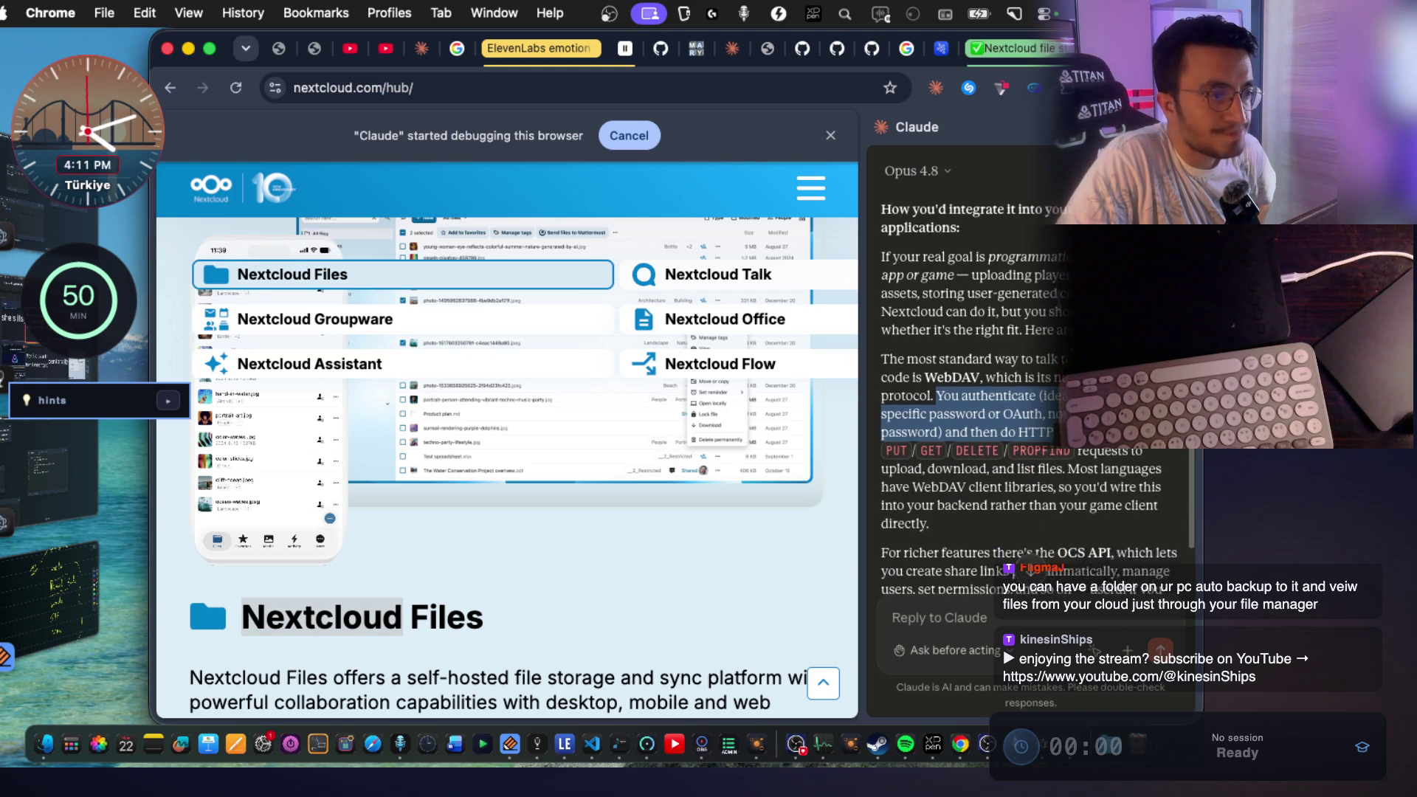
left_click_drag(950, 501, 880, 375)
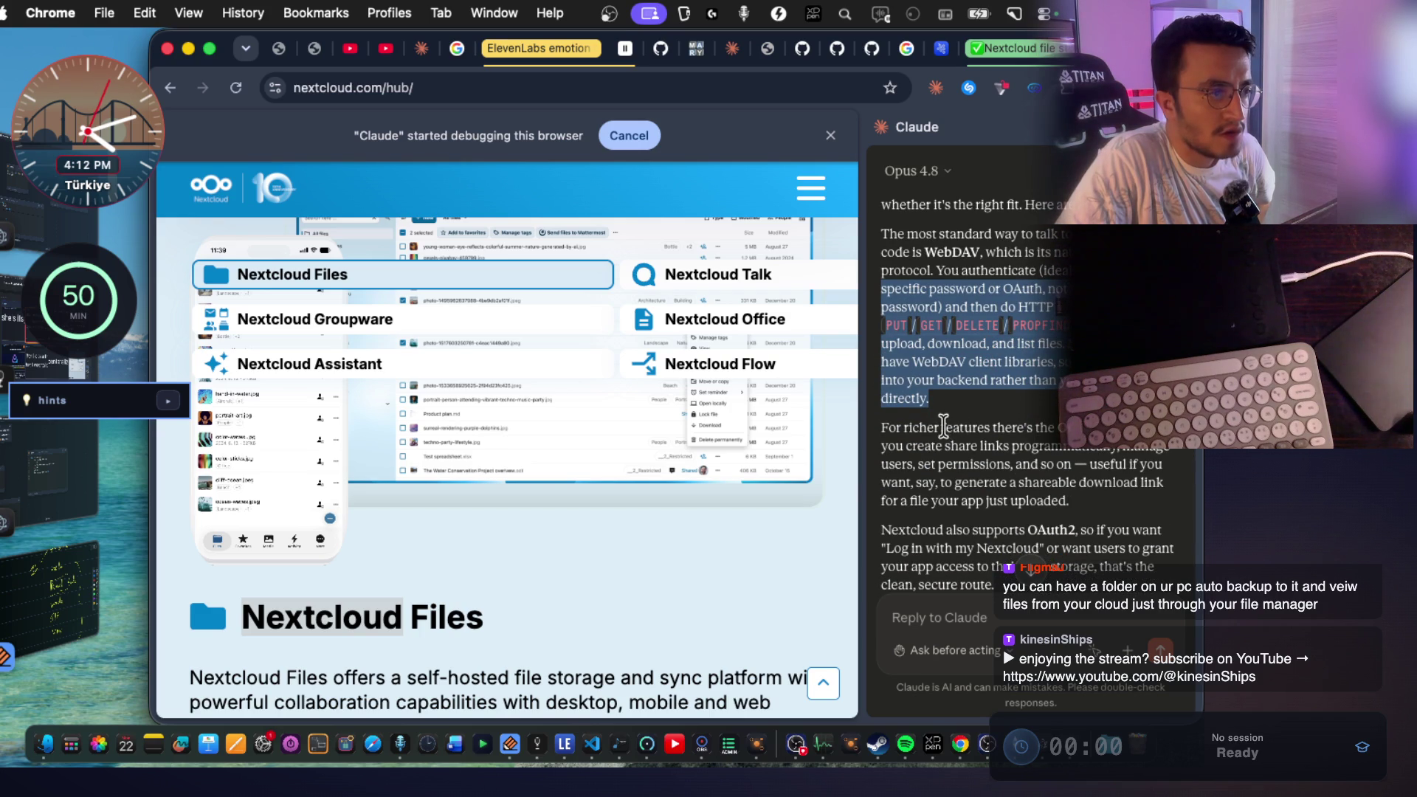
left_click(960, 427)
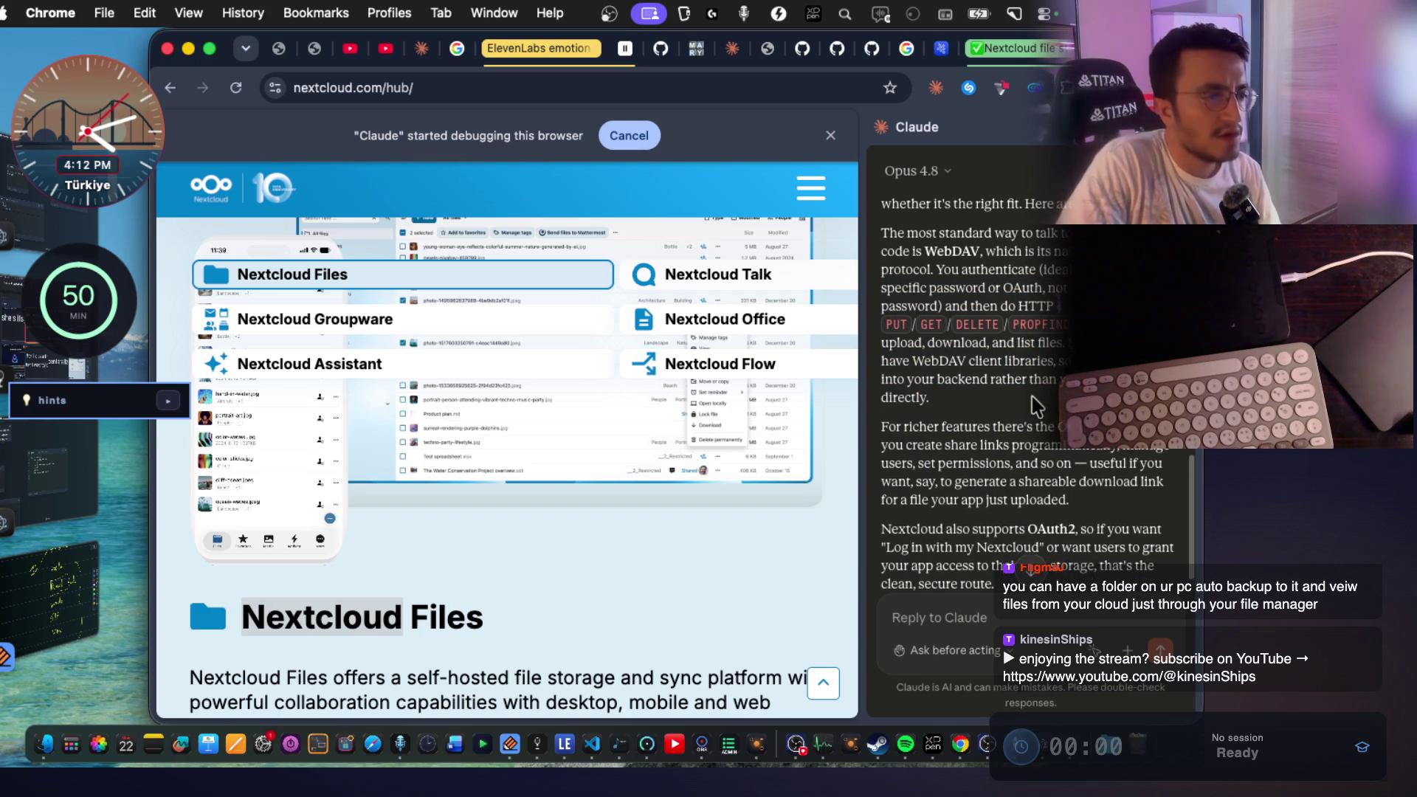
double_click(1038, 491)
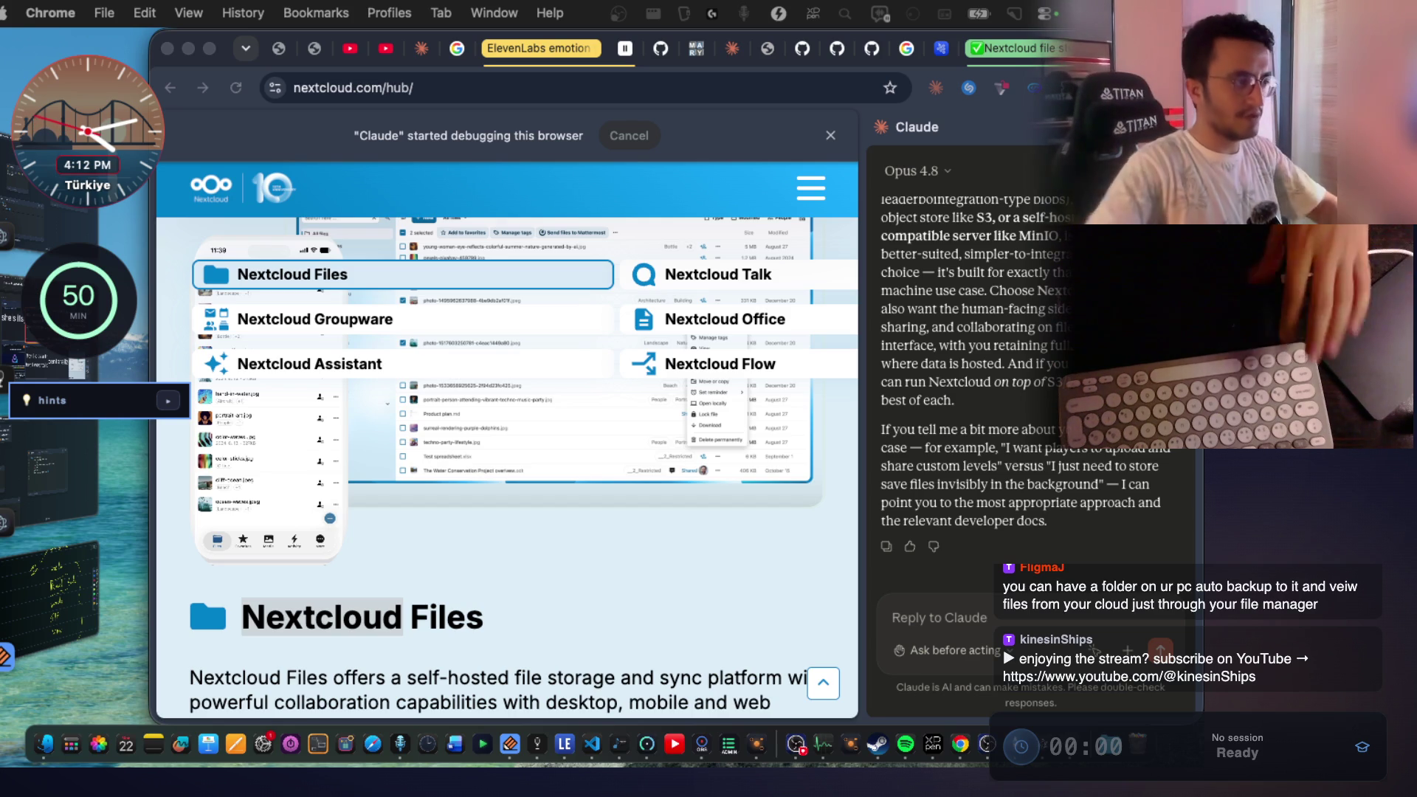
left_click(792, 402)
Switch to the Movie Night - LearnTogether YouTube window and make the video full screen.
key("super+grave")
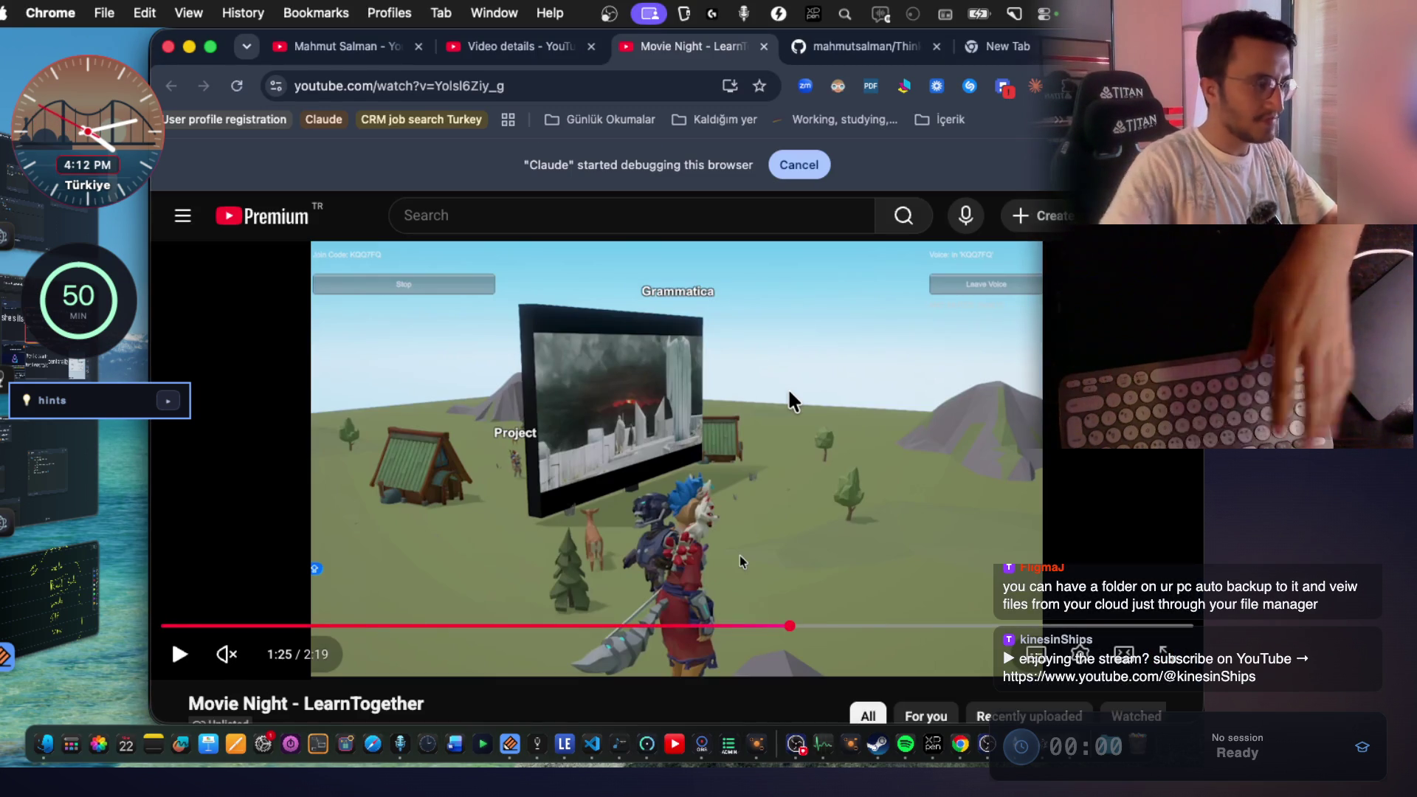
key("f")
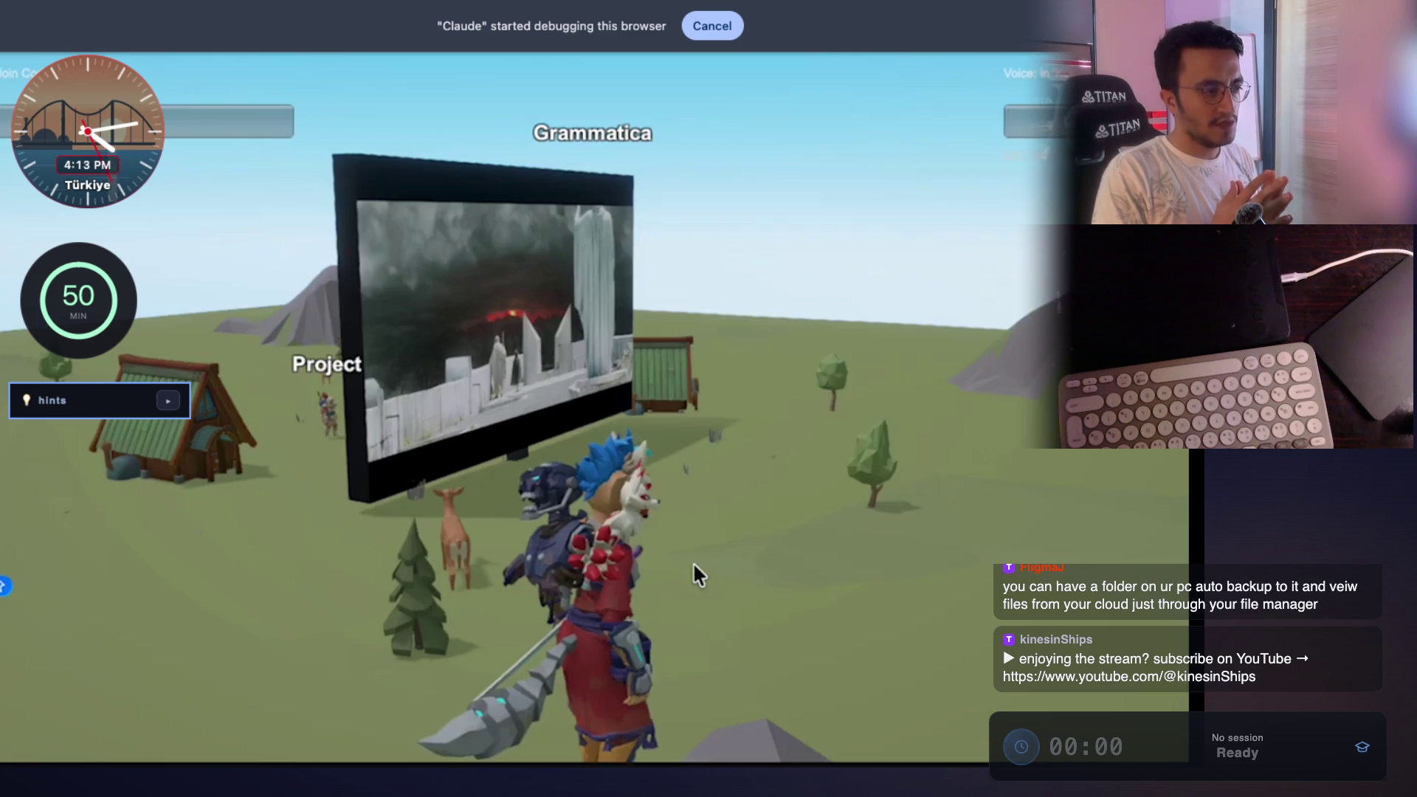
Exit full screen so the Movie Night video returns to its watch page.
key("Escape")
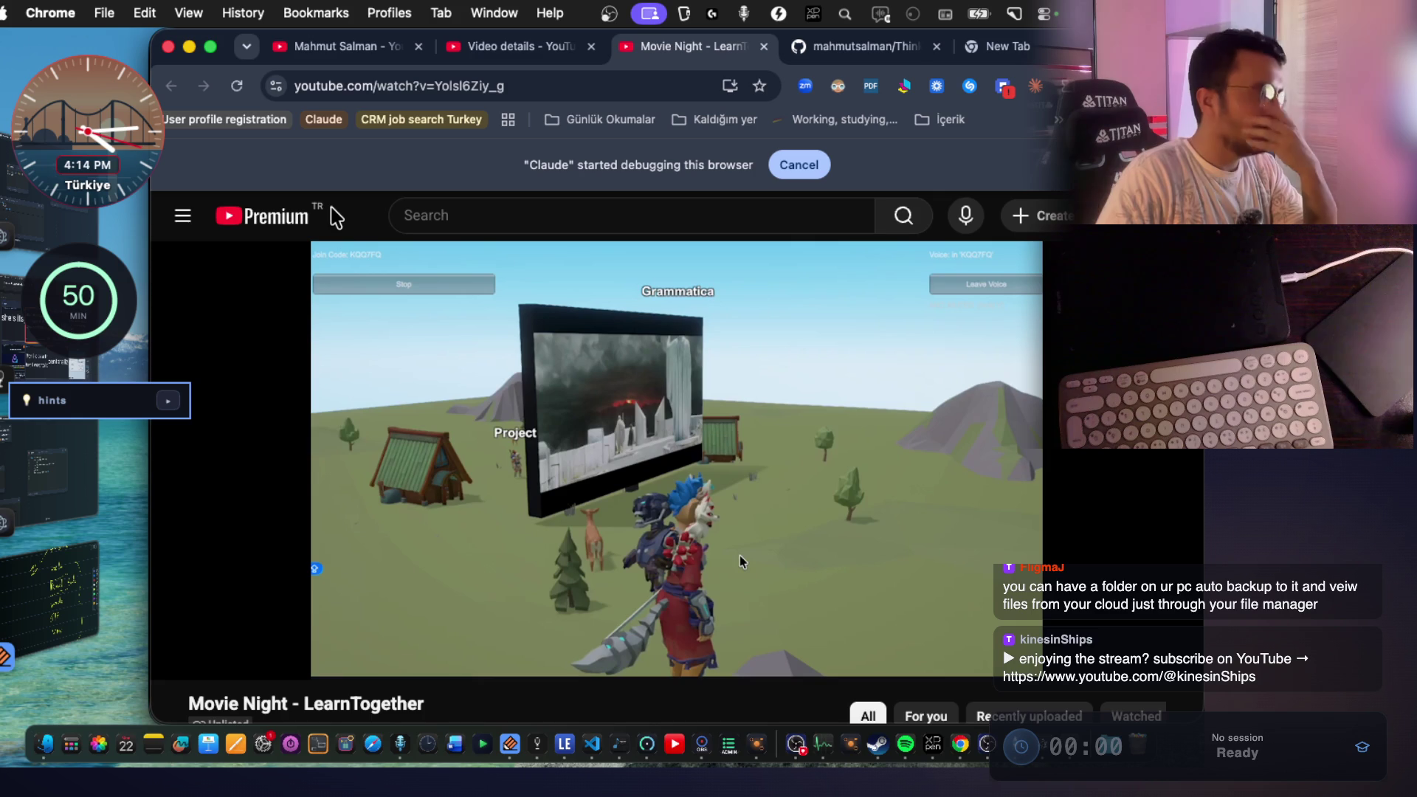
Play the Movie Night video briefly, pause it at 1:27, and return it to full screen.
mouse_move(347, 247)
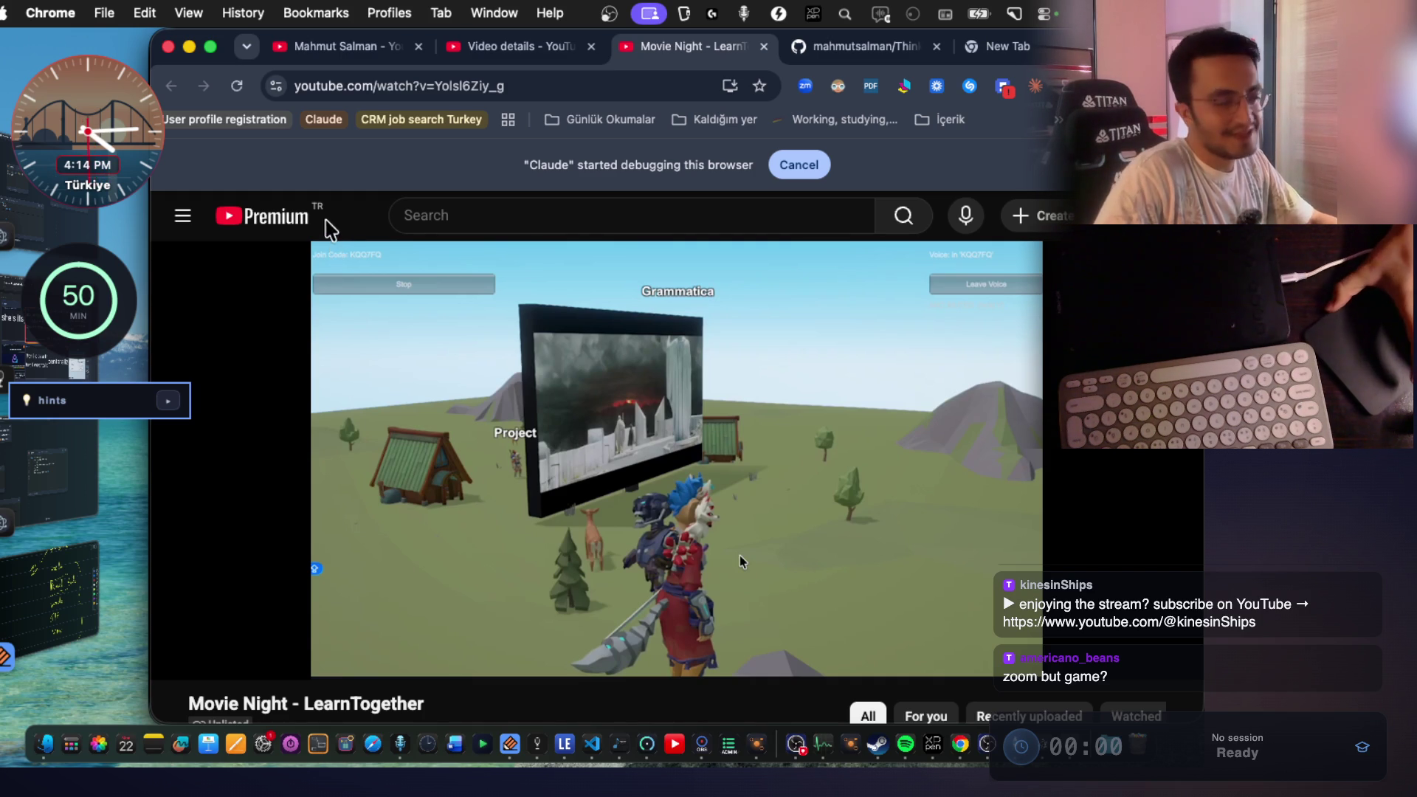
left_click(916, 512)
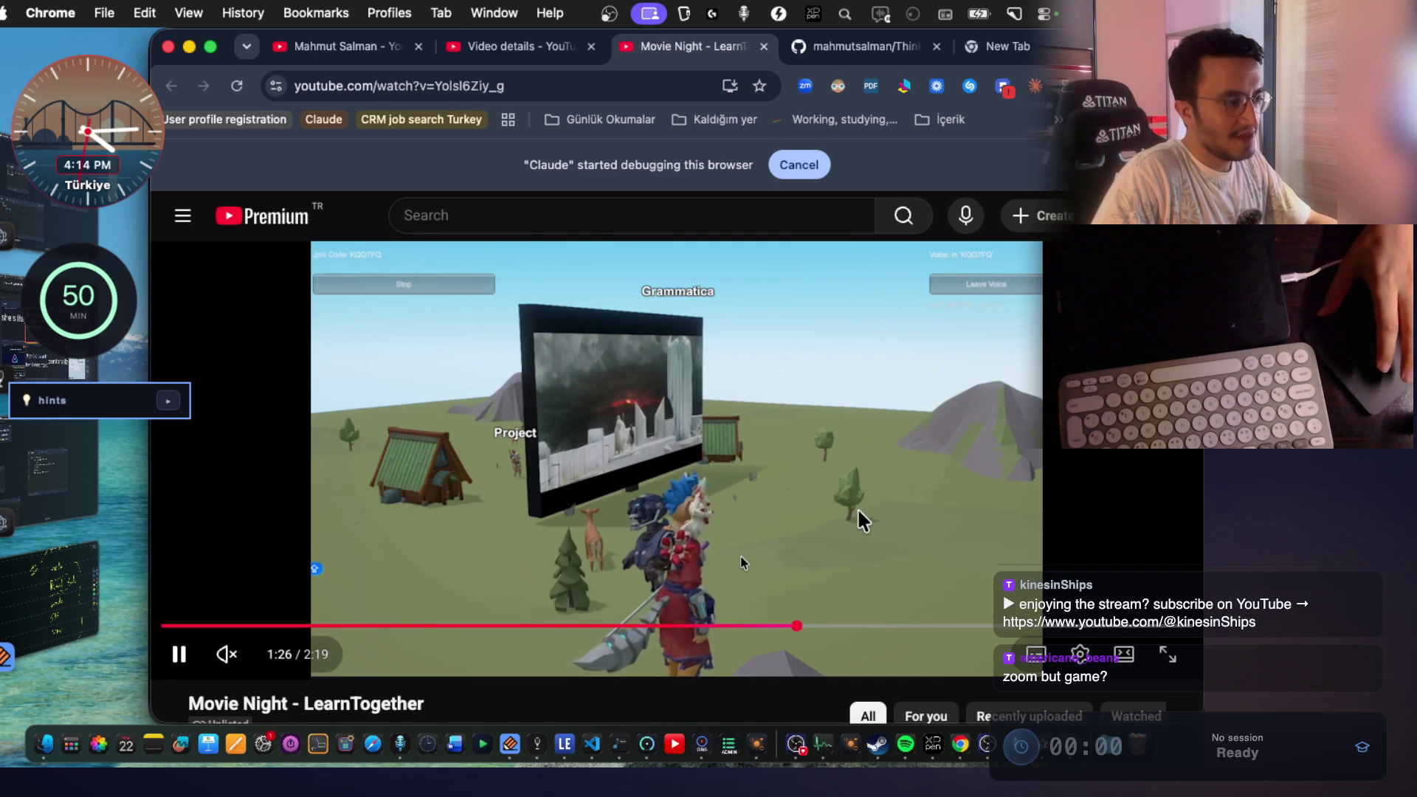
scroll(857, 507, "down", 1)
left_click(902, 499)
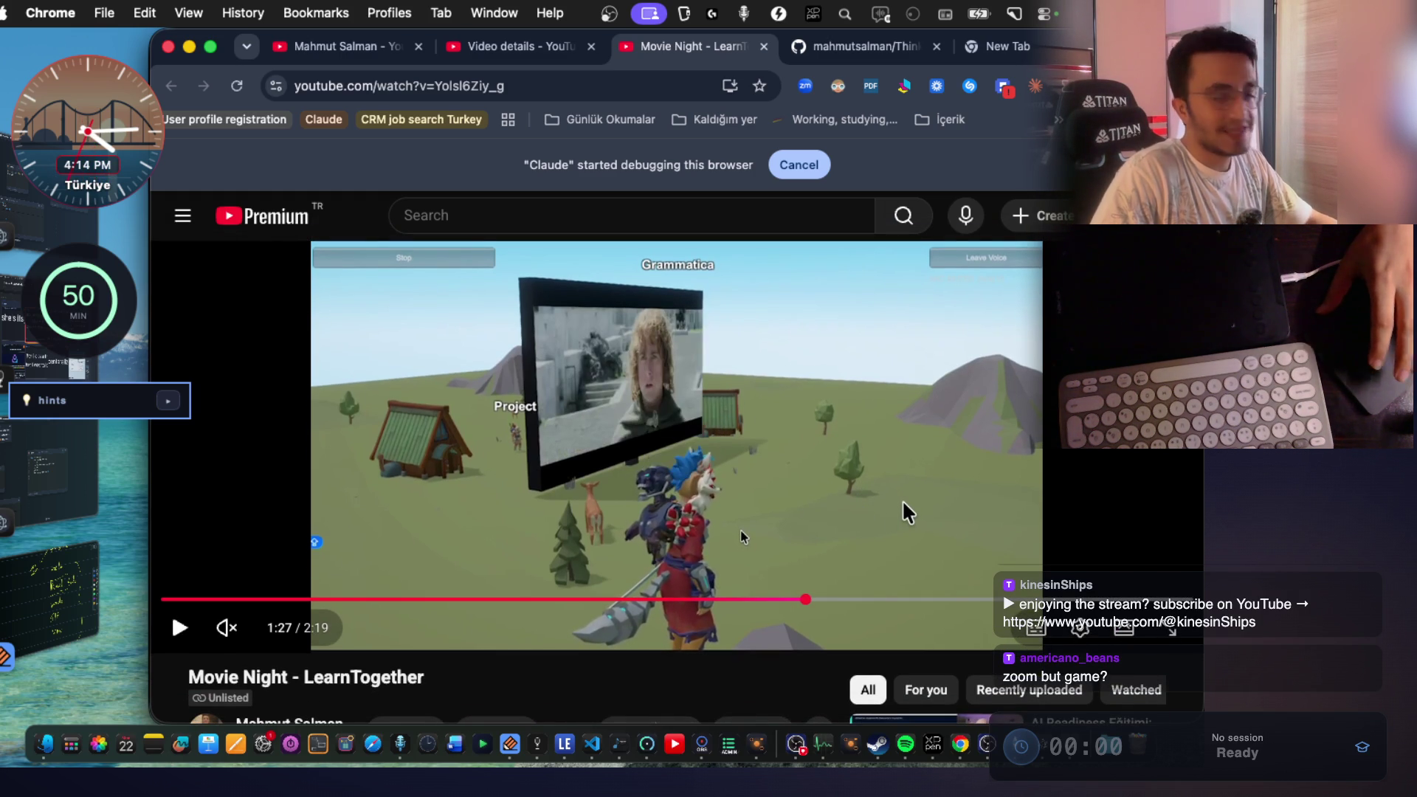
left_click(1173, 640)
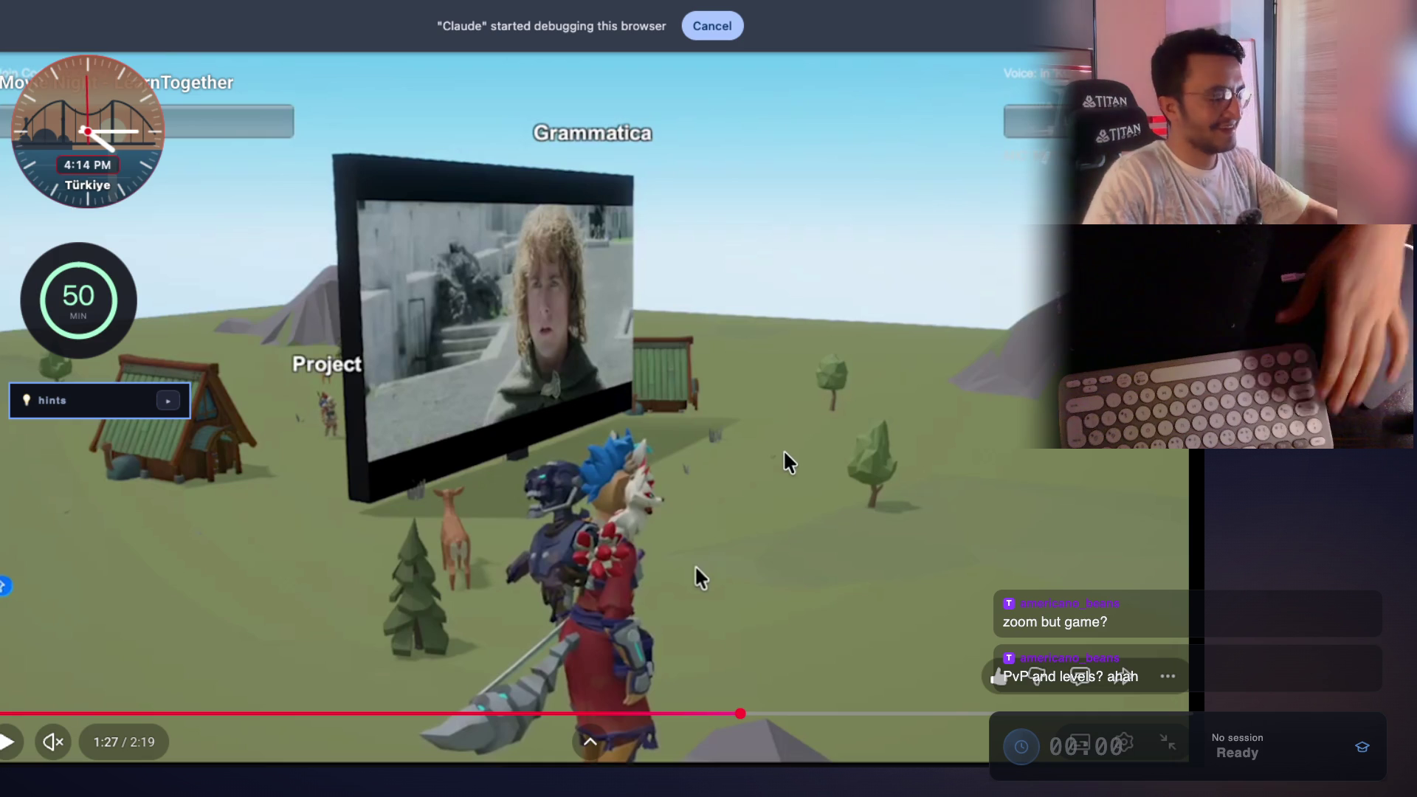
Exit the video's full screen and switch back to the Nextcloud Hub window with Claude.
key("Escape")
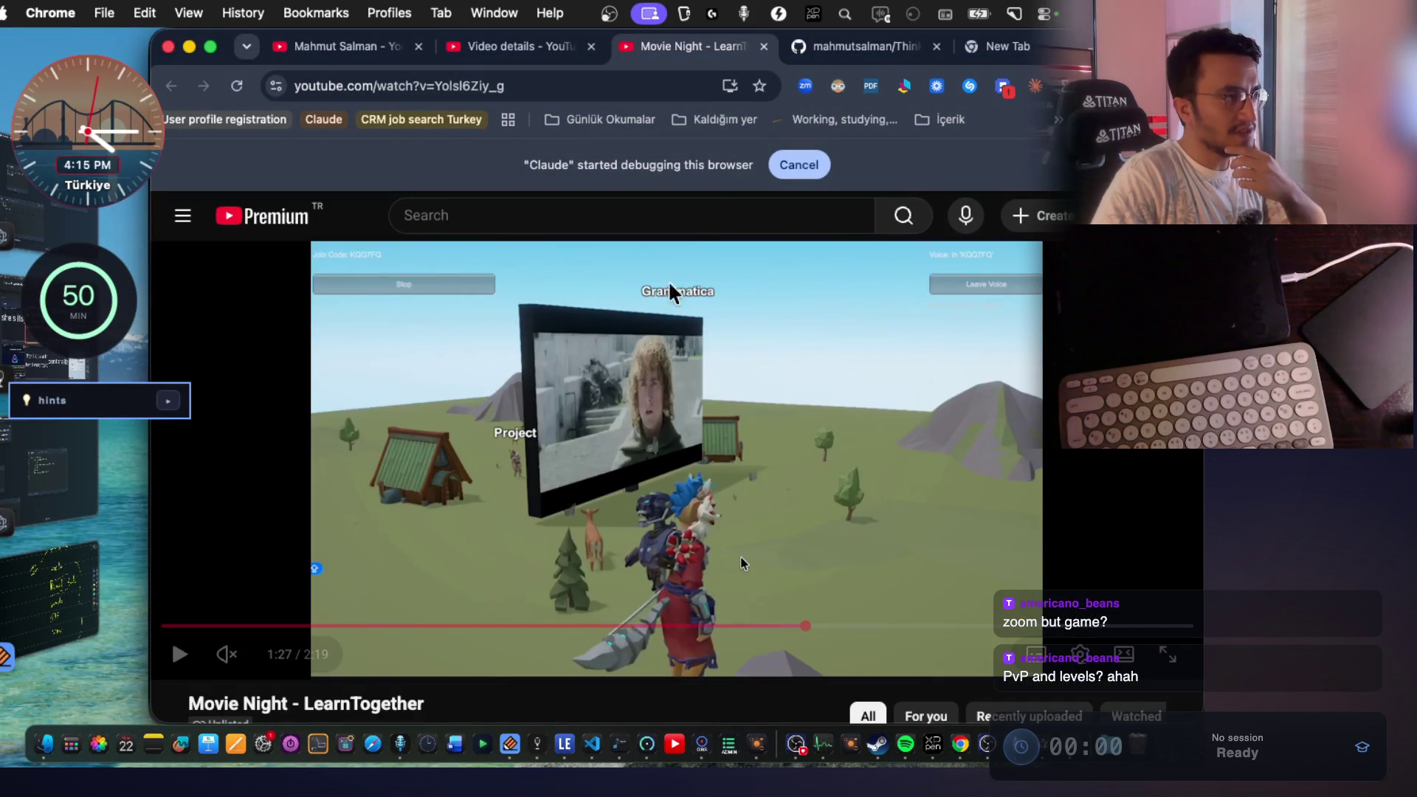
key("super+grave")
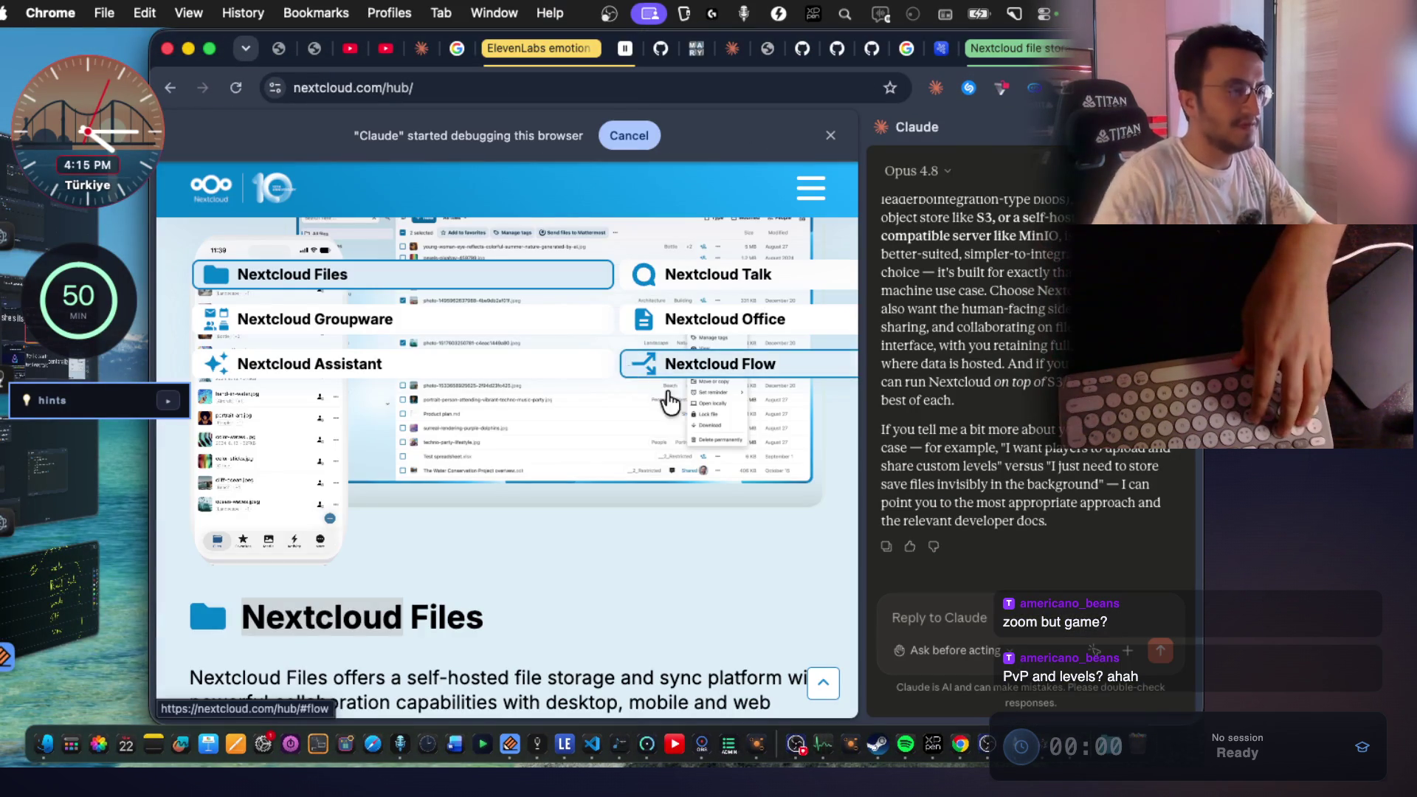
Copy the nextcloud.com/hub address and open a new Claude chat at claude.ai/new in a new tab.
scroll(664, 427, "up", 15)
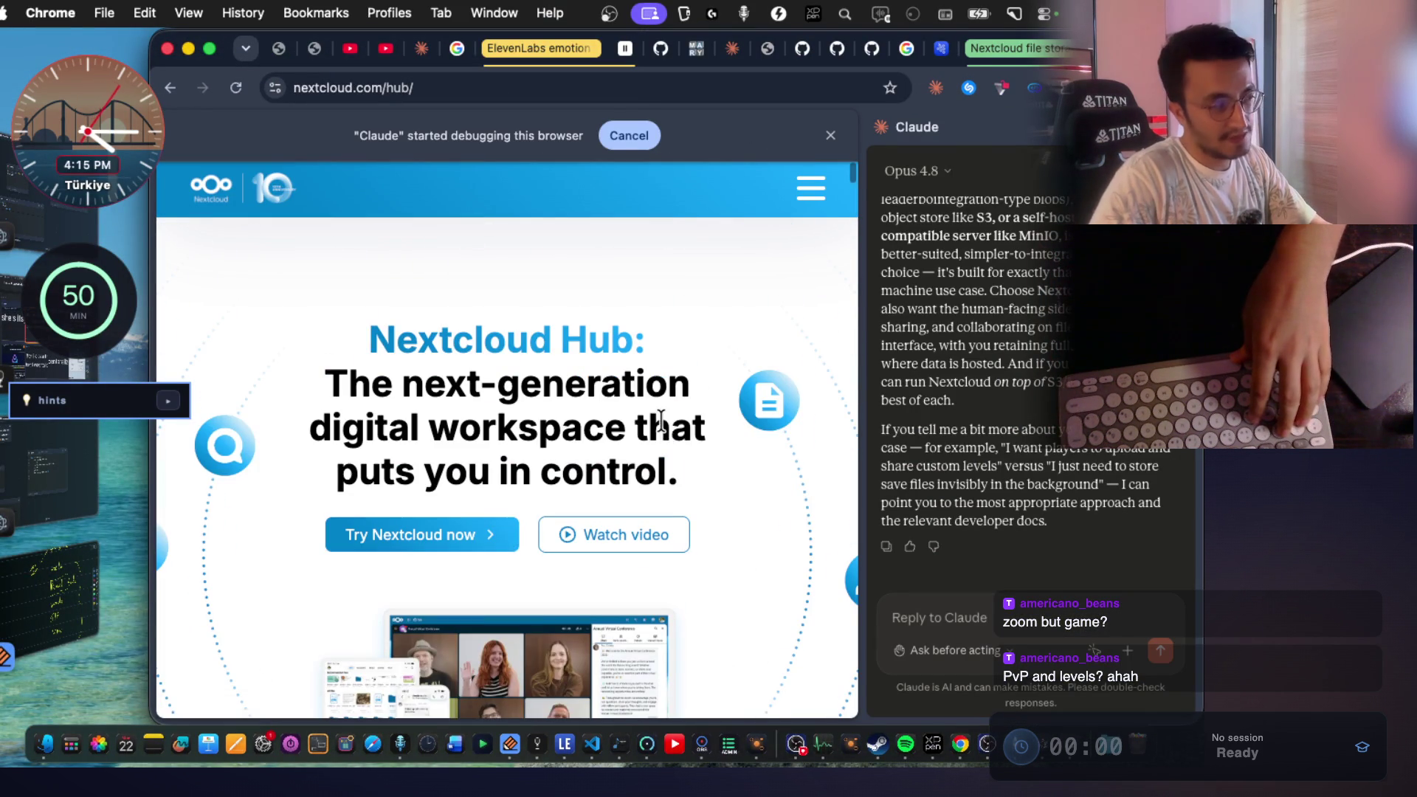
left_click(429, 90)
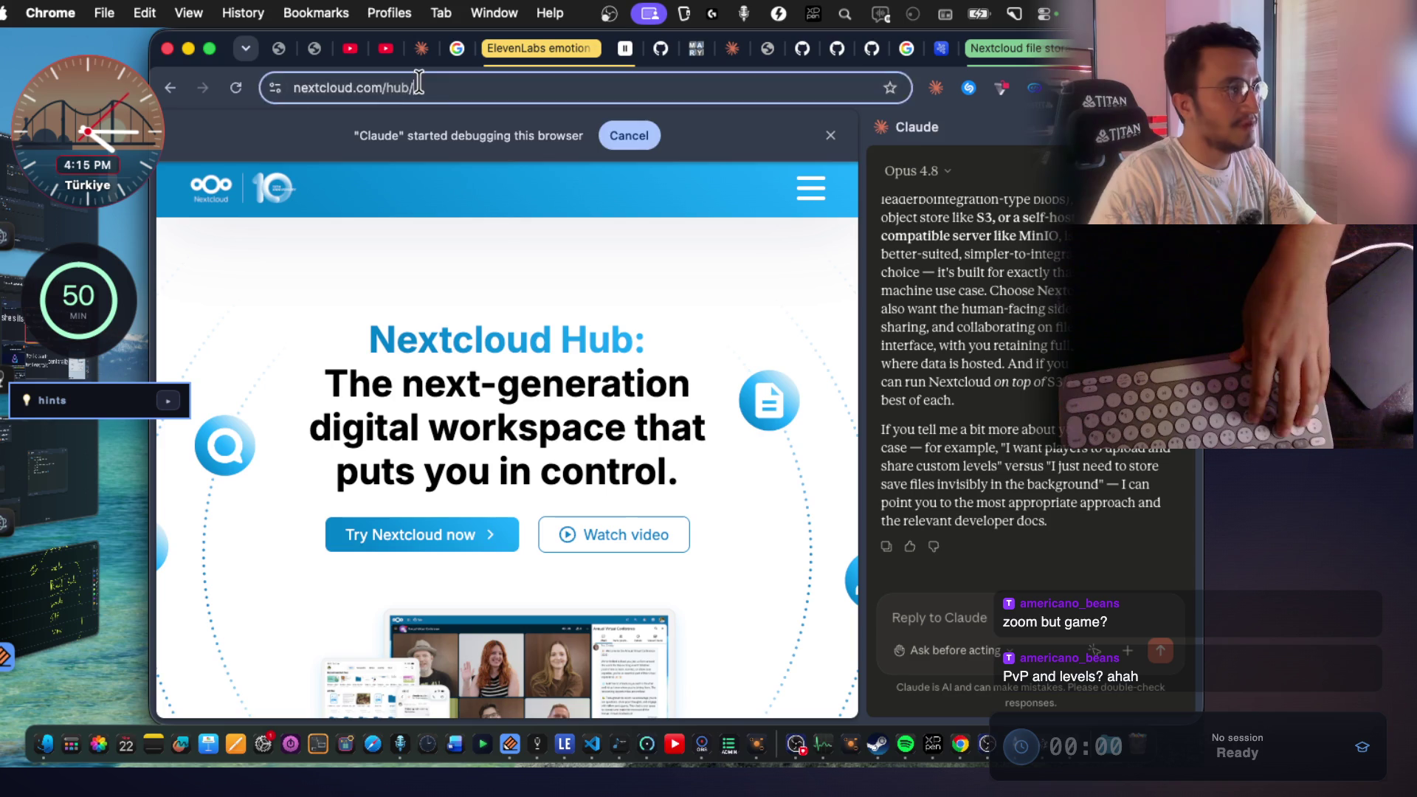
key("super+t")
type("calau")
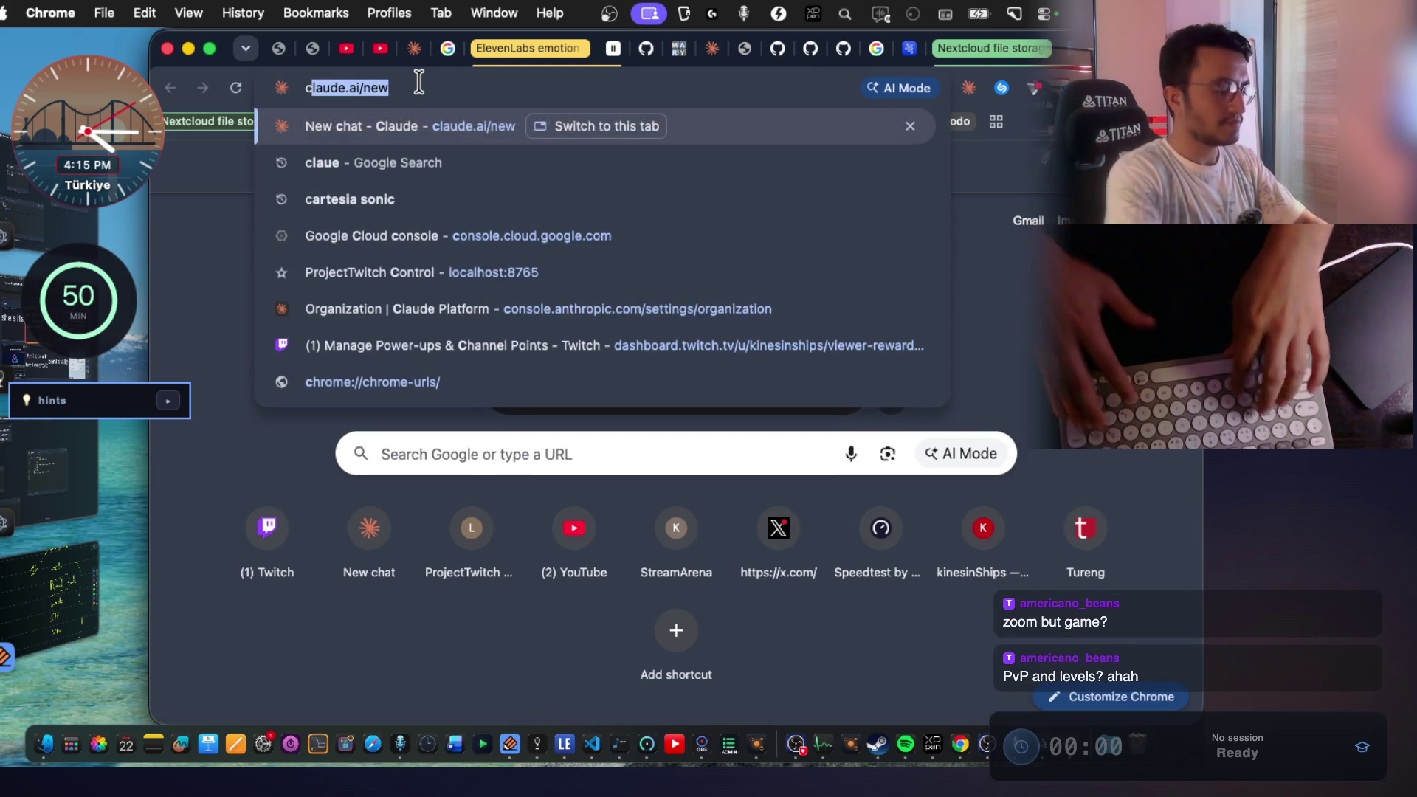
key("BackSpace")
key("BackSpace")
key("BackSpace")
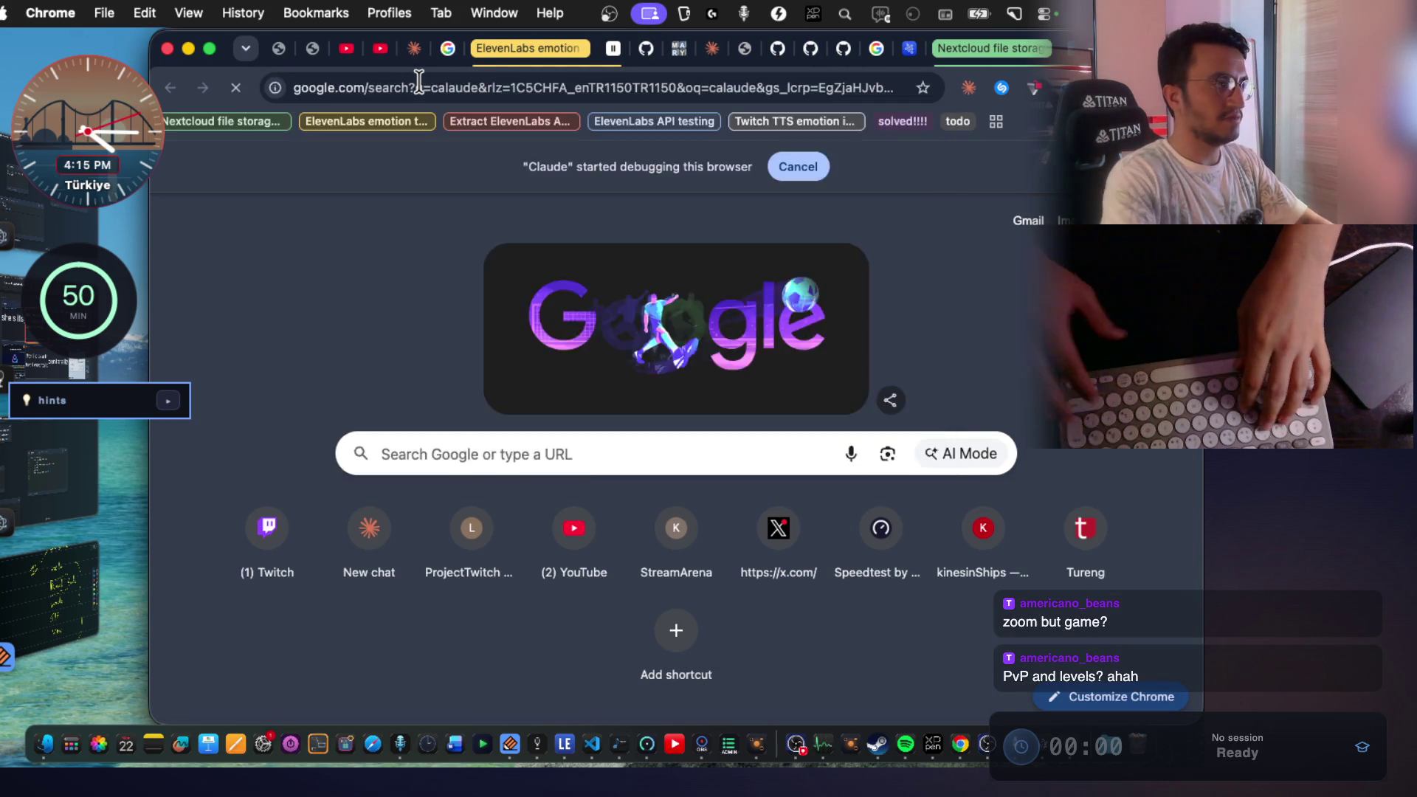
type("claude.ai/new")
key("Return")
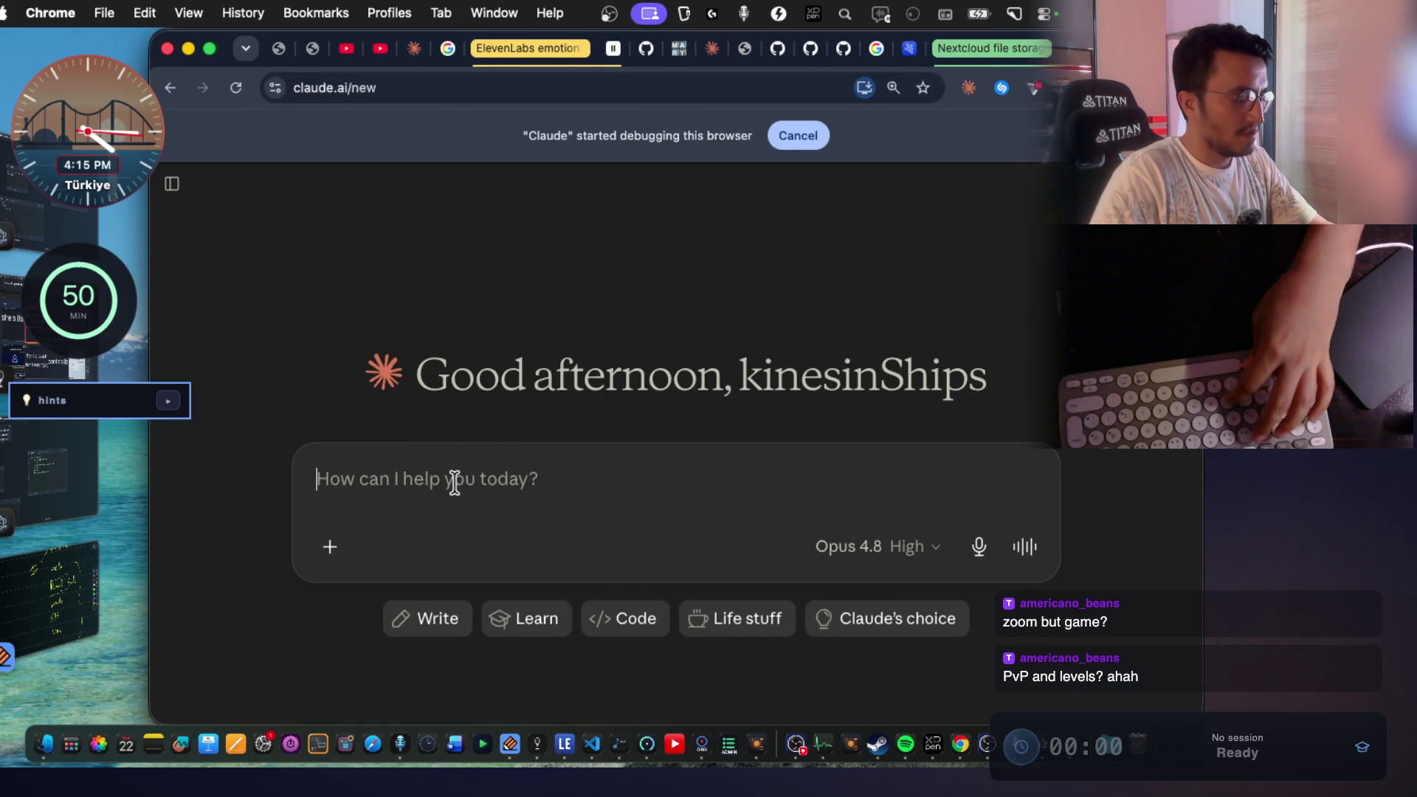
type("https://nextcloud.com/hub/")
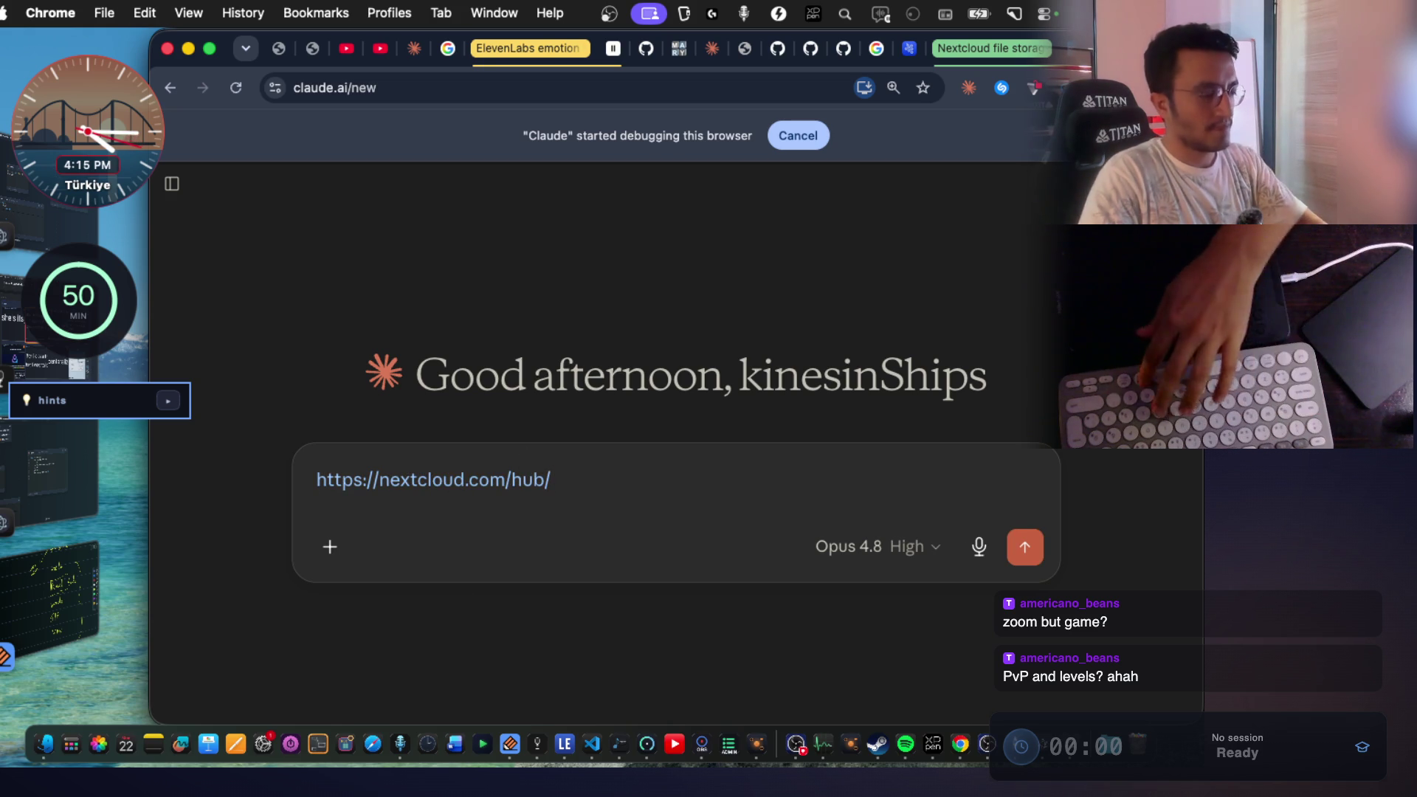
key("fn")
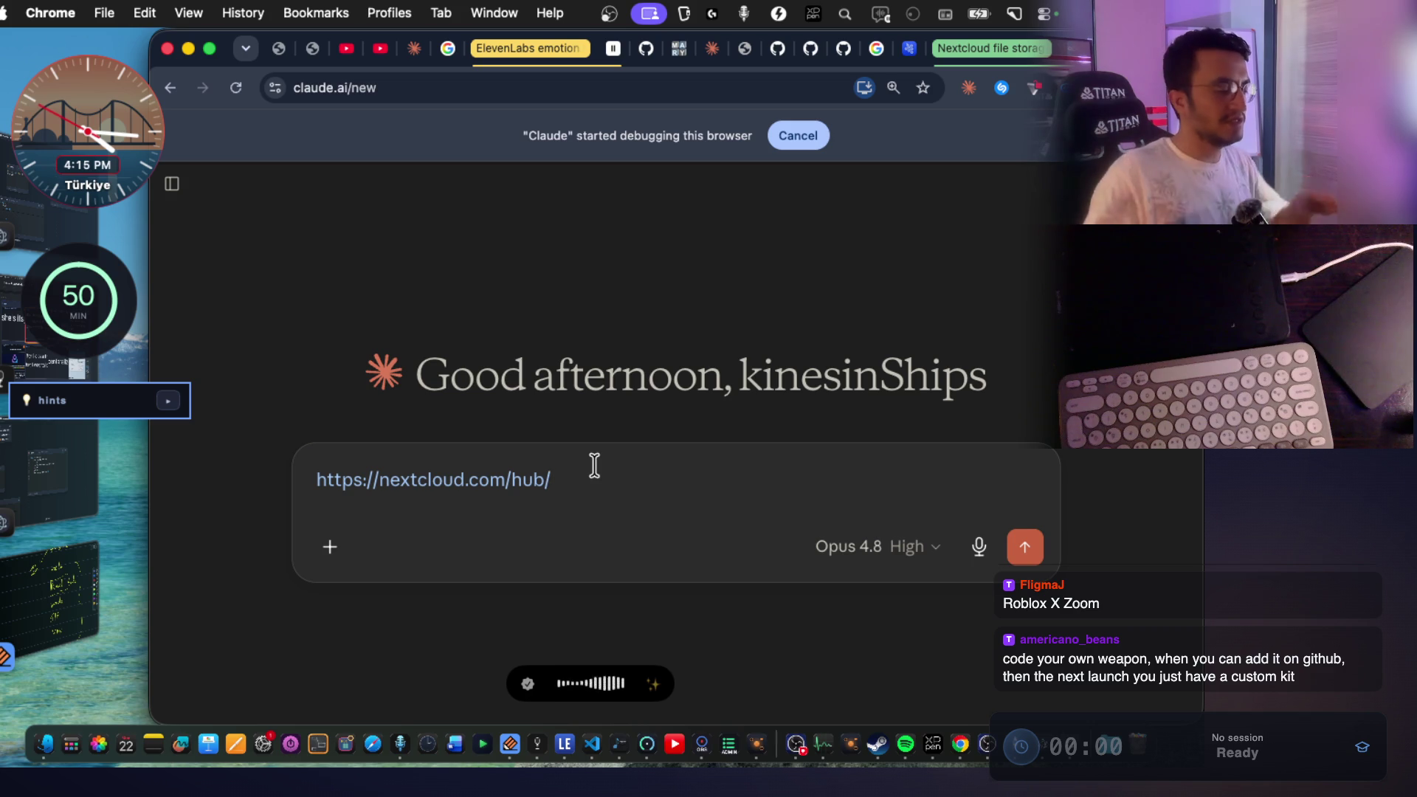
left_click_drag(573, 480, 317, 487)
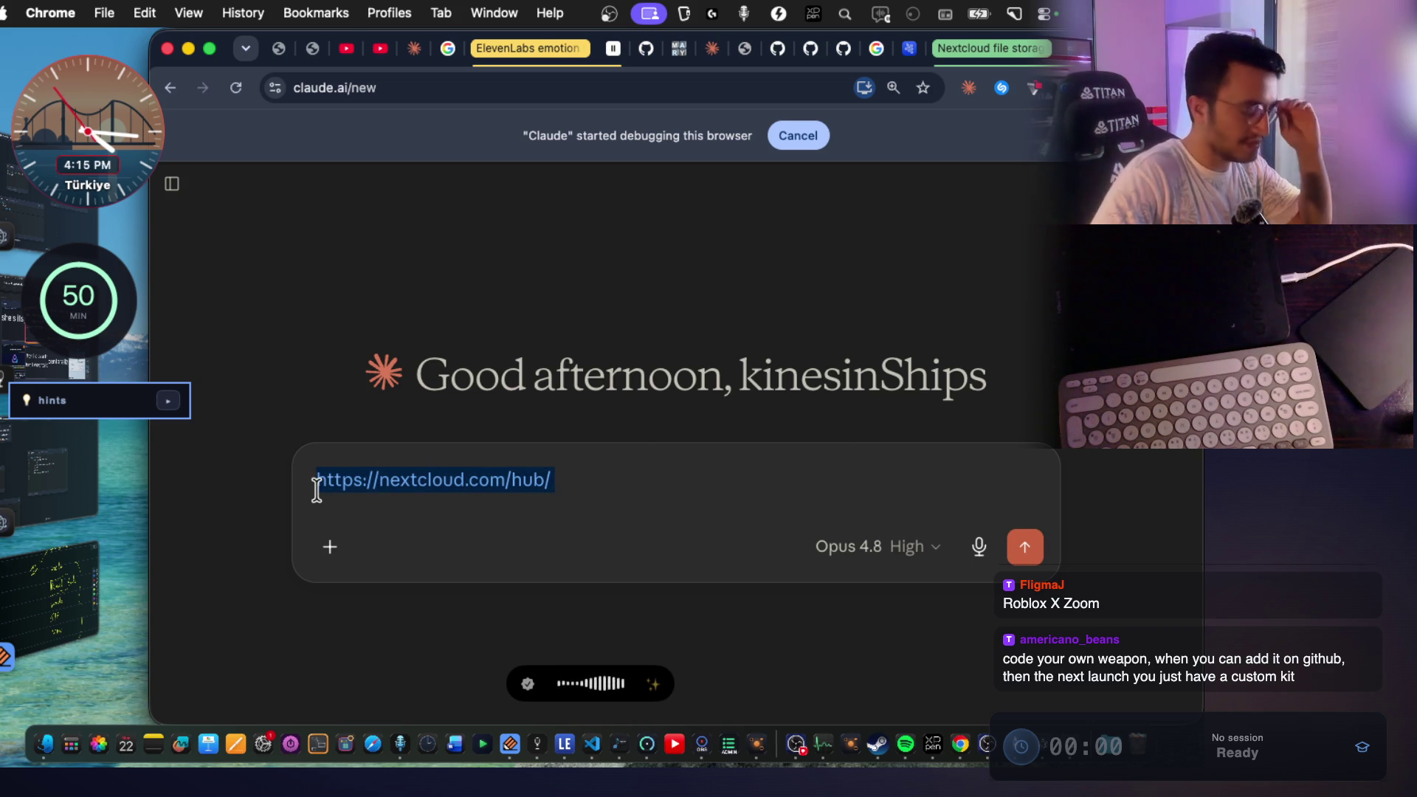
left_click(579, 478)
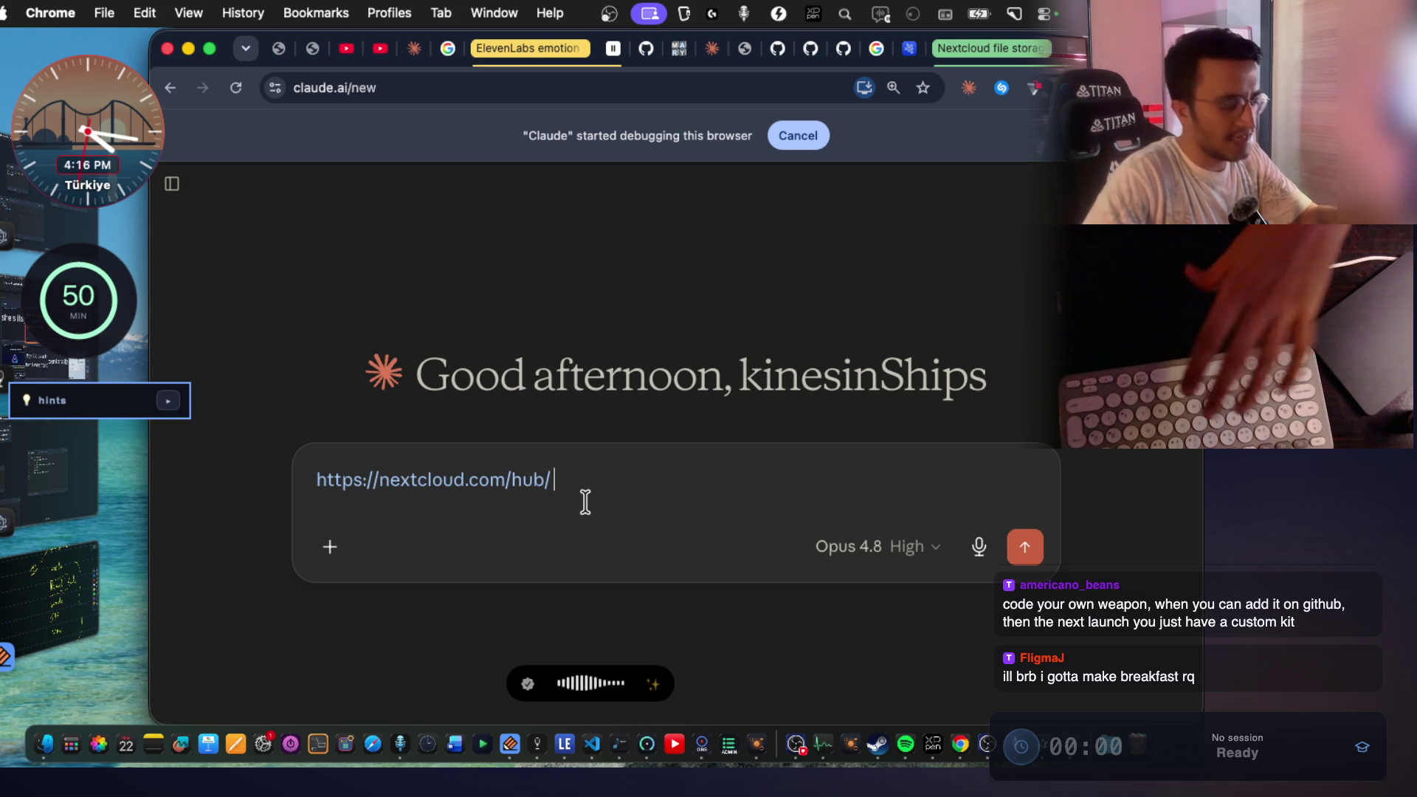
Finish dictating the question about hosting Nextcloud on a VPS for 20 friends' uploads and send it.
key("fn")
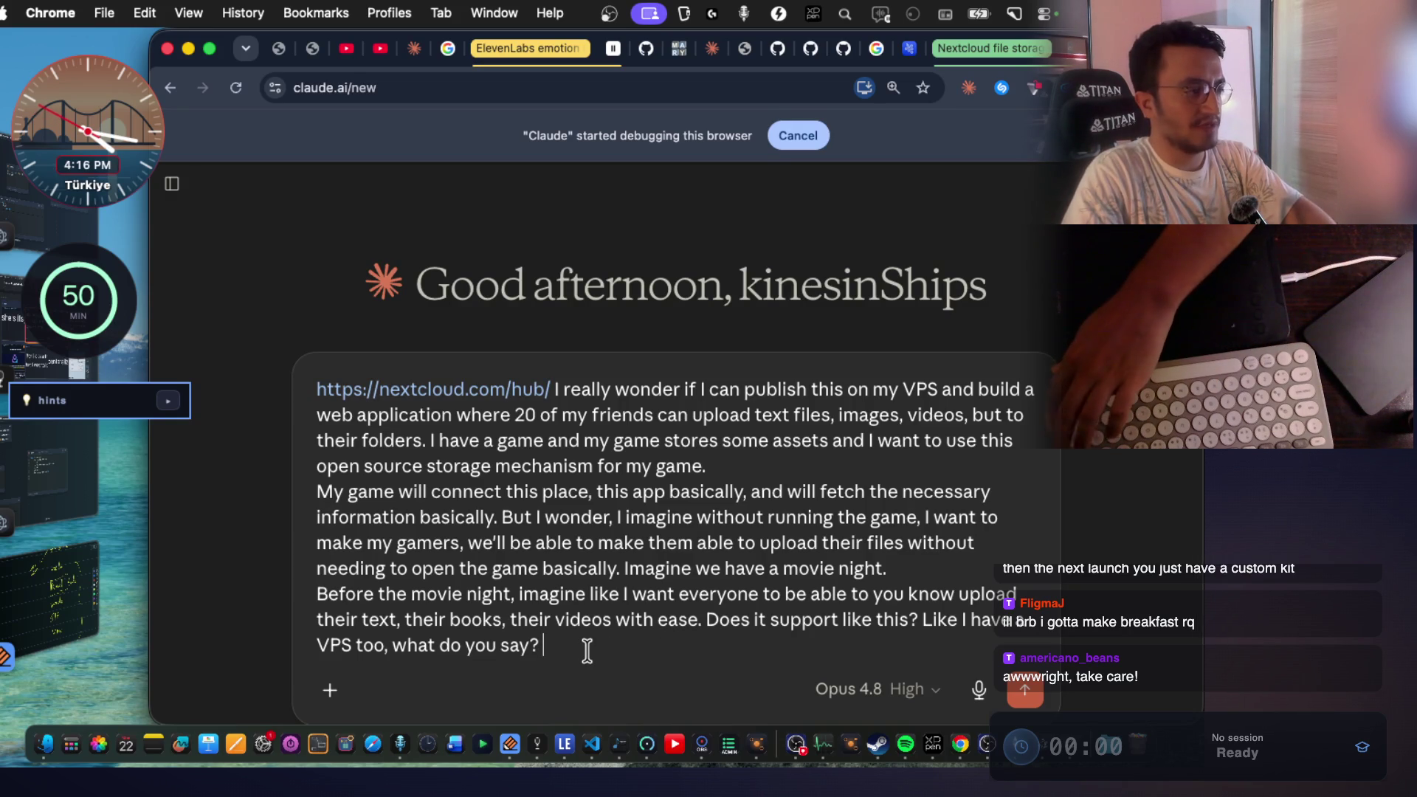
key("Return")
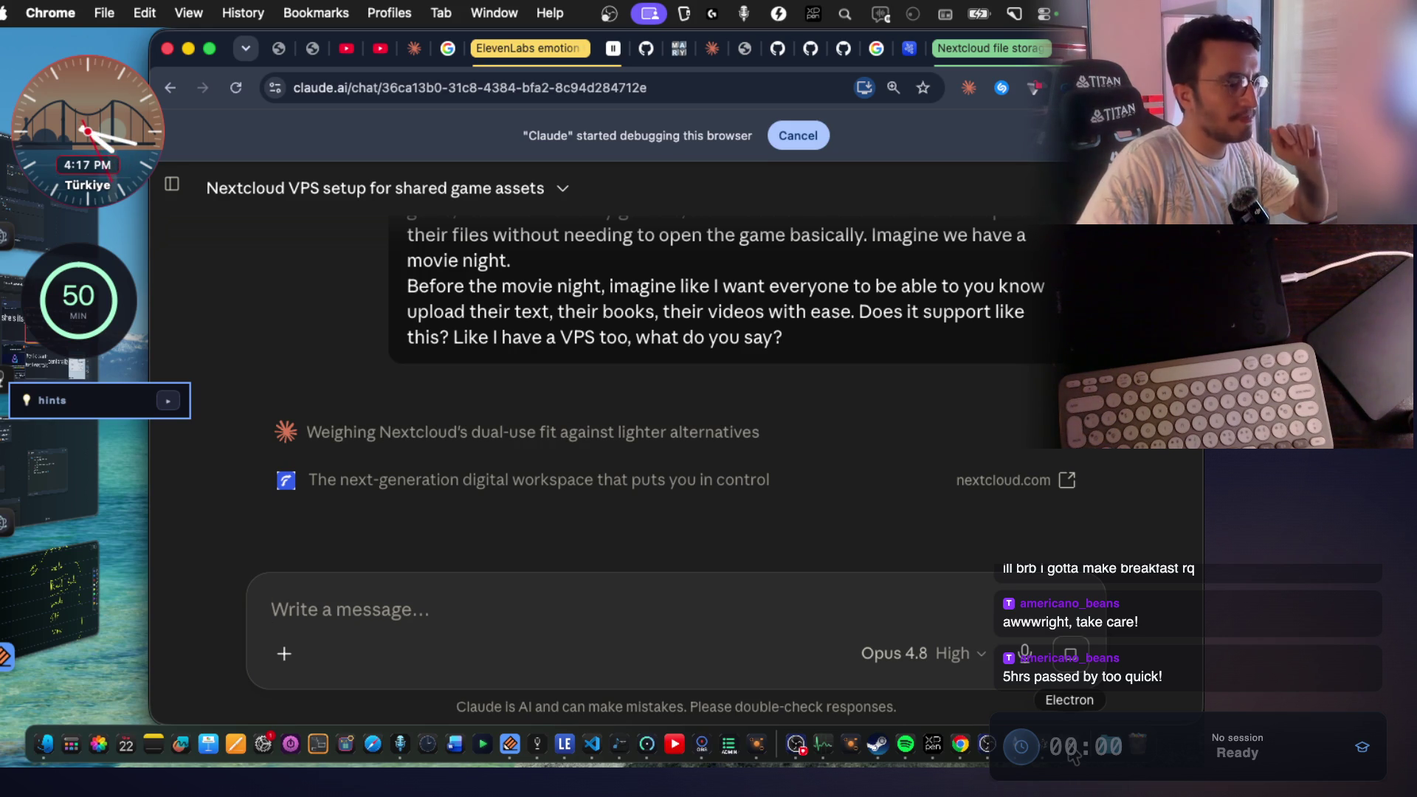
left_click(1072, 753)
mouse_move(768, 522)
left_mouse_down()
mouse_move(1048, 287)
mouse_move(781, 193)
mouse_move(712, 411)
mouse_move(788, 557)
mouse_move(714, 514)
mouse_move(724, 537)
left_mouse_up()
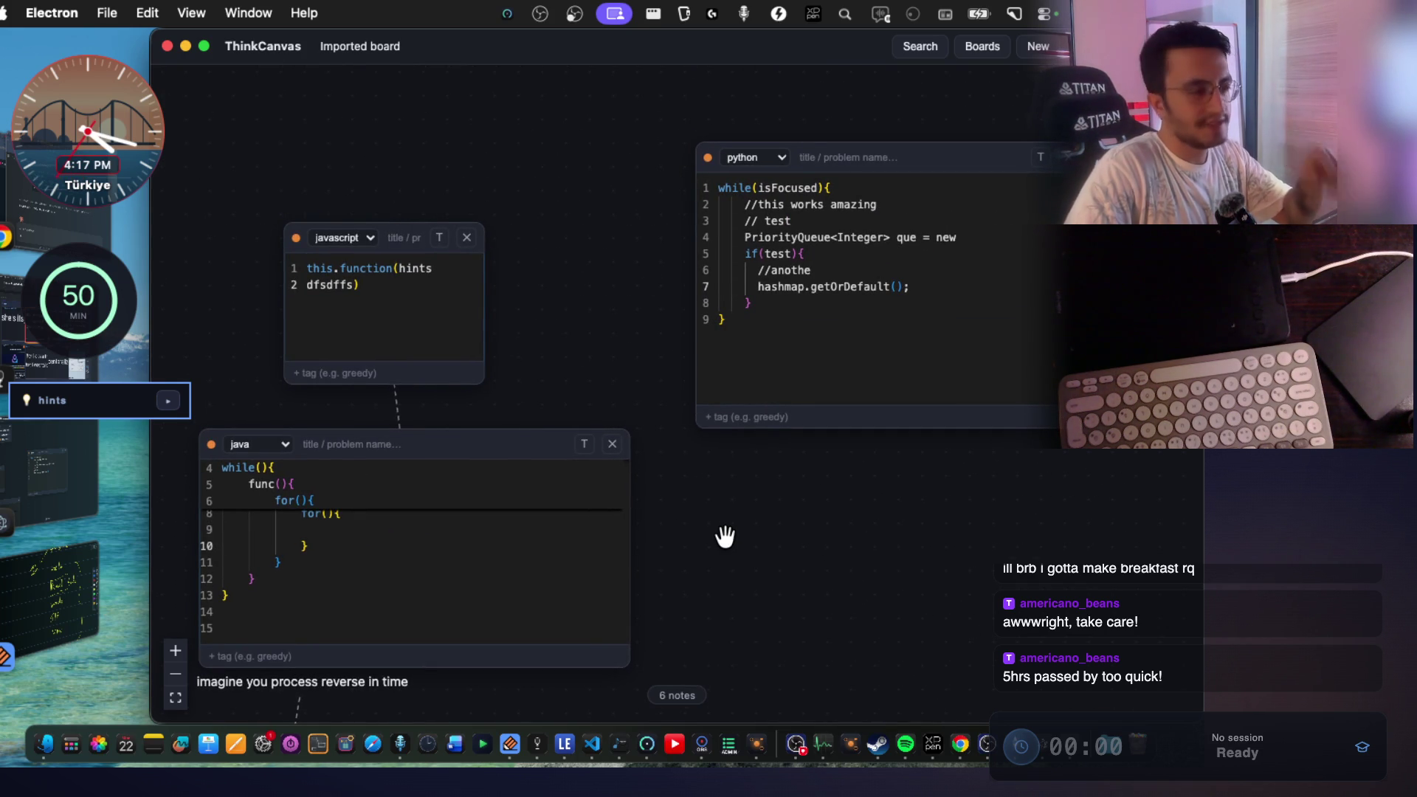
left_click(167, 403)
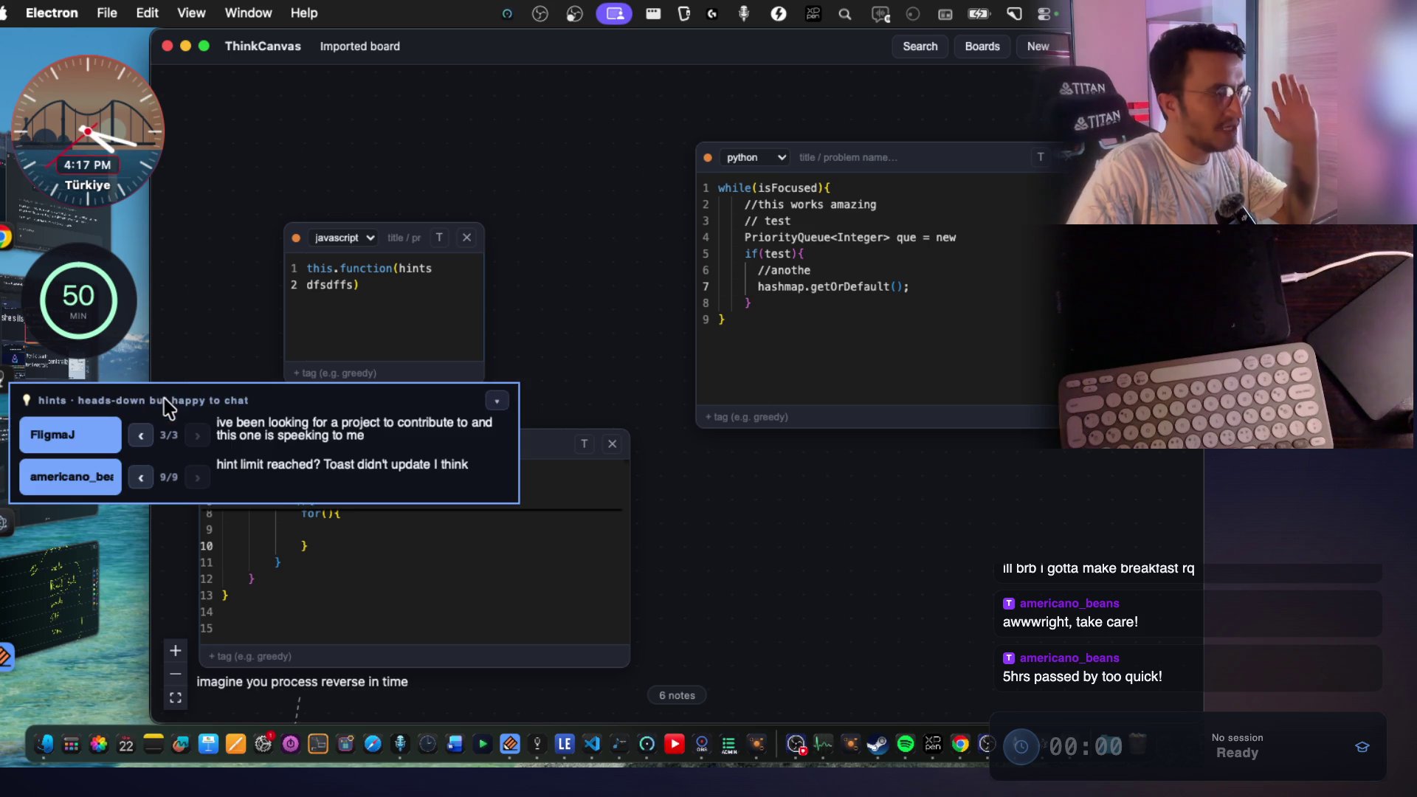
left_click(501, 405)
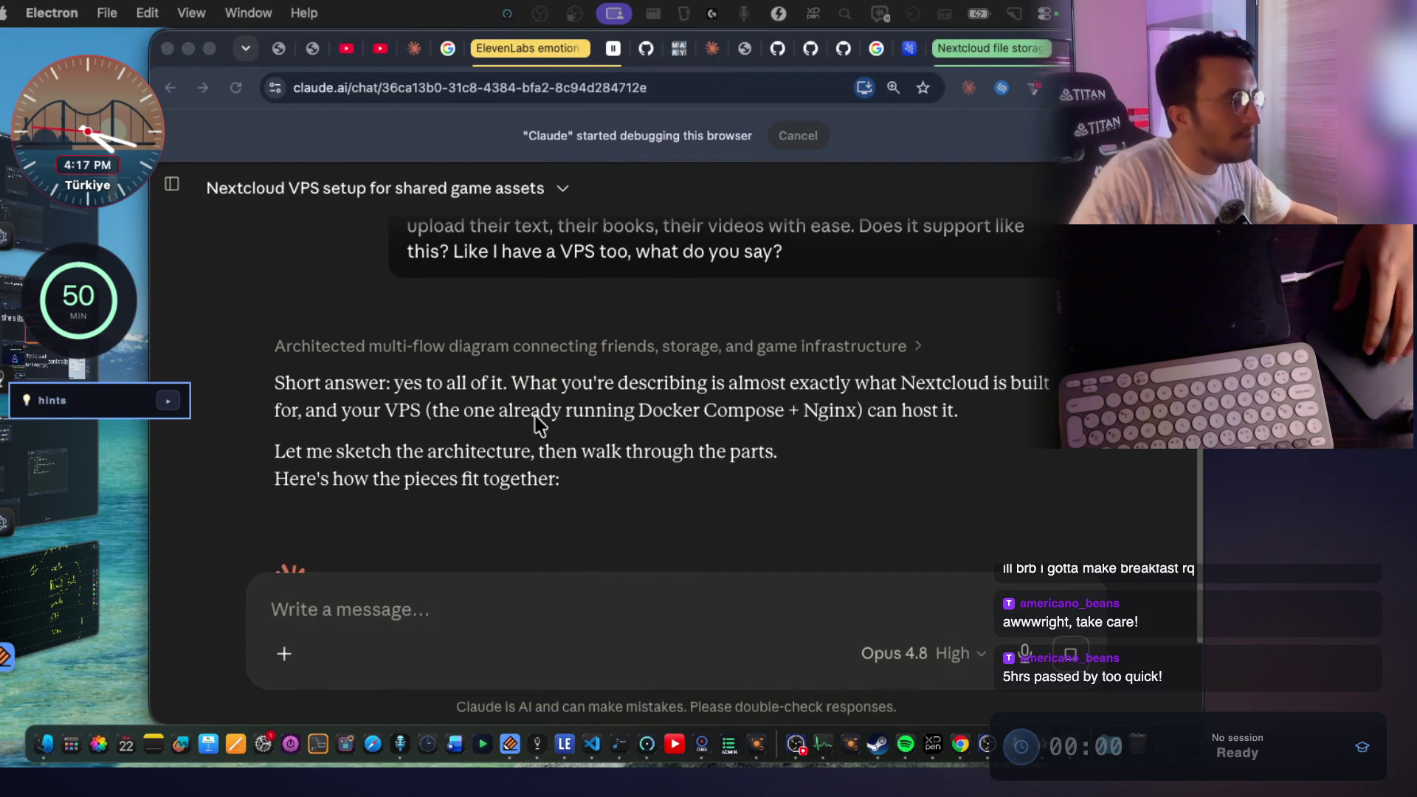
Read Claude's yes answer on hosting Nextcloud on the VPS and review its architecture diagram.
left_click(538, 395)
left_click_drag(559, 384, 1052, 391)
left_click_drag(291, 409, 996, 411)
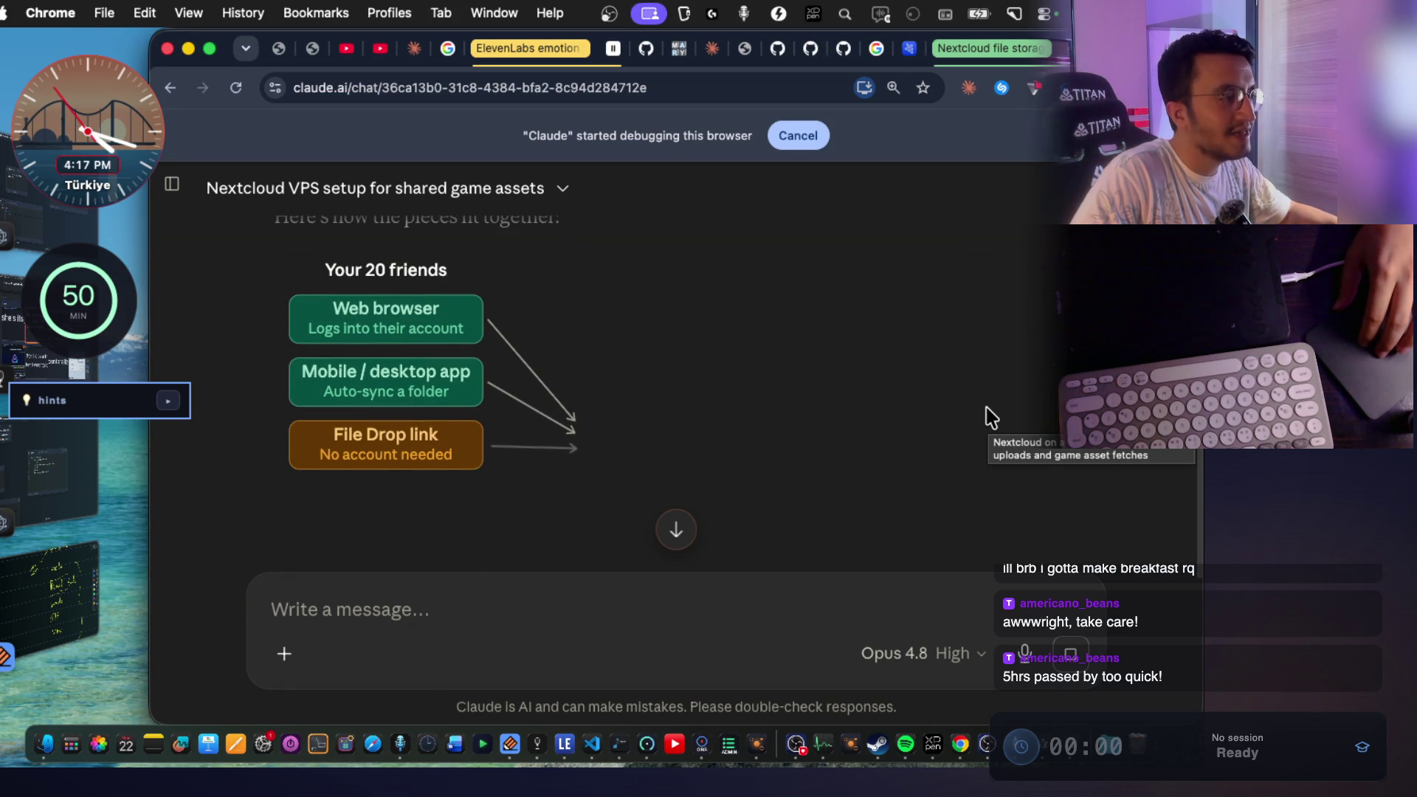
scroll(923, 358, "up", 1)
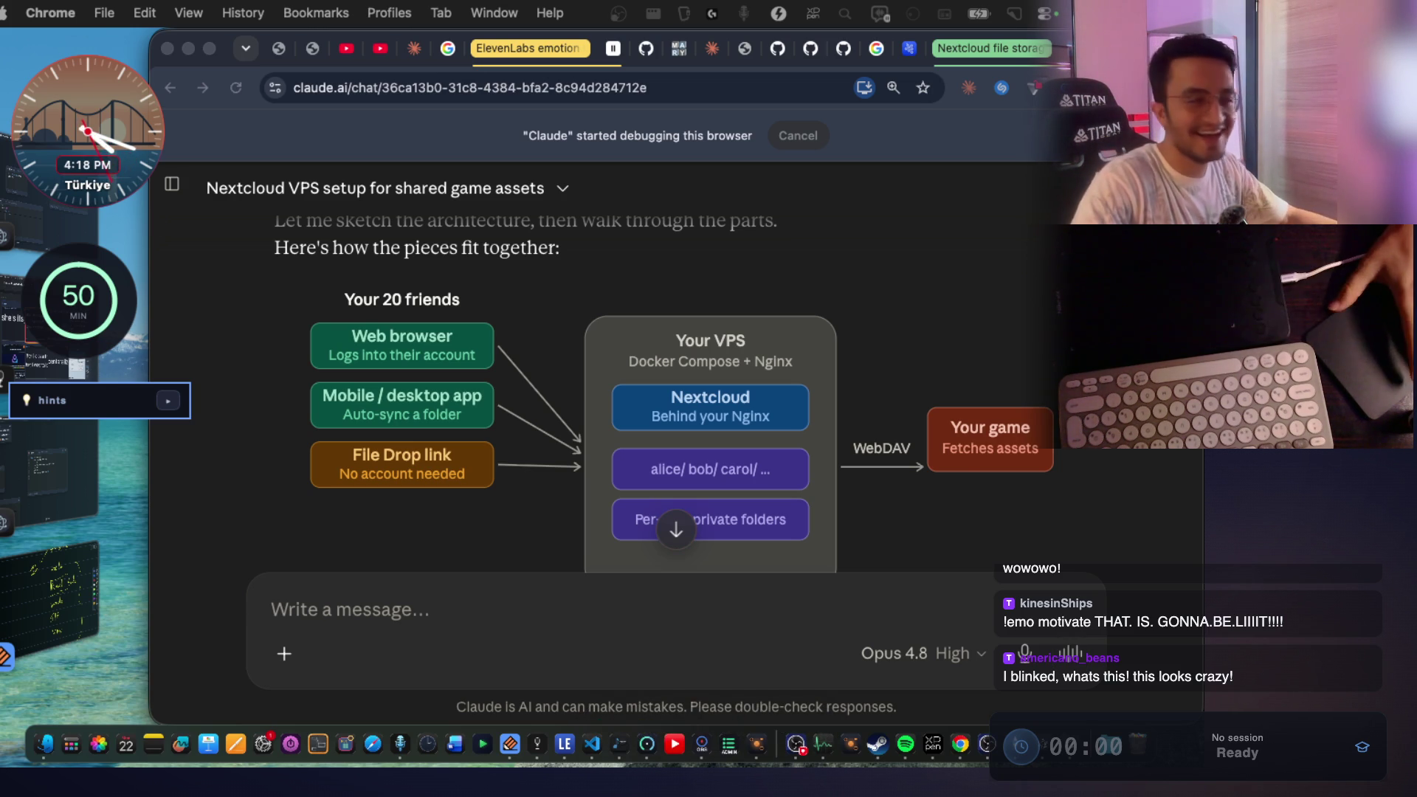
scroll(870, 406, "up", 1)
scroll(870, 405, "up", 3)
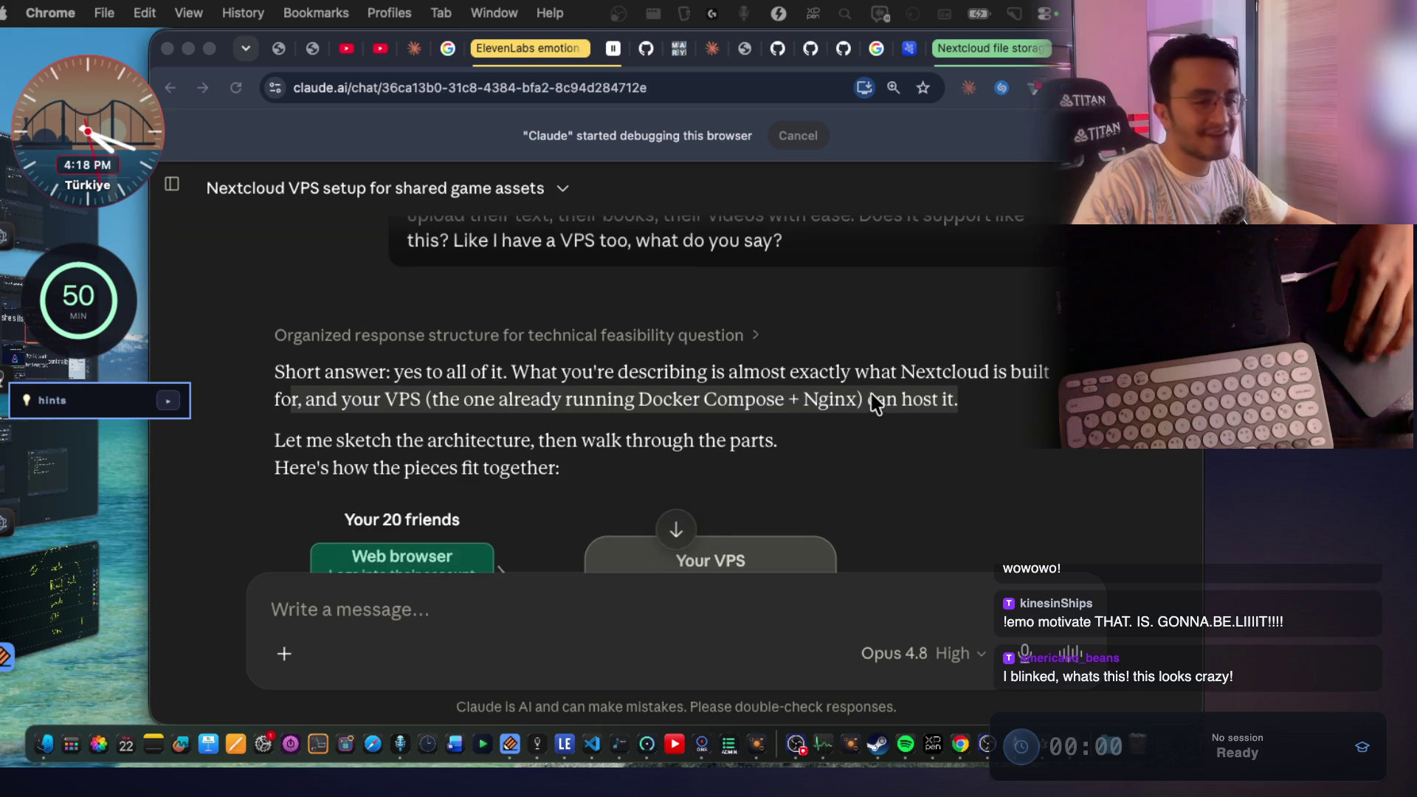
scroll(405, 399, "down", 2)
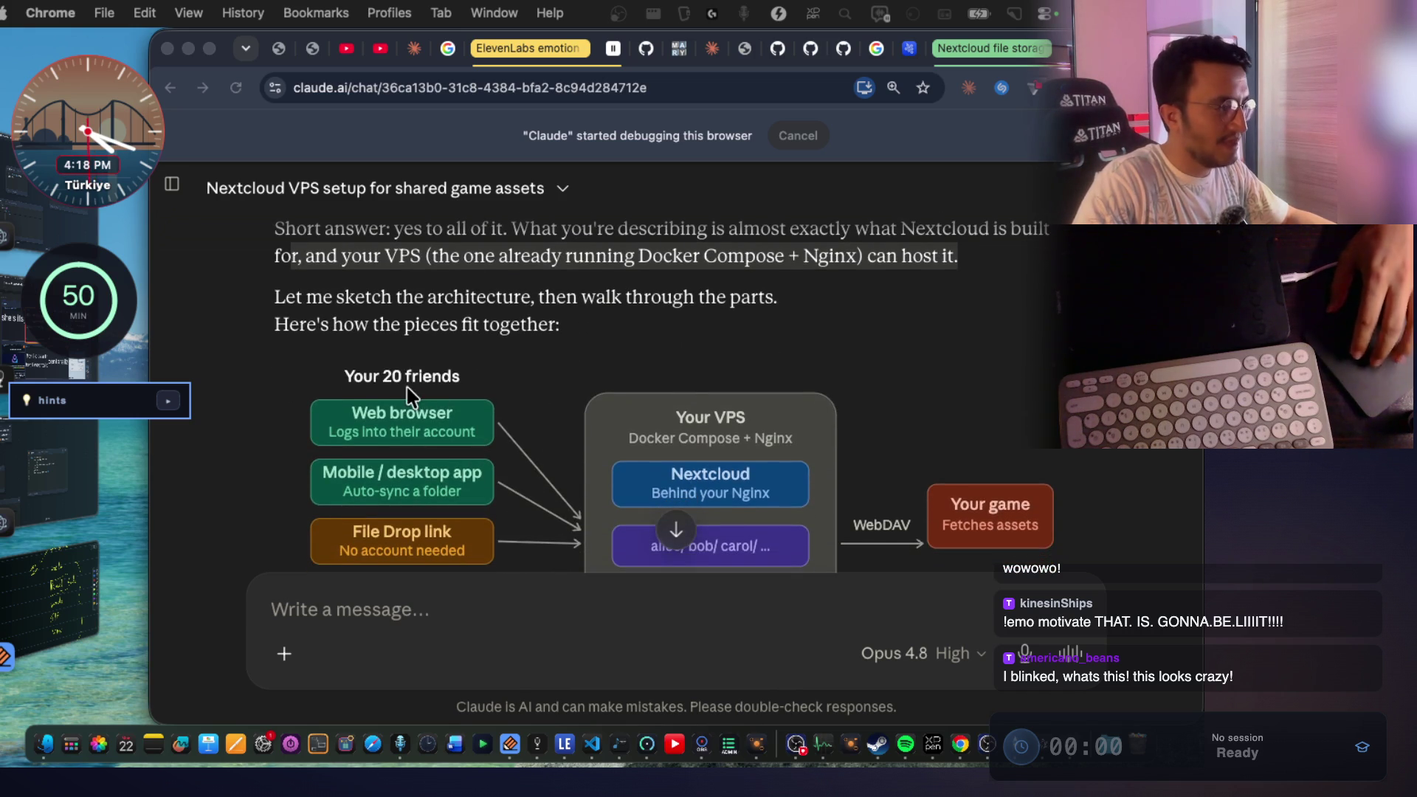
scroll(441, 343, "down", 1)
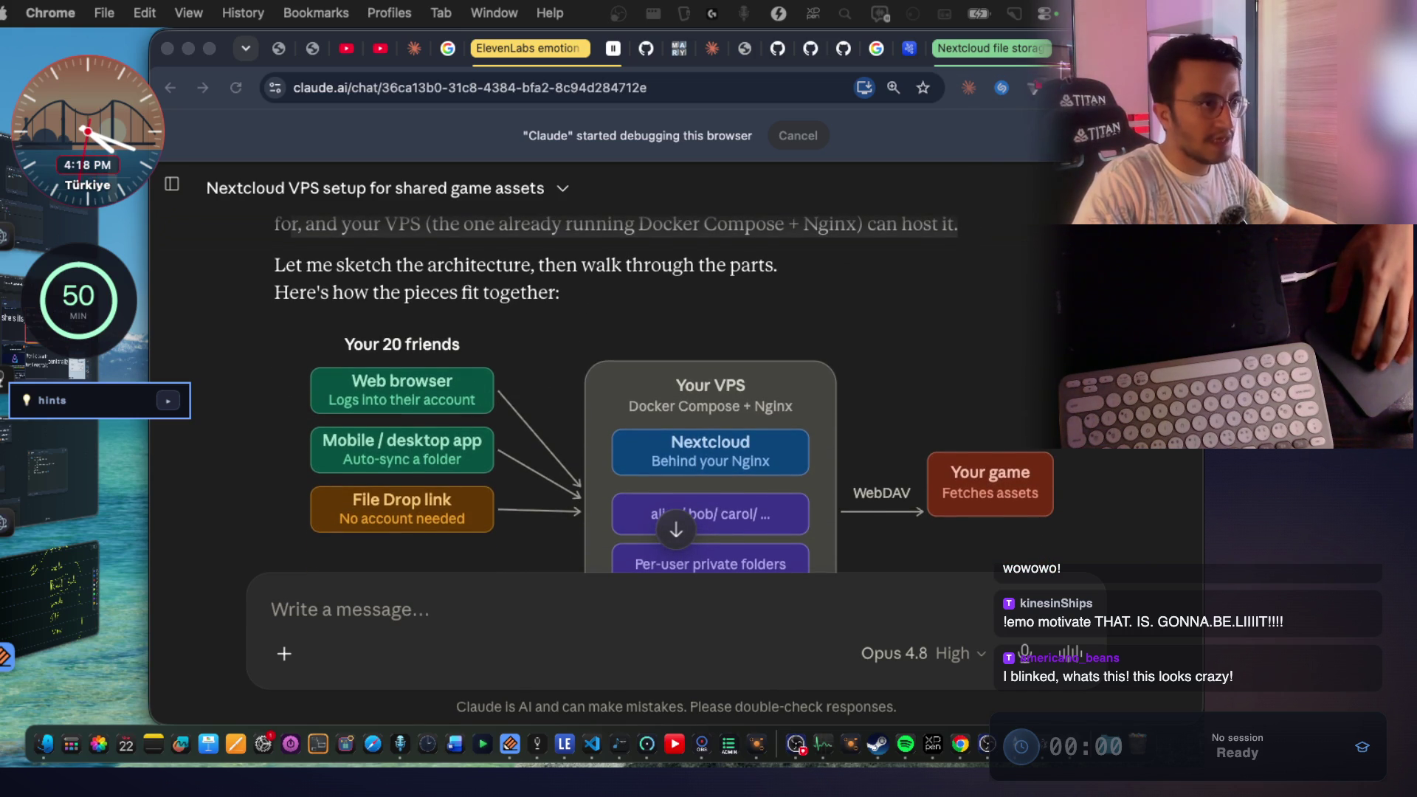
scroll(657, 391, "down", 1)
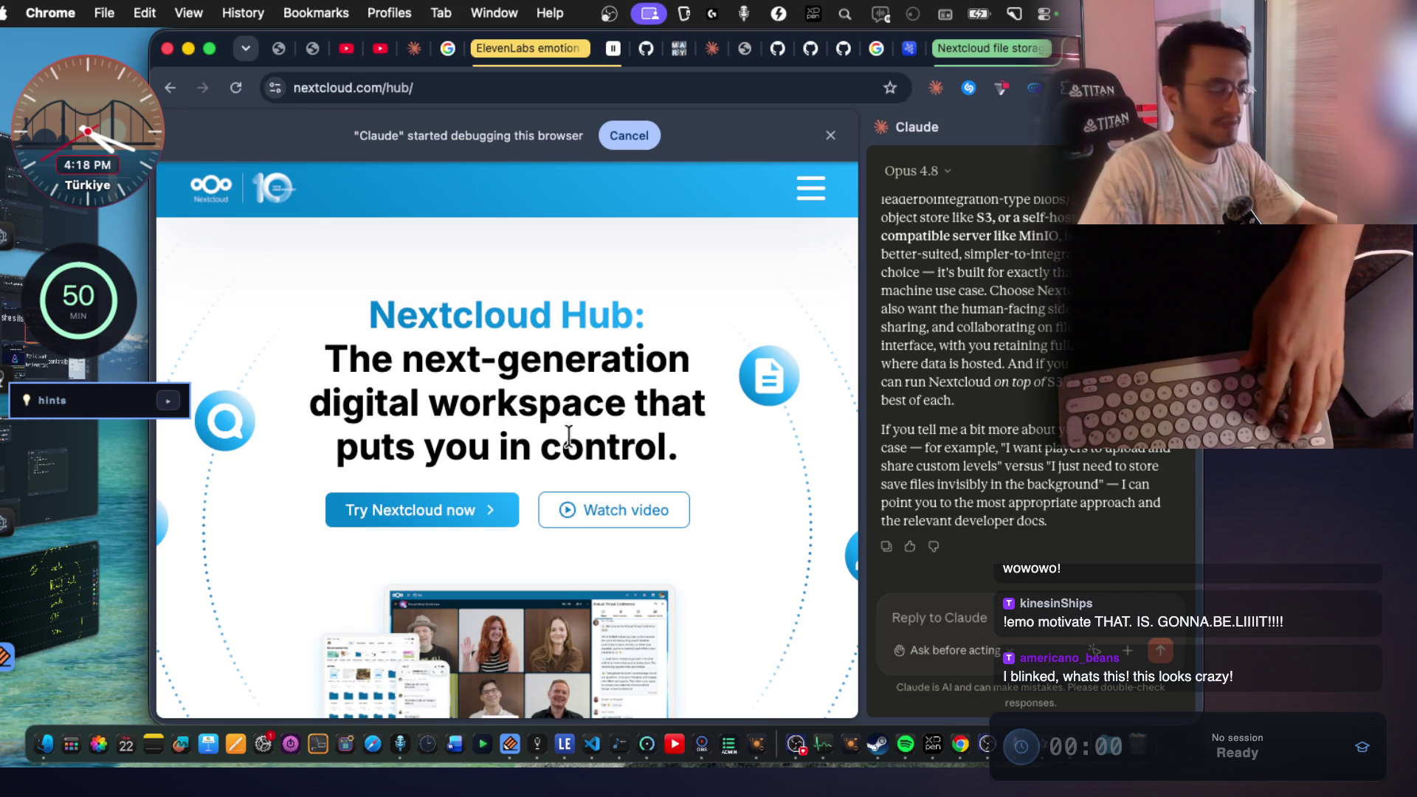
Glance at the paused YouTube Movie Night video, then return to the Claude Nextcloud chat.
key("super+grave")
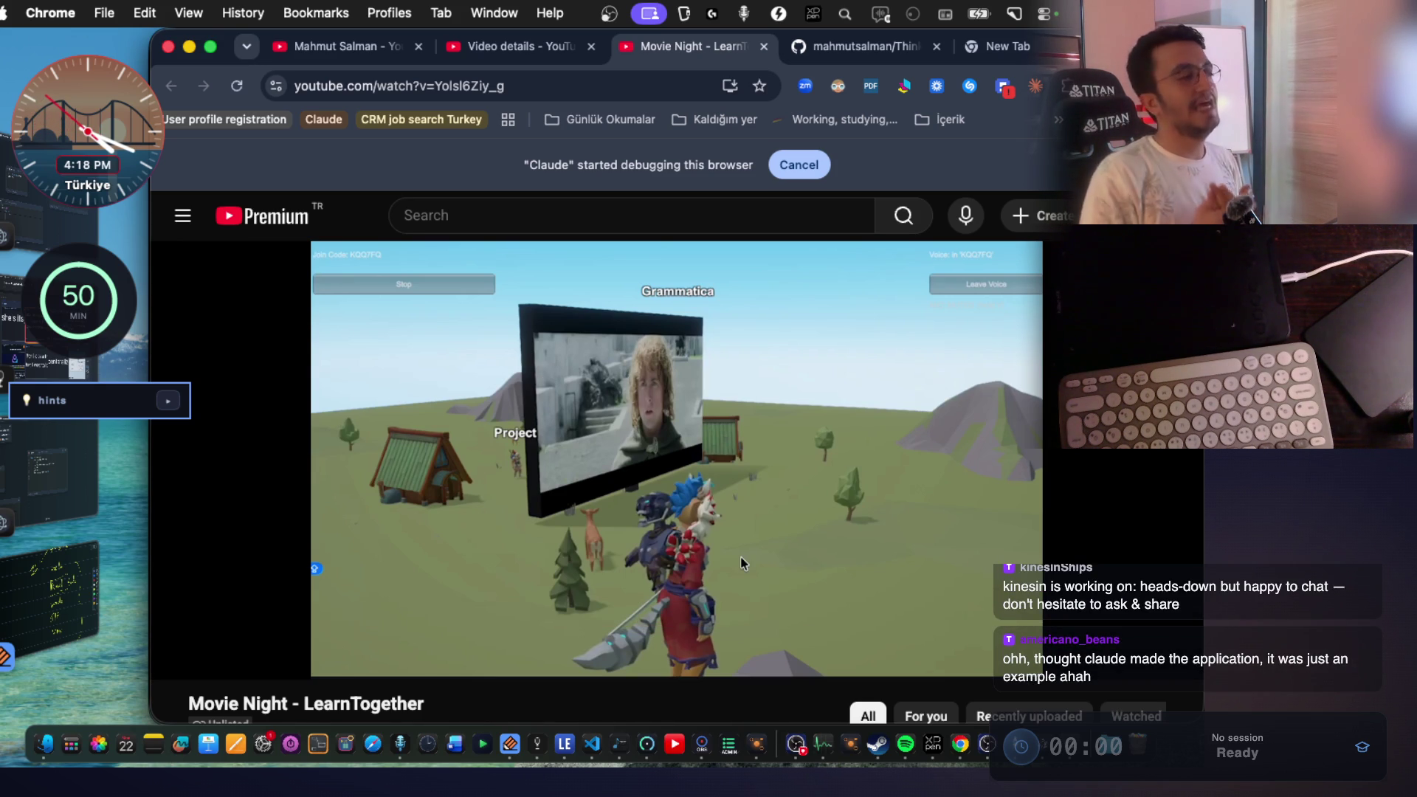
mouse_move(559, 385)
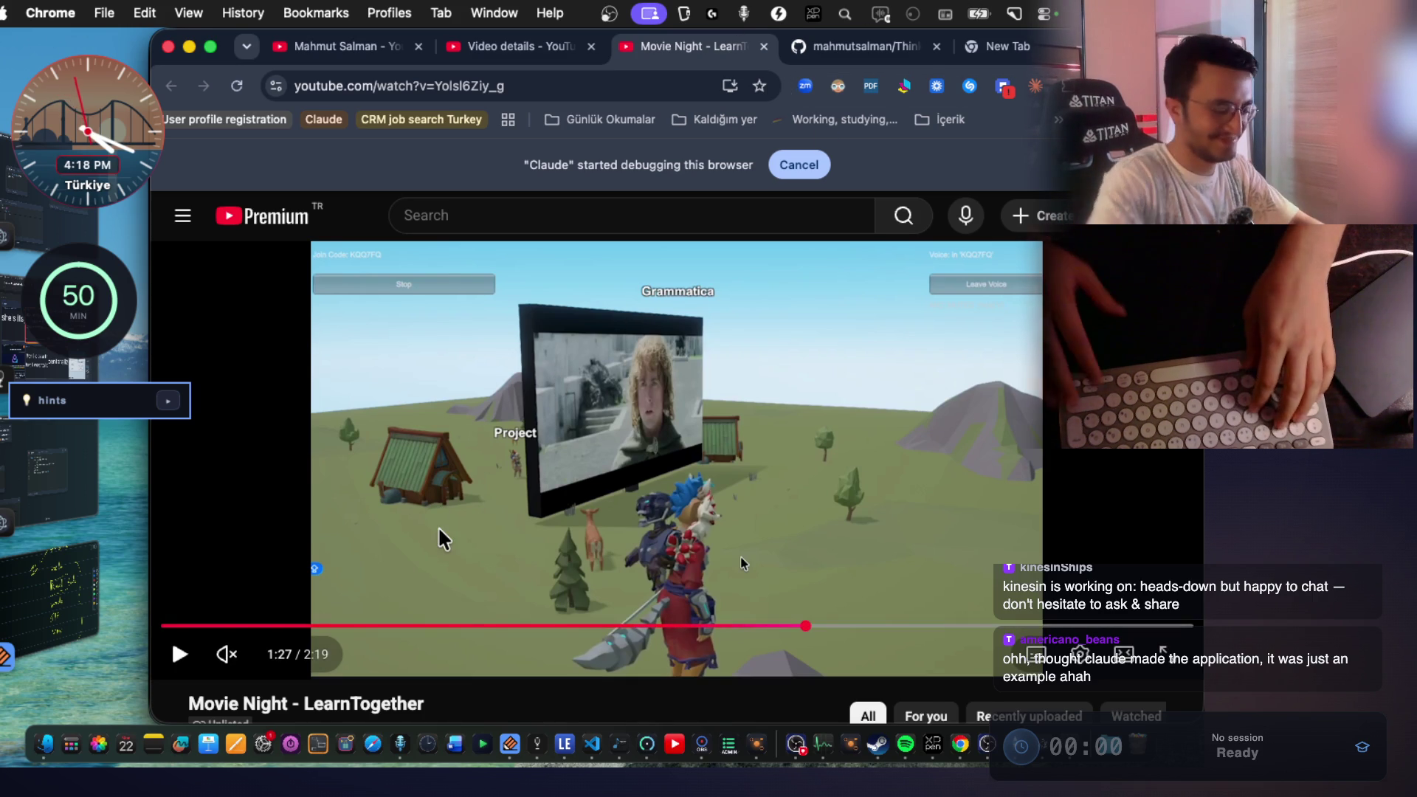
key("super+grave")
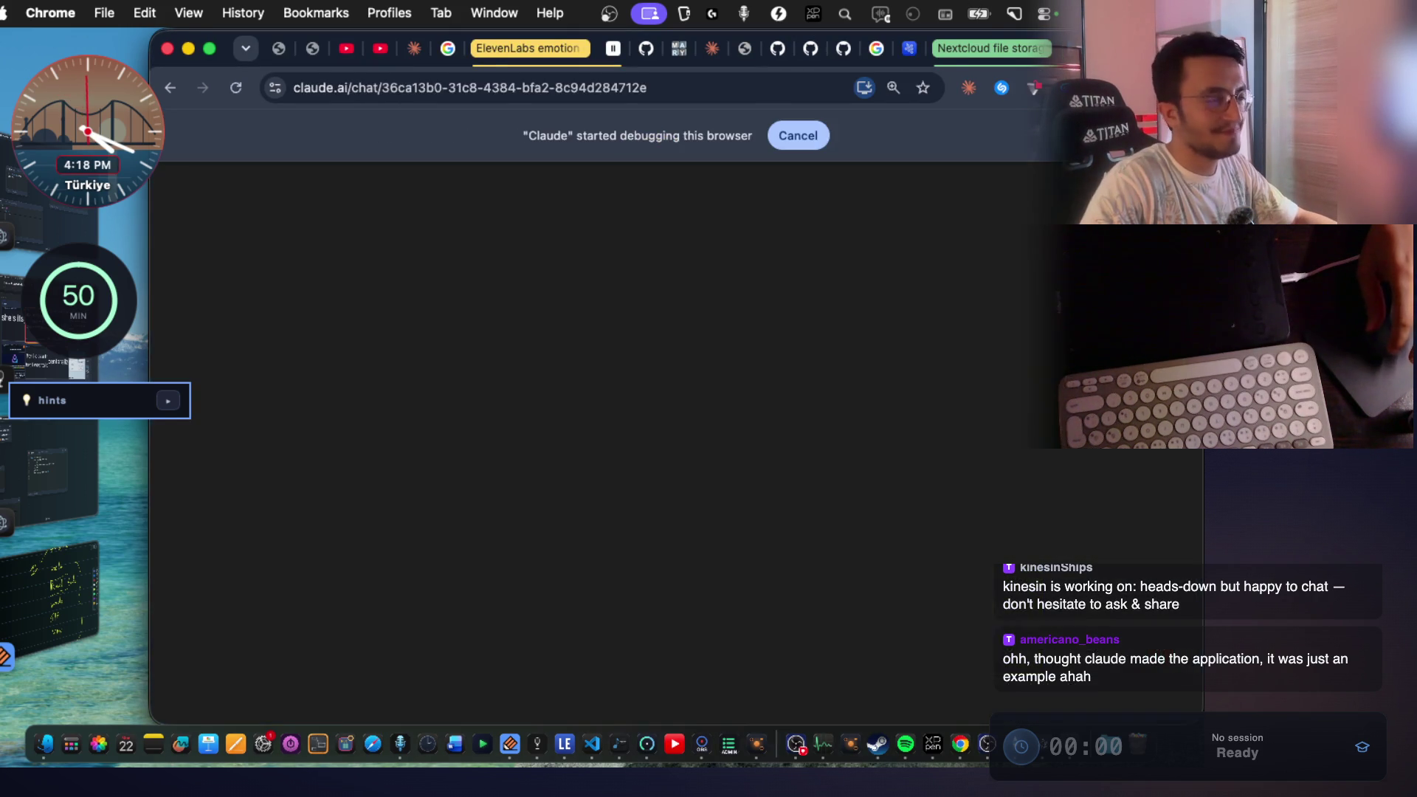
scroll(777, 378, "up", 5)
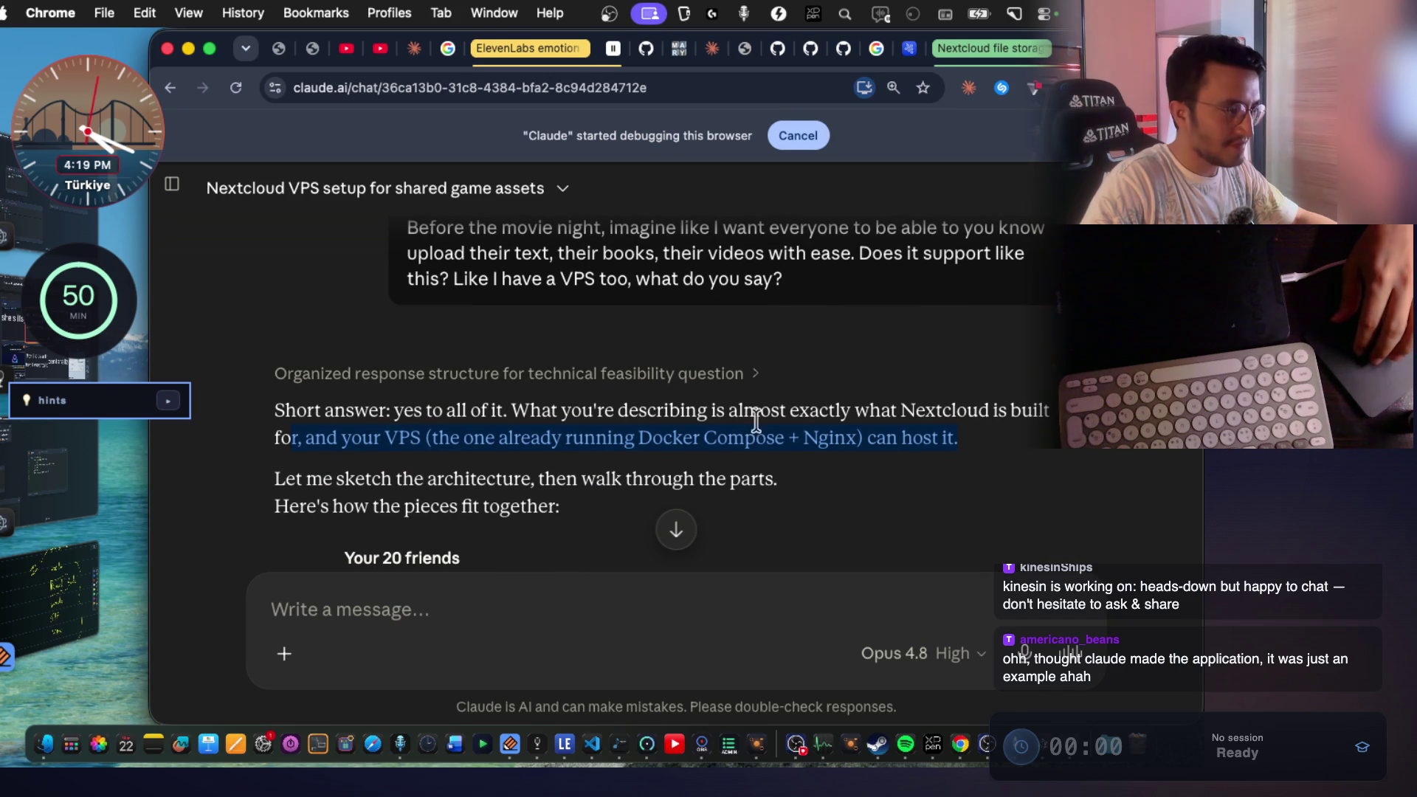
Highlight the short answer that the VPS can host Nextcloud, then open the Nextcloud screenshot in Notes.
left_click_drag(663, 412, 994, 446)
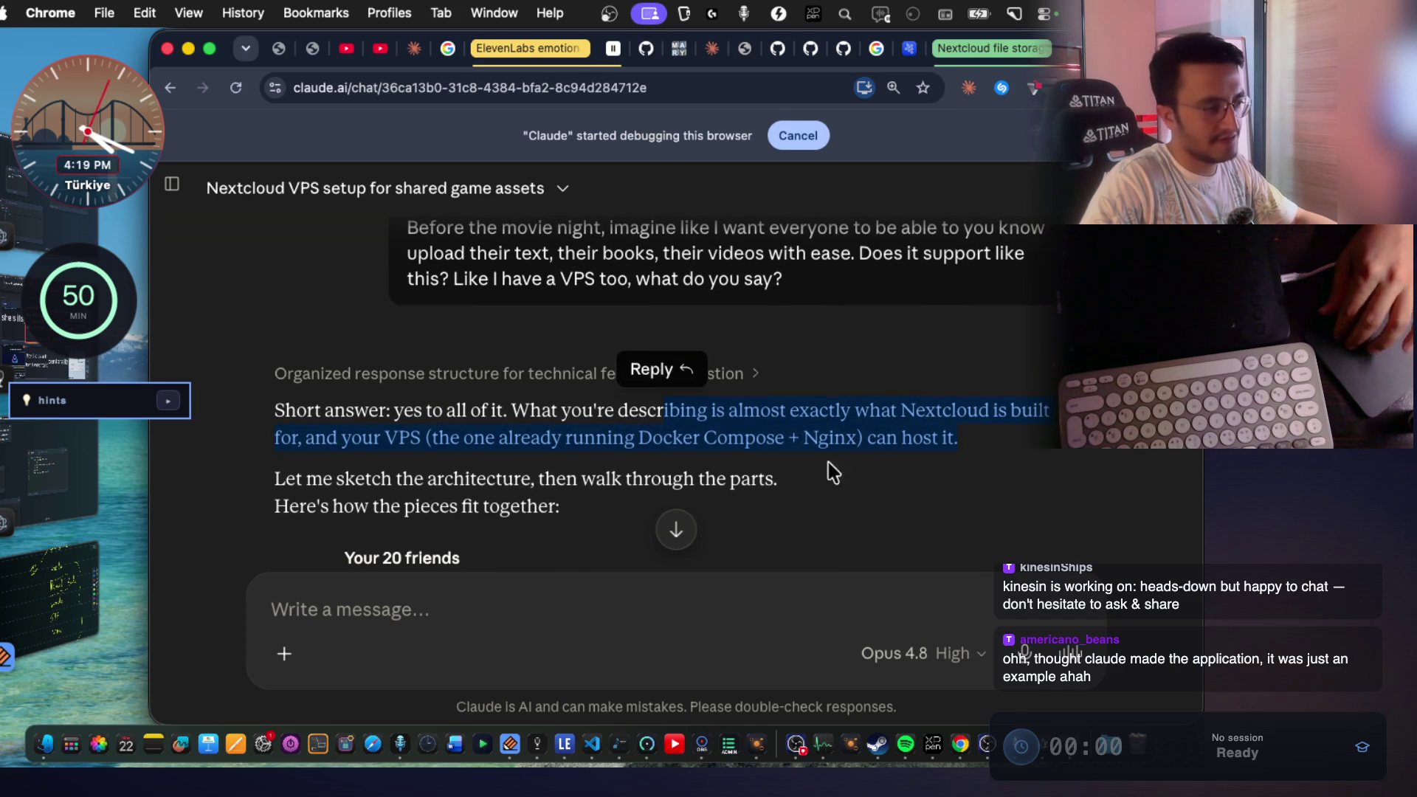
scroll(830, 471, "down", 5)
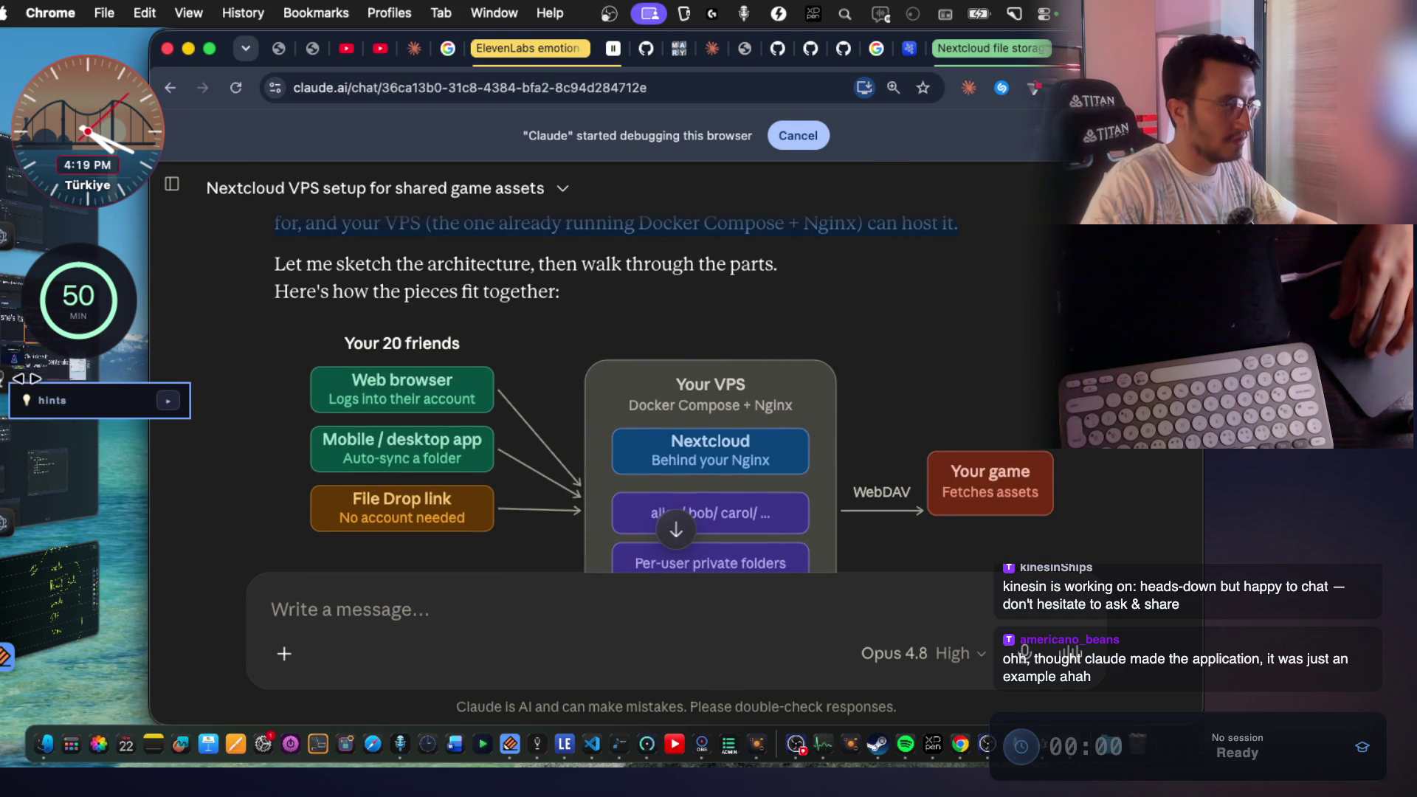
mouse_move(22, 413)
left_click(158, 425)
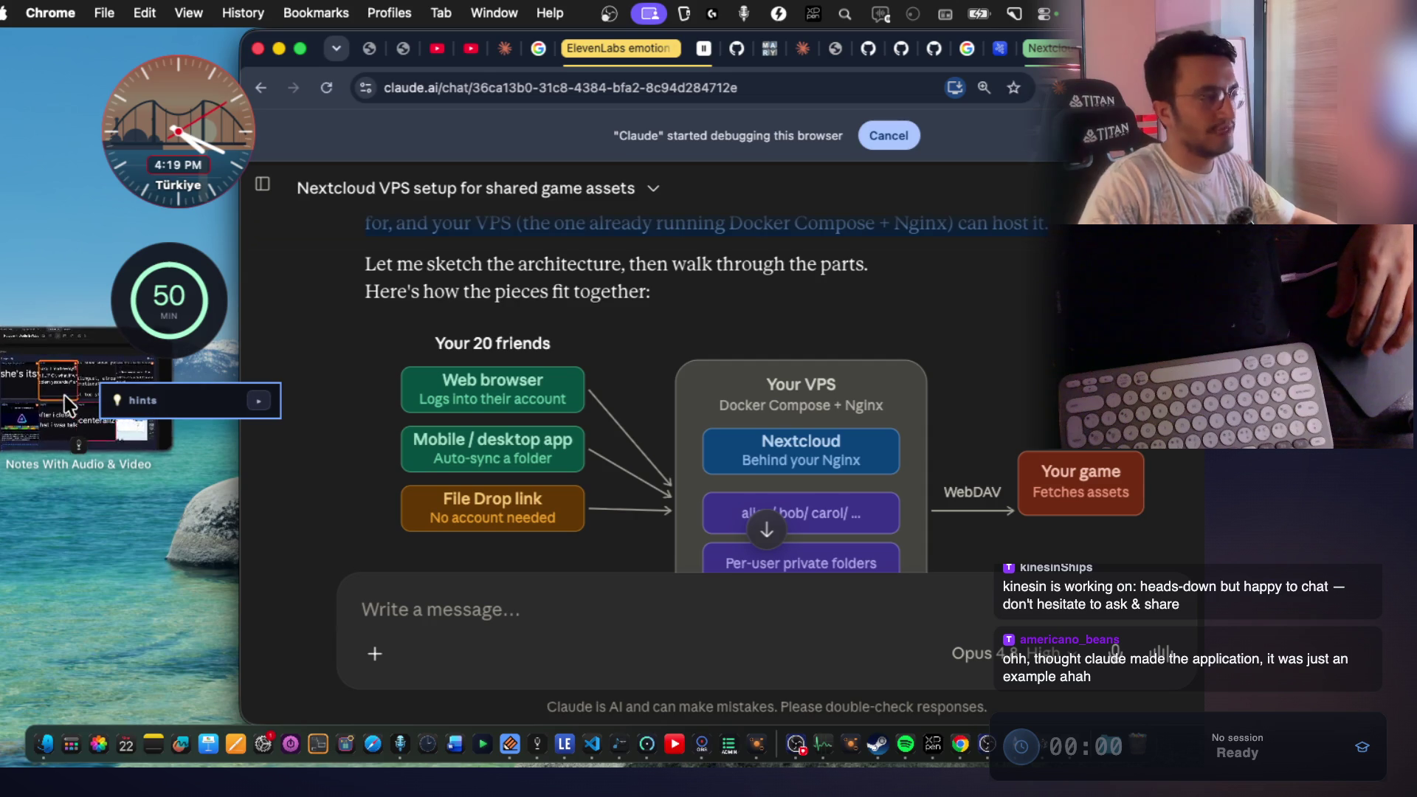
left_click(969, 544)
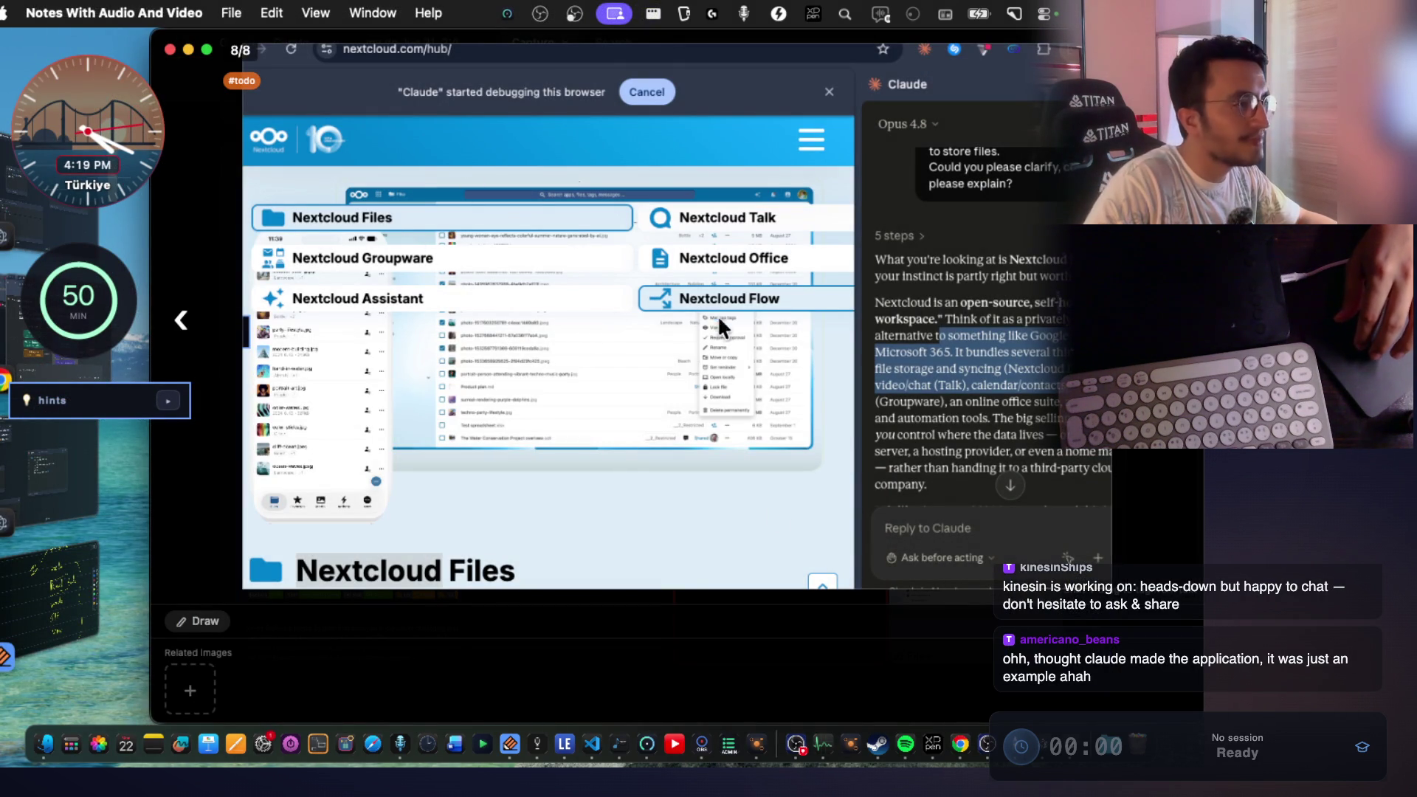
Add a LEARNED! tag to the Nextcloud screenshot alongside todo.
right_click(720, 347)
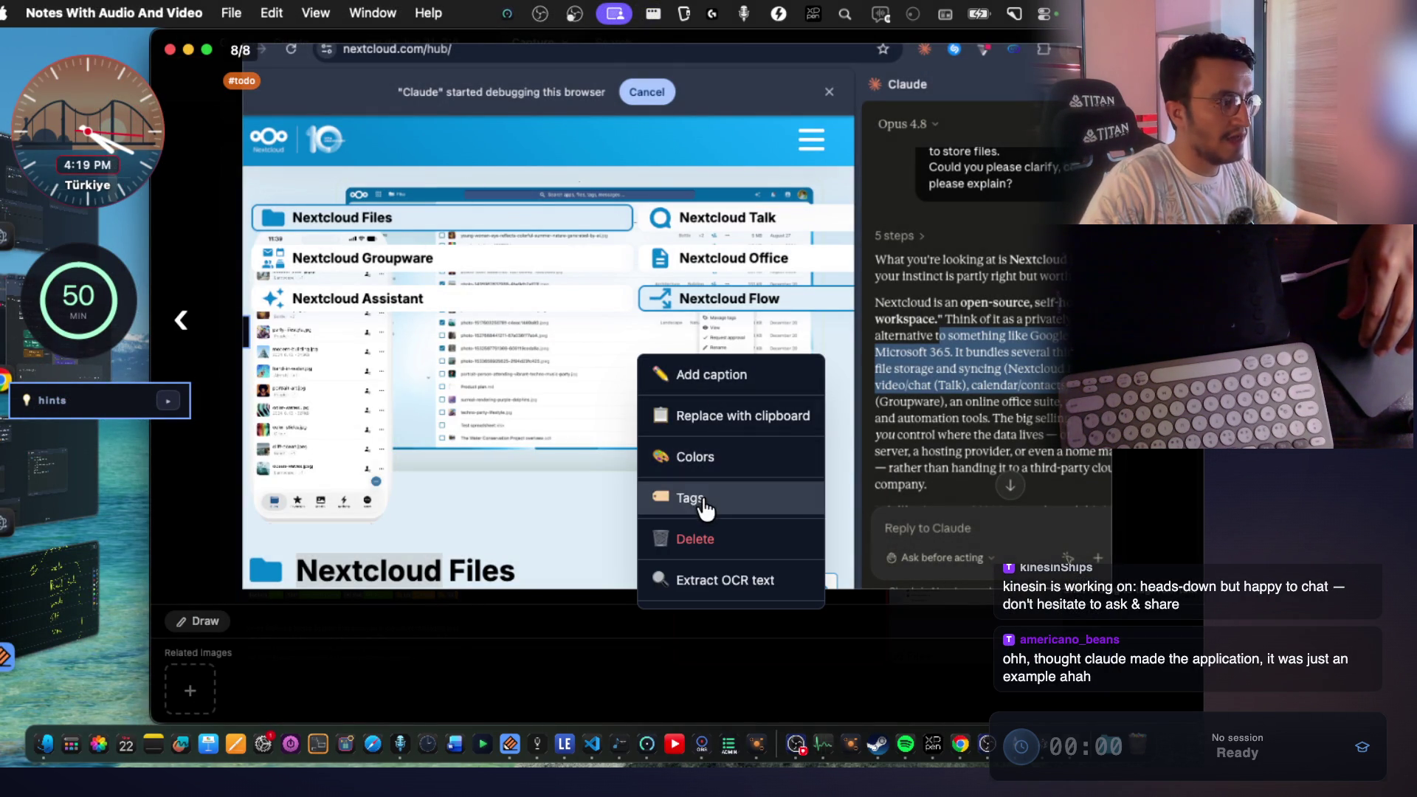
left_click(690, 499)
type("LEARNED! × languages/english/word")
left_click(582, 440)
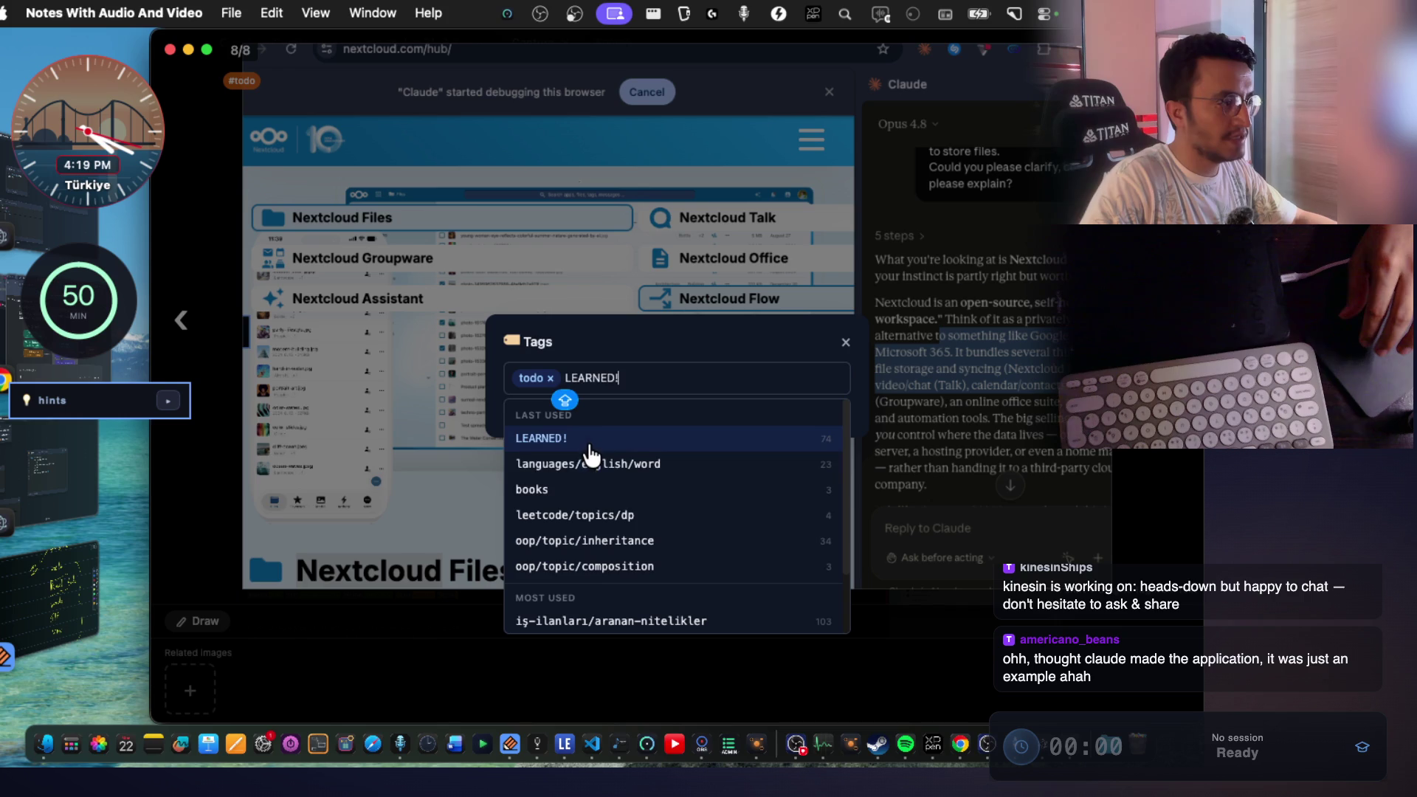
left_click(846, 342)
Mark the screenshot with every colour: red, orange, yellow, green, teal, blue, pink, purple and grey.
right_click(709, 310)
left_click(733, 366)
left_click(727, 398)
left_click(761, 398)
left_click(796, 399)
left_click(830, 399)
left_click(861, 401)
left_click(727, 429)
left_click(761, 429)
left_click(827, 432)
left_click(796, 430)
left_click(863, 429)
key("Escape")
key("Escape")
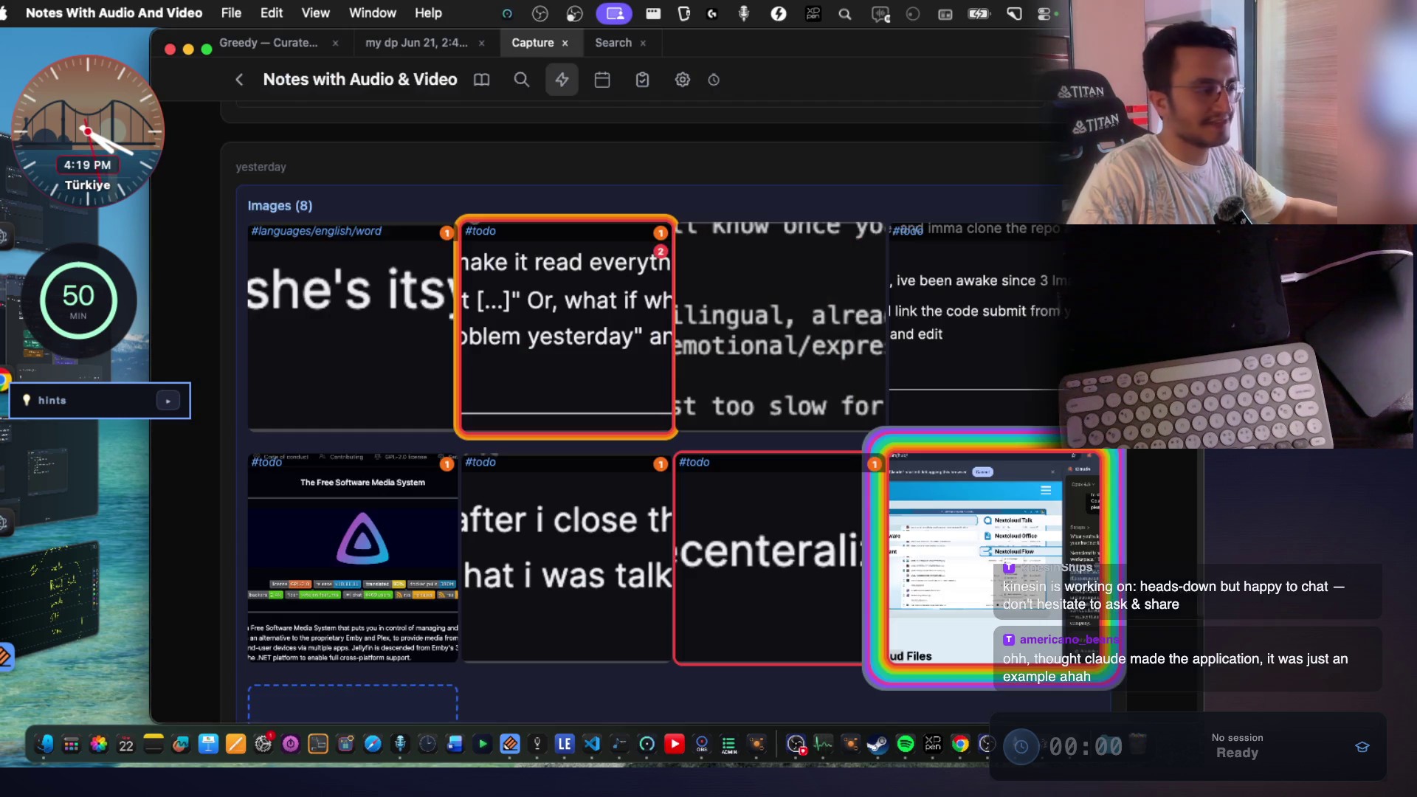
scroll(774, 406, "up", 6)
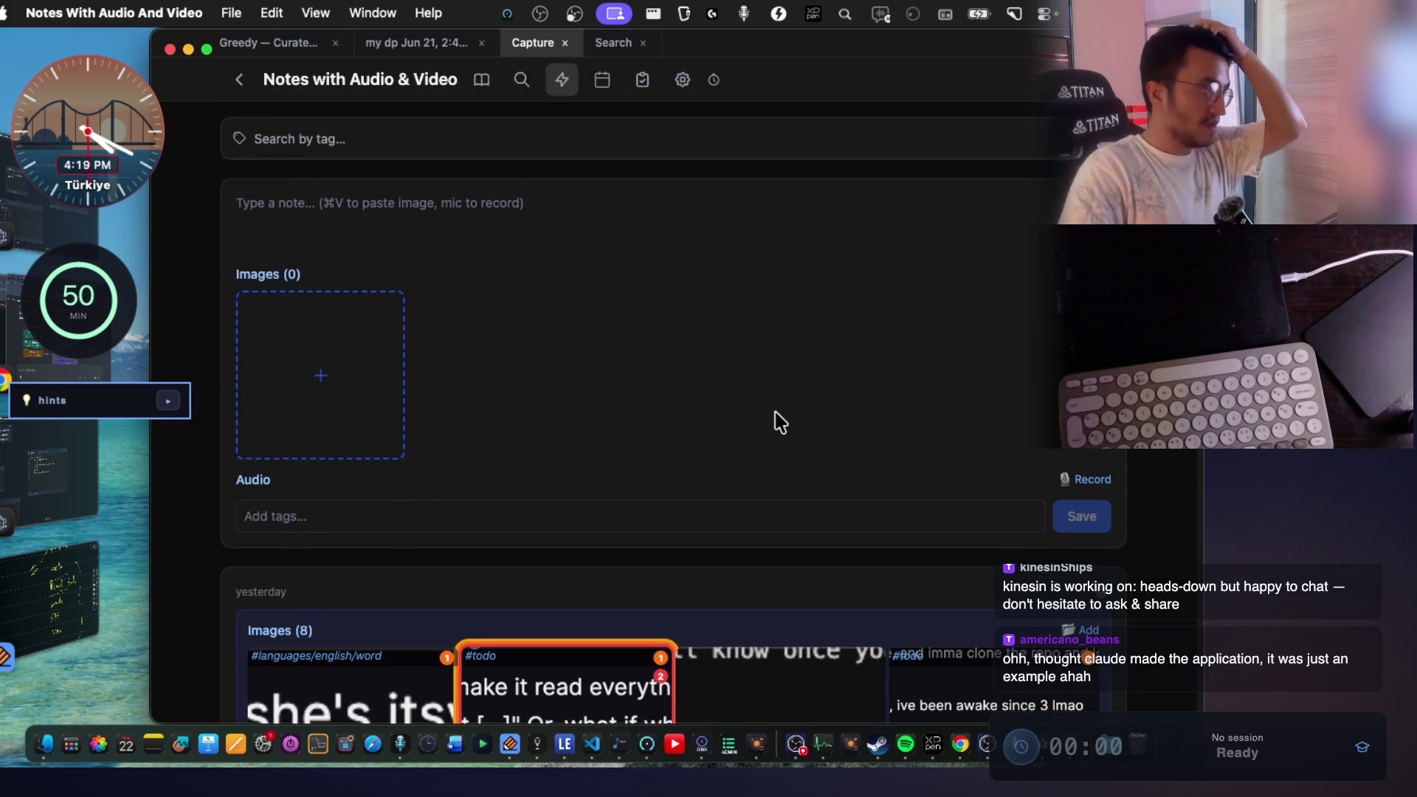
key("super+Tab")
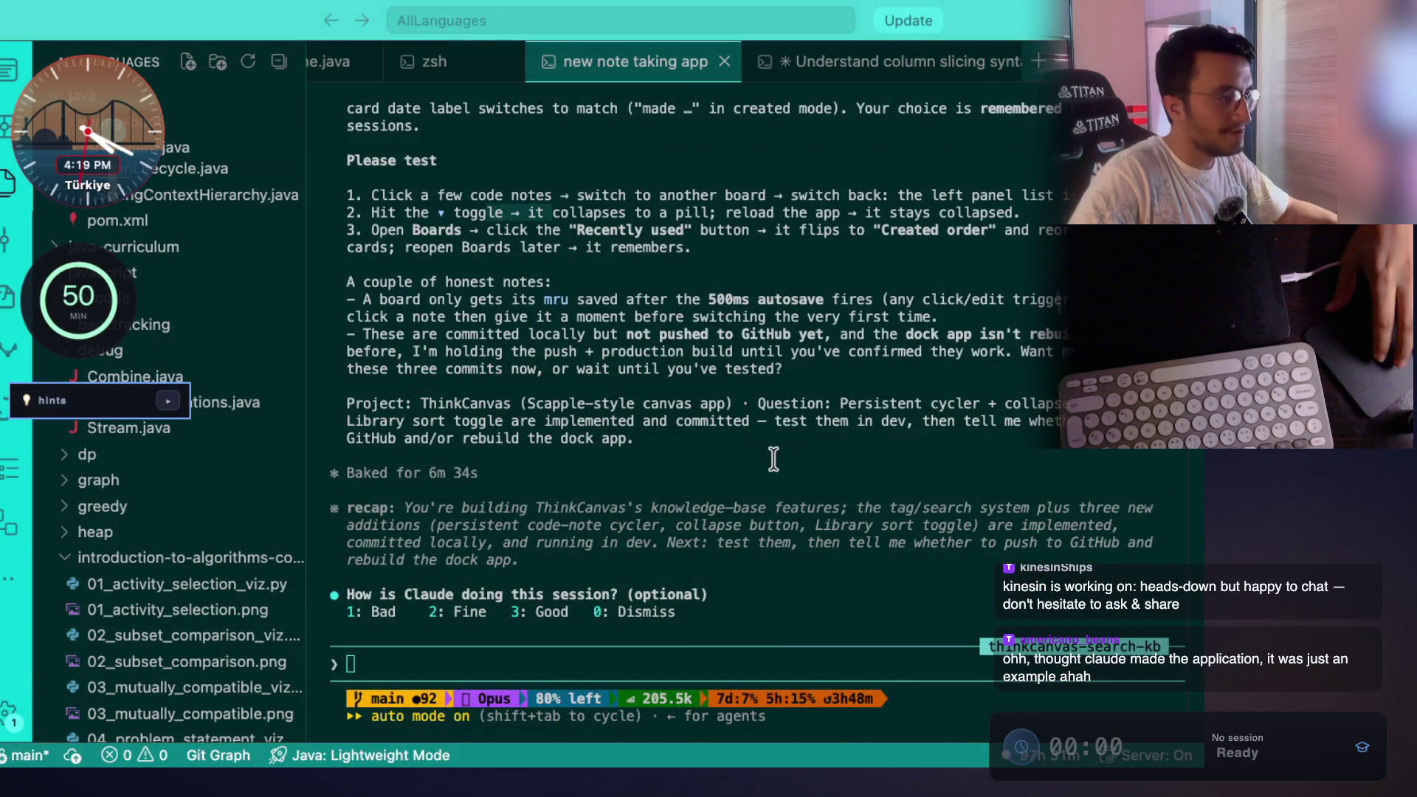
scroll(773, 458, "up", 5)
scroll(774, 457, "up", 3)
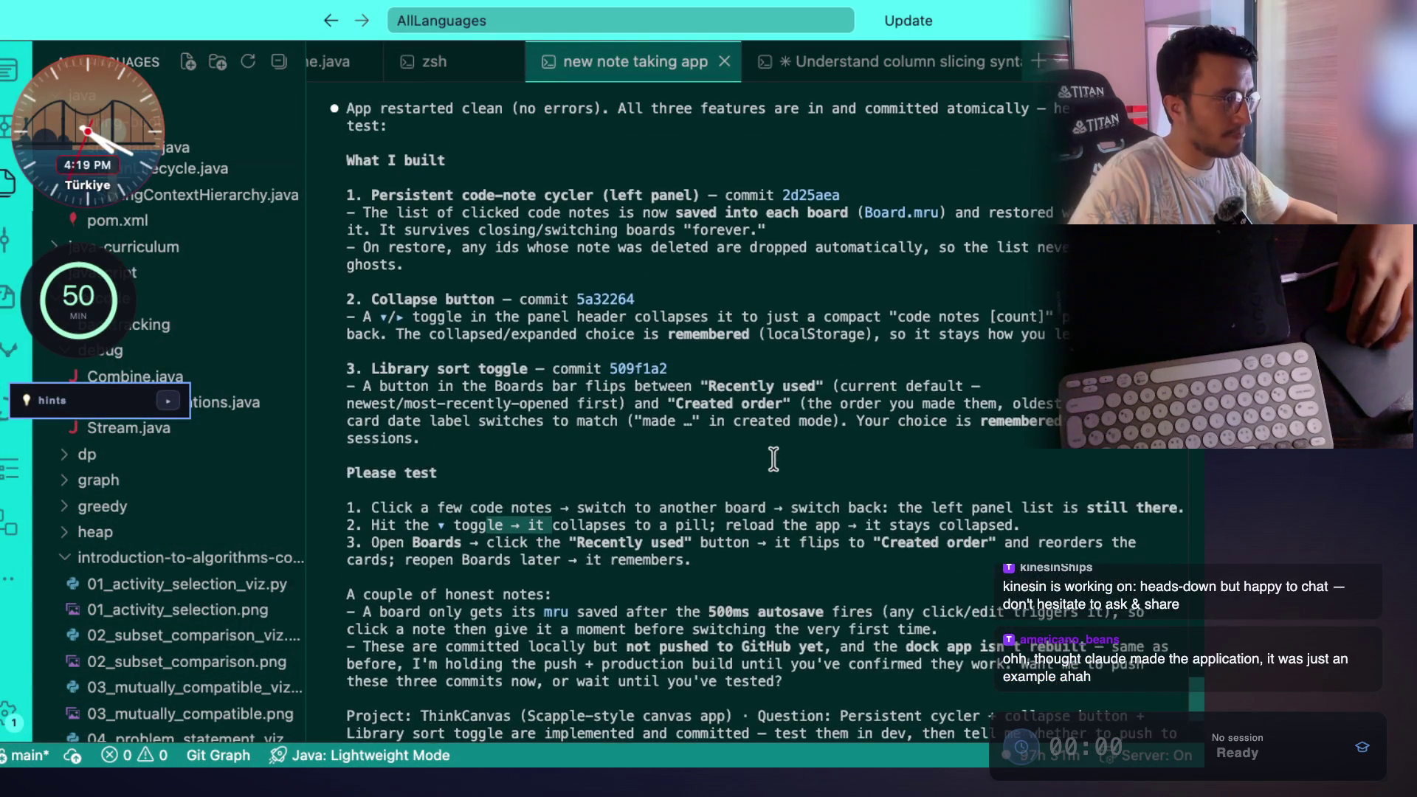
scroll(773, 458, "down", 10)
key("super+Tab")
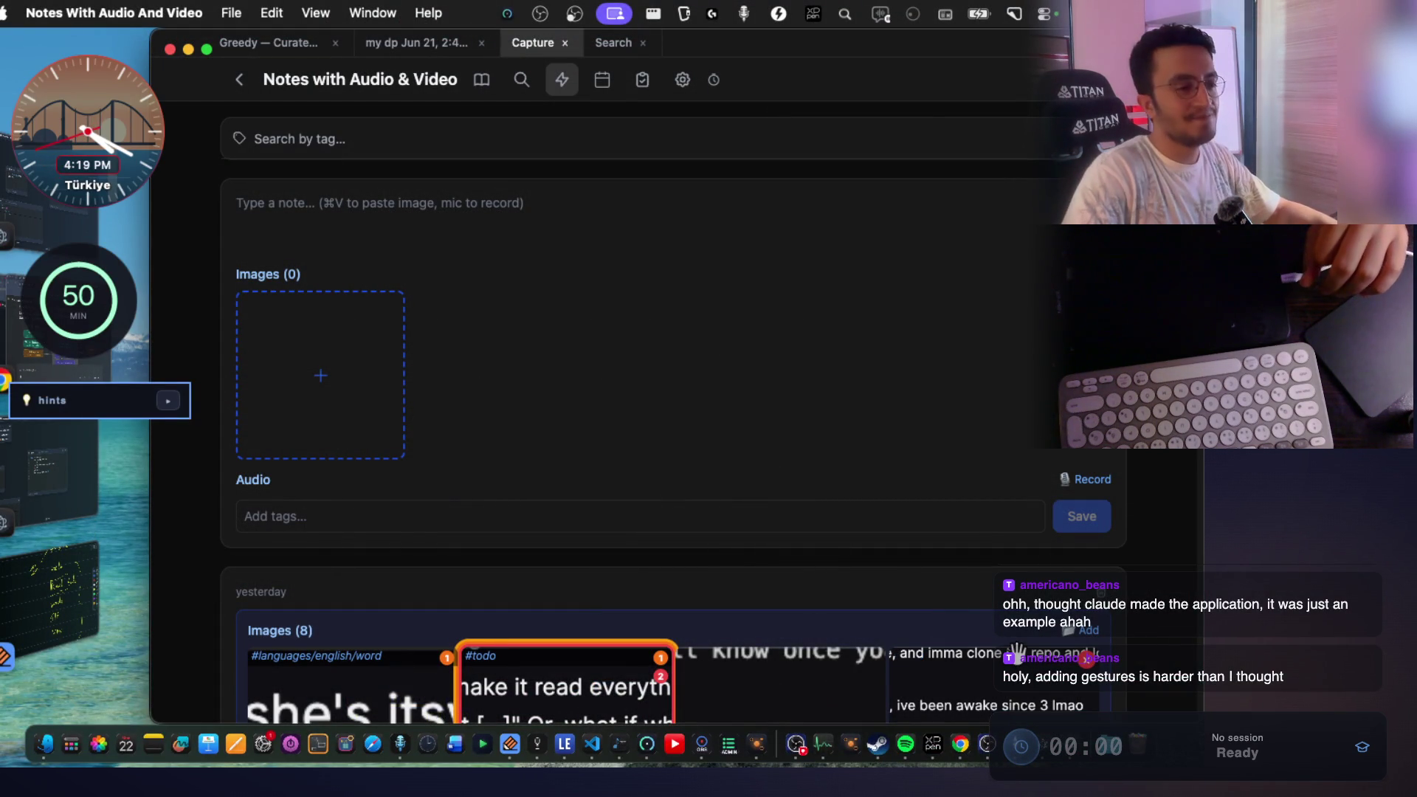
Bring the ThinkCanvas Imported board to the front from the Dock.
left_click(1068, 759)
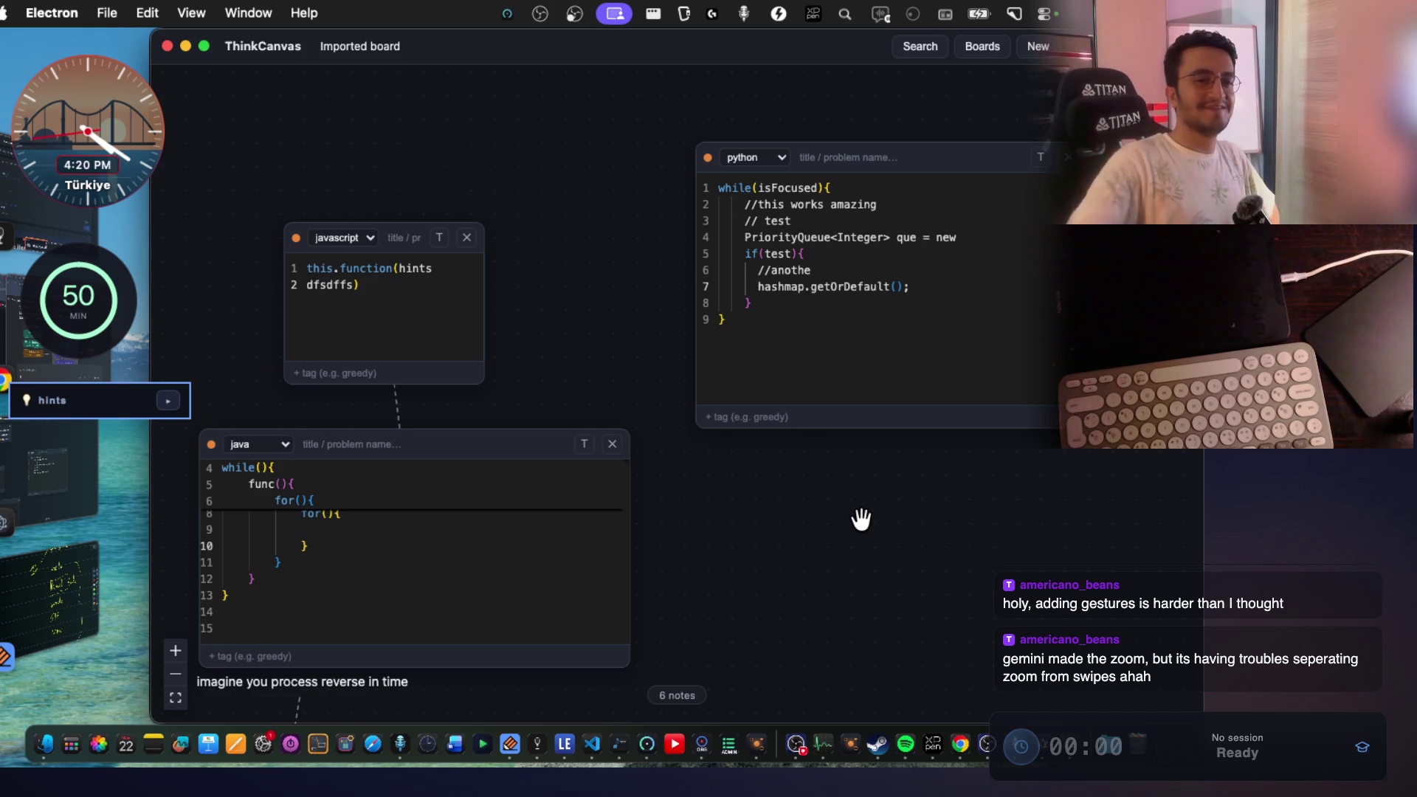
Pan around the Imported board's code notes, then switch to the Claude Code report in VS Code.
mouse_move(804, 557)
left_mouse_down()
mouse_move(1015, 244)
mouse_move(795, 322)
mouse_move(908, 443)
mouse_move(913, 487)
left_mouse_up()
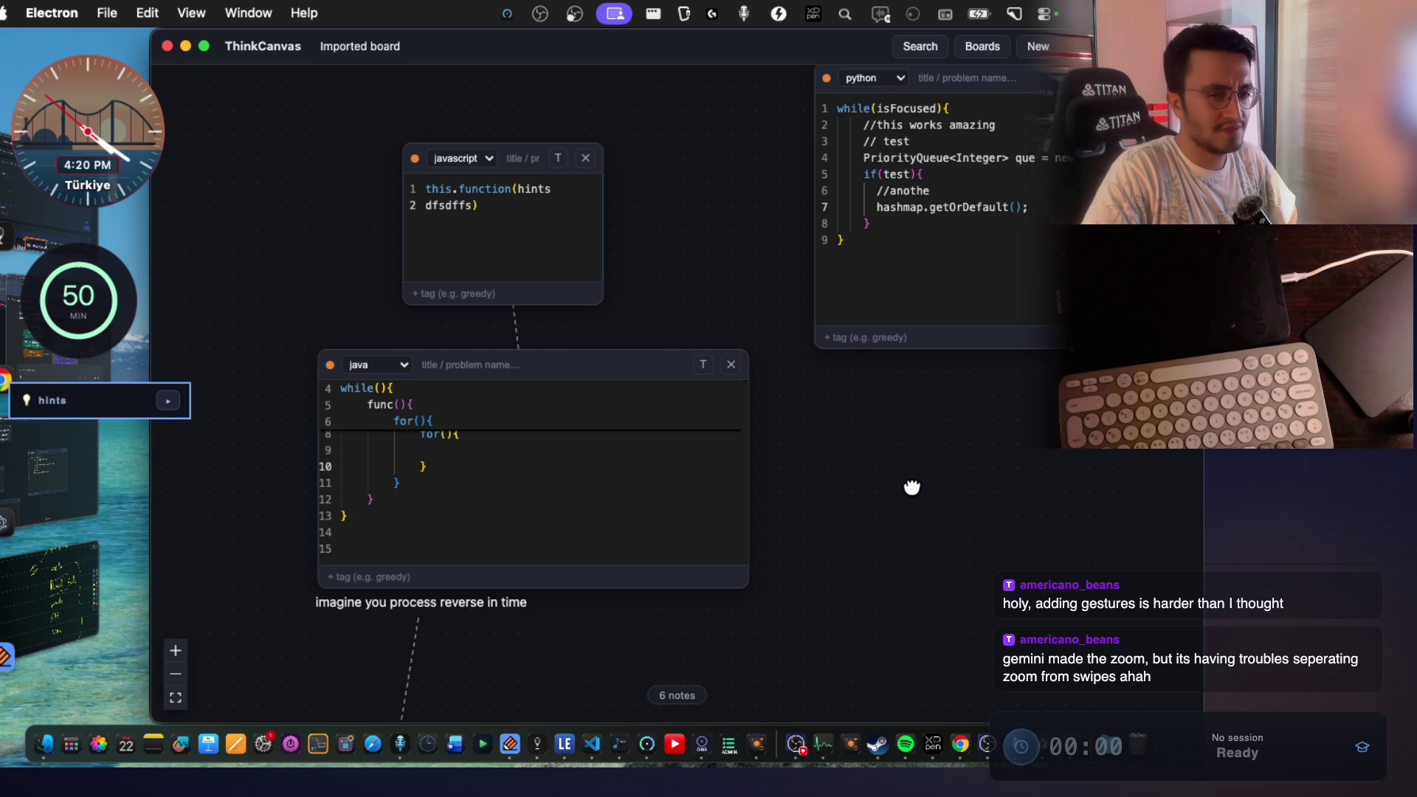
left_click_drag(912, 488, 747, 542)
left_click_drag(851, 541, 829, 501)
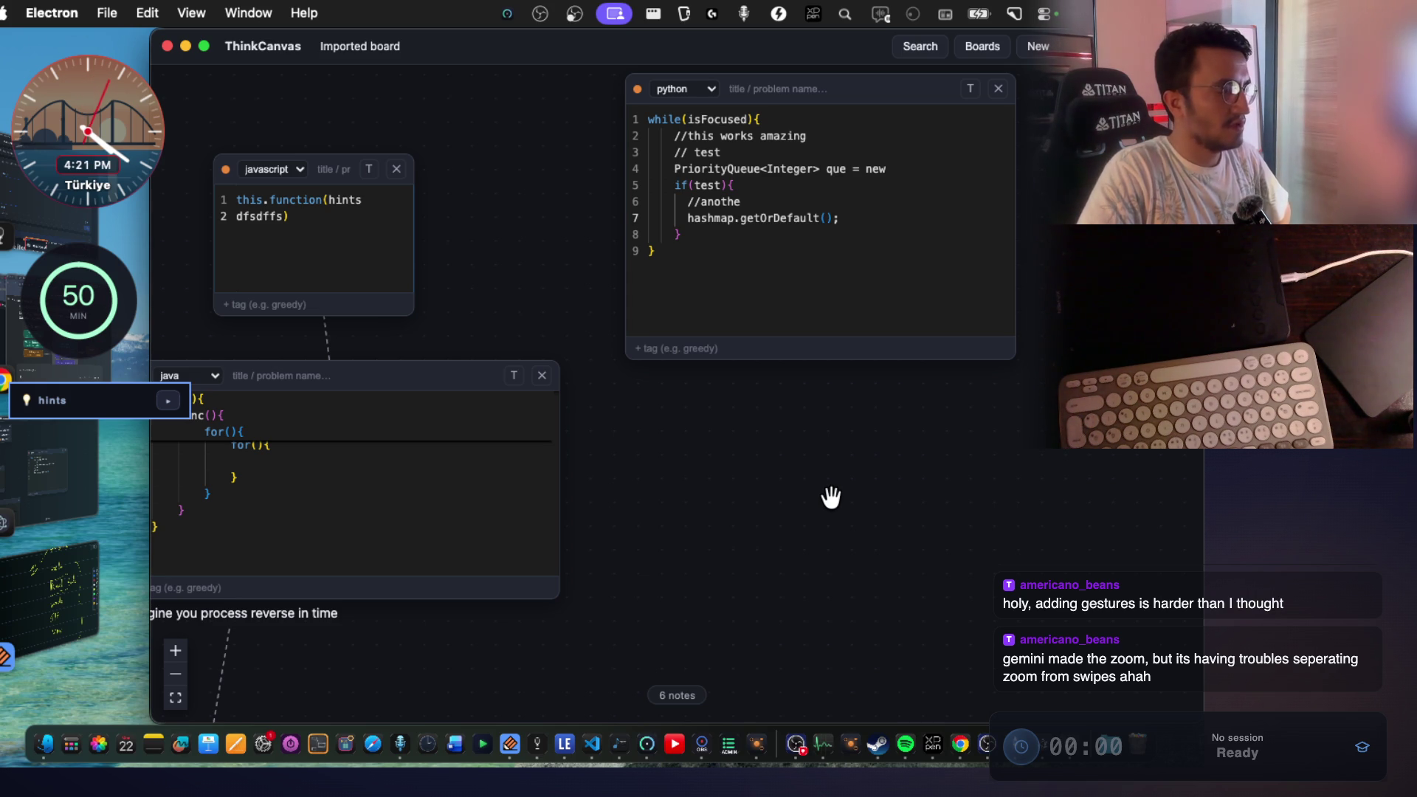
key("super+Tab")
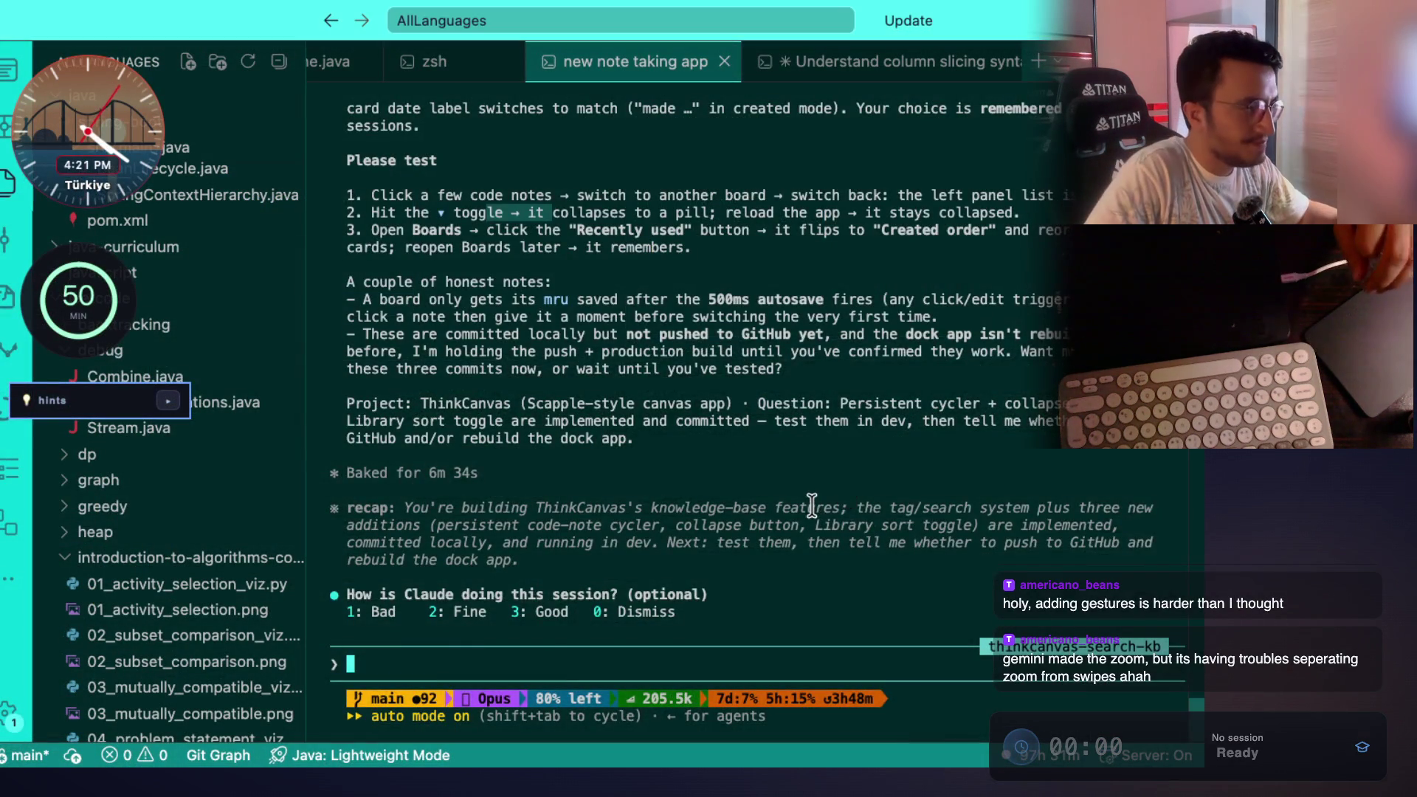
Read the recap of the cycler, collapse button and sort toggle, then return to ThinkCanvas.
scroll(812, 507, "up", 3)
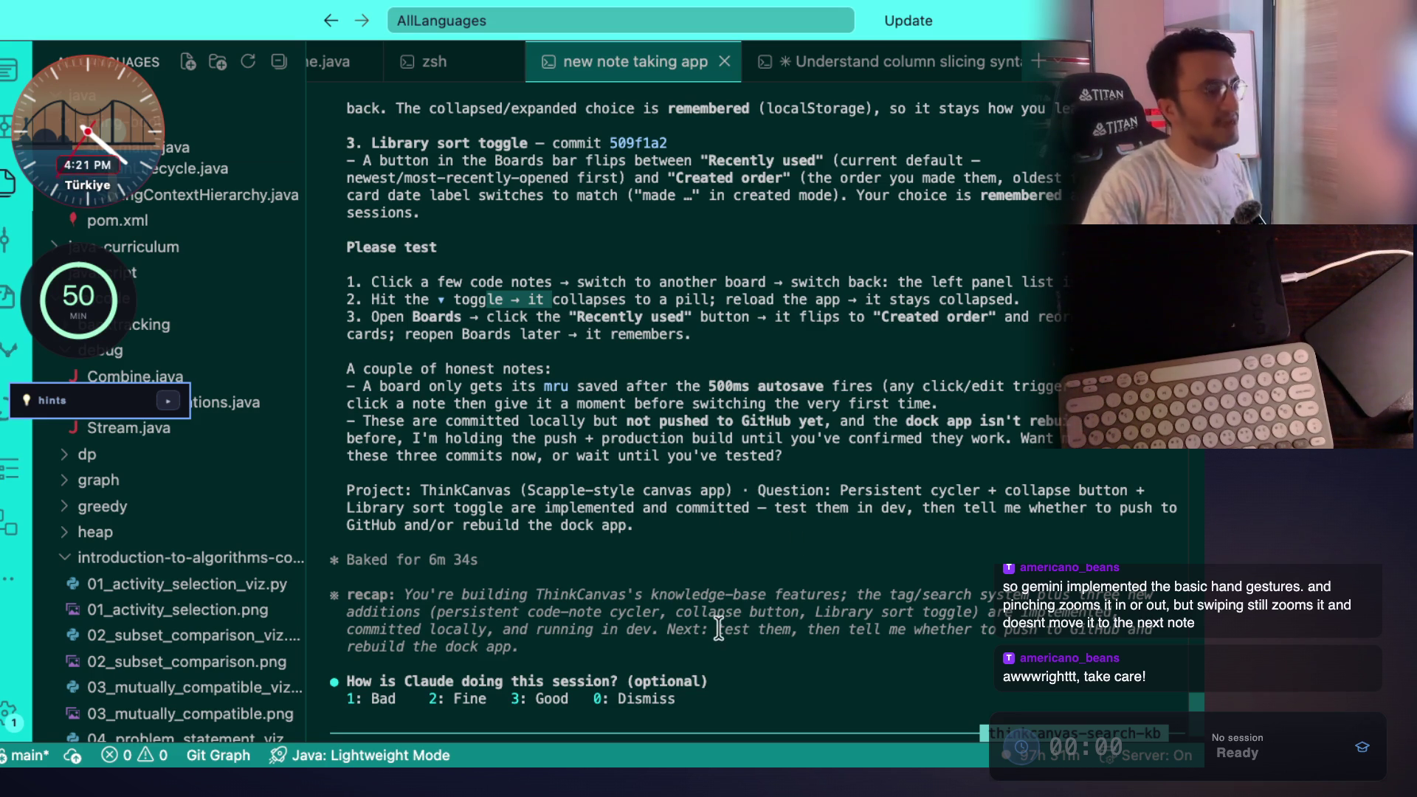
key("super+Tab")
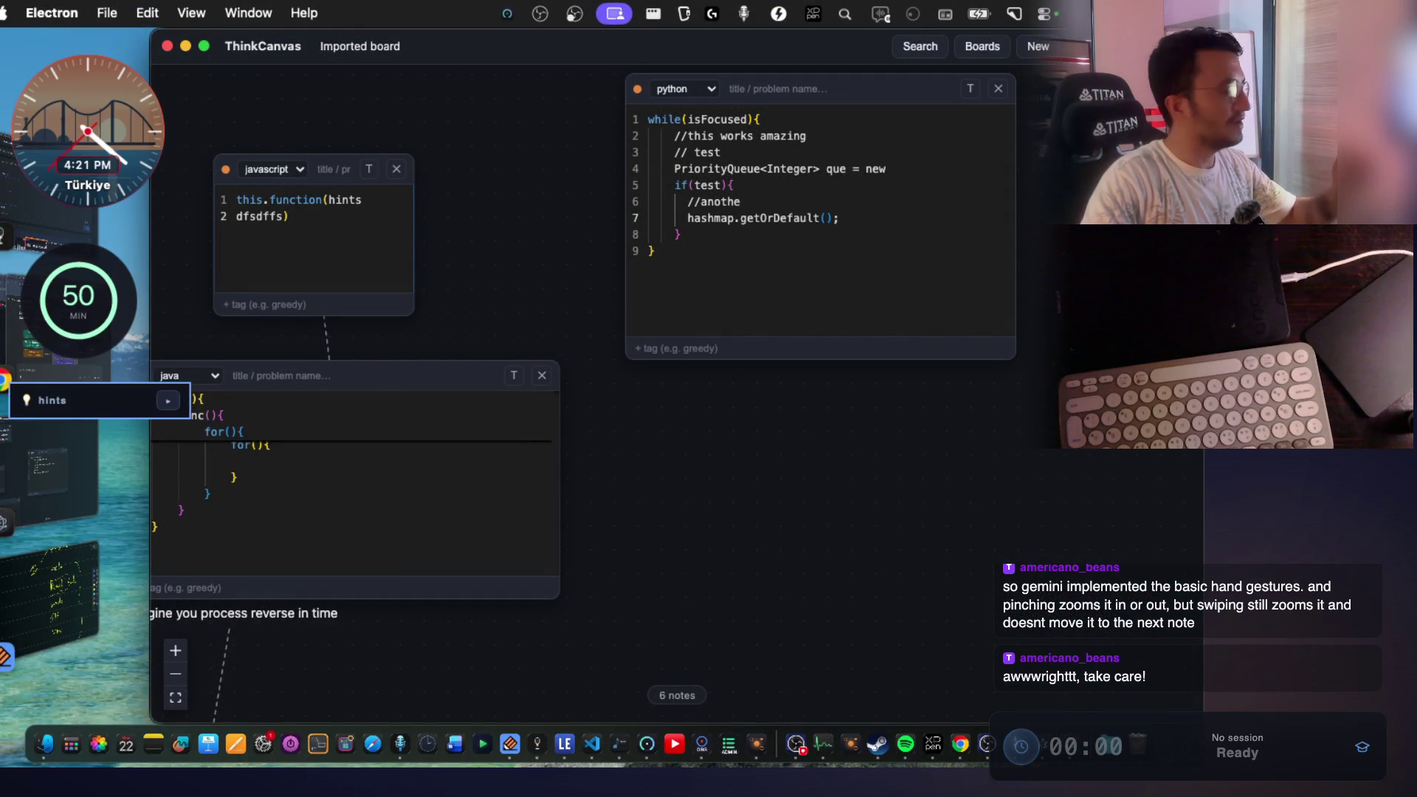